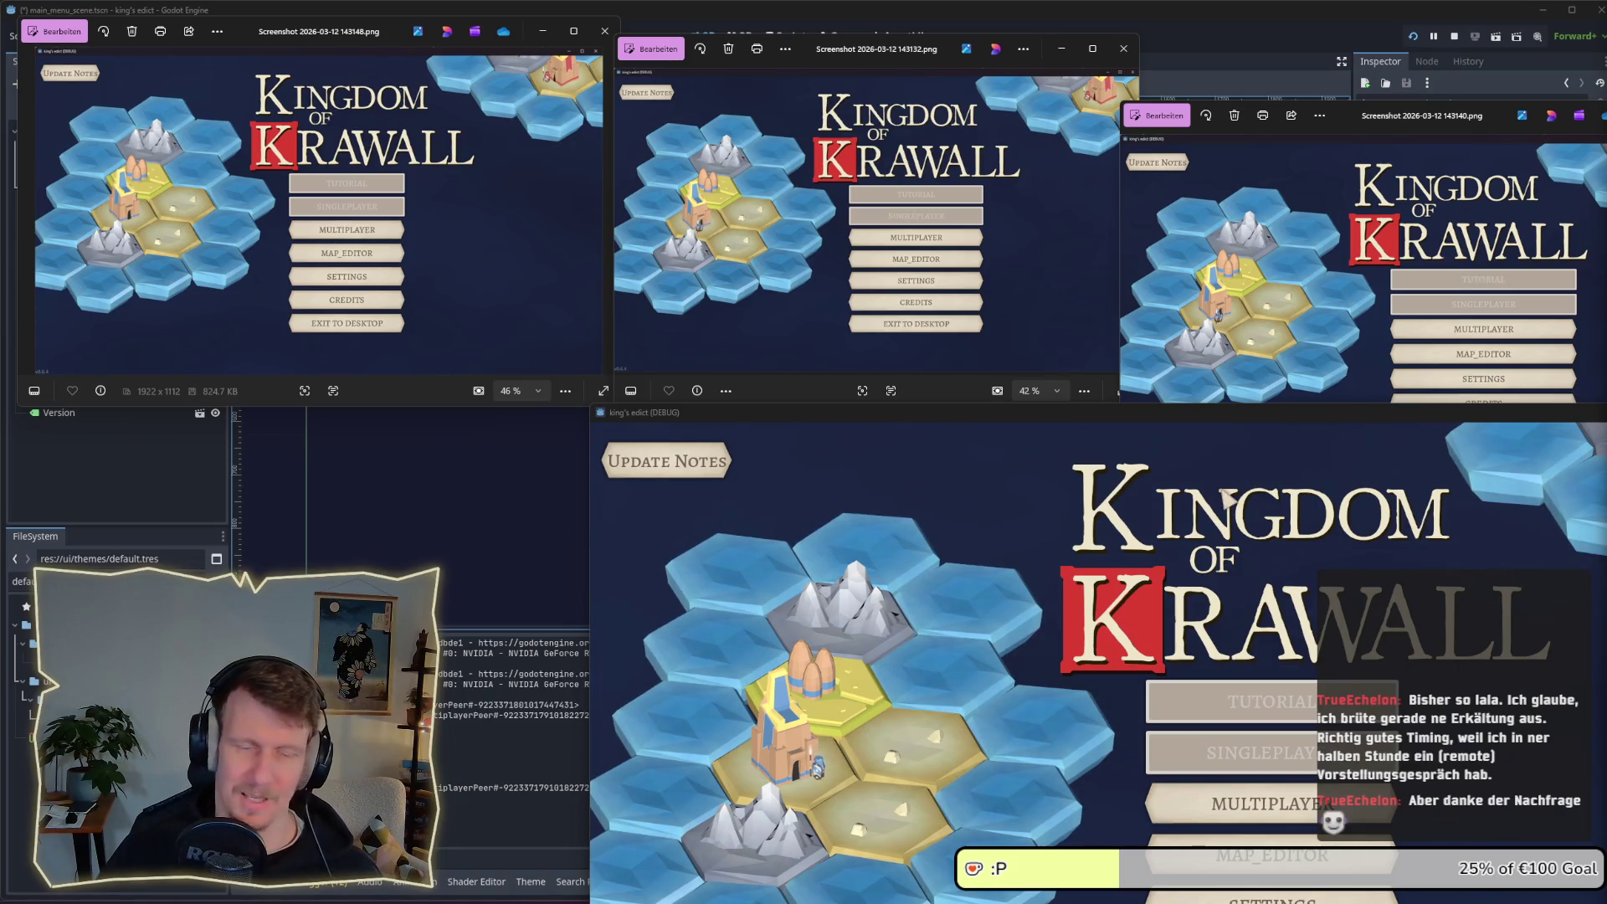
Move and shrink the running game window over the reference screenshots to check menu scaling
mouse_move(1208, 414)
mouse_down()
mouse_move(1010, 199)
mouse_move(993, 144)
mouse_up()
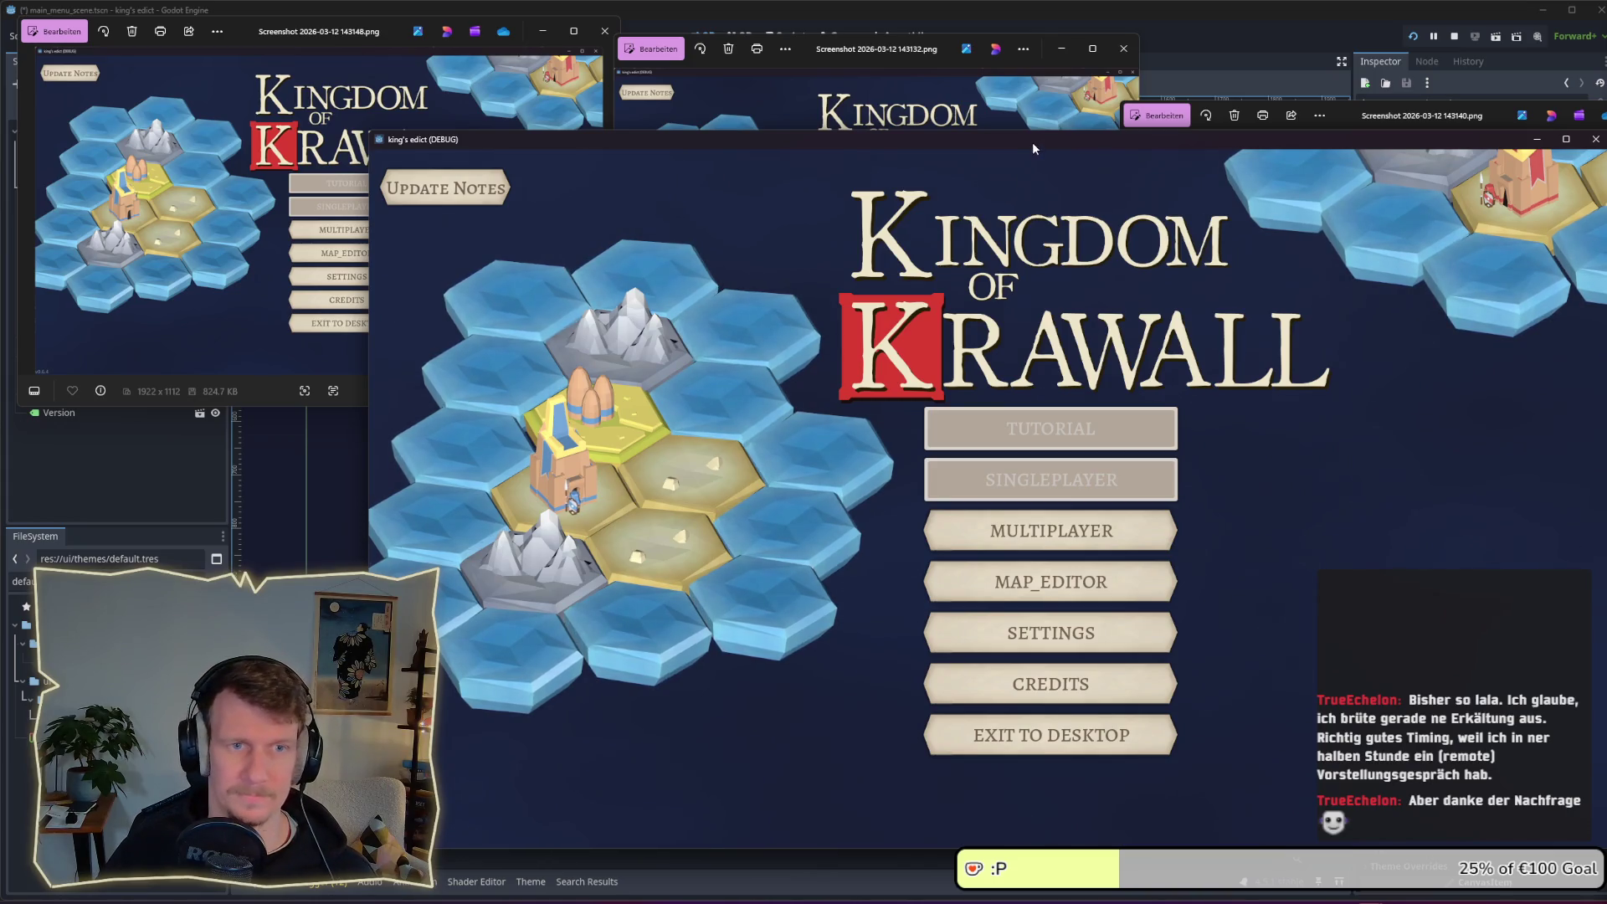
drag(1032, 142, 1016, 100)
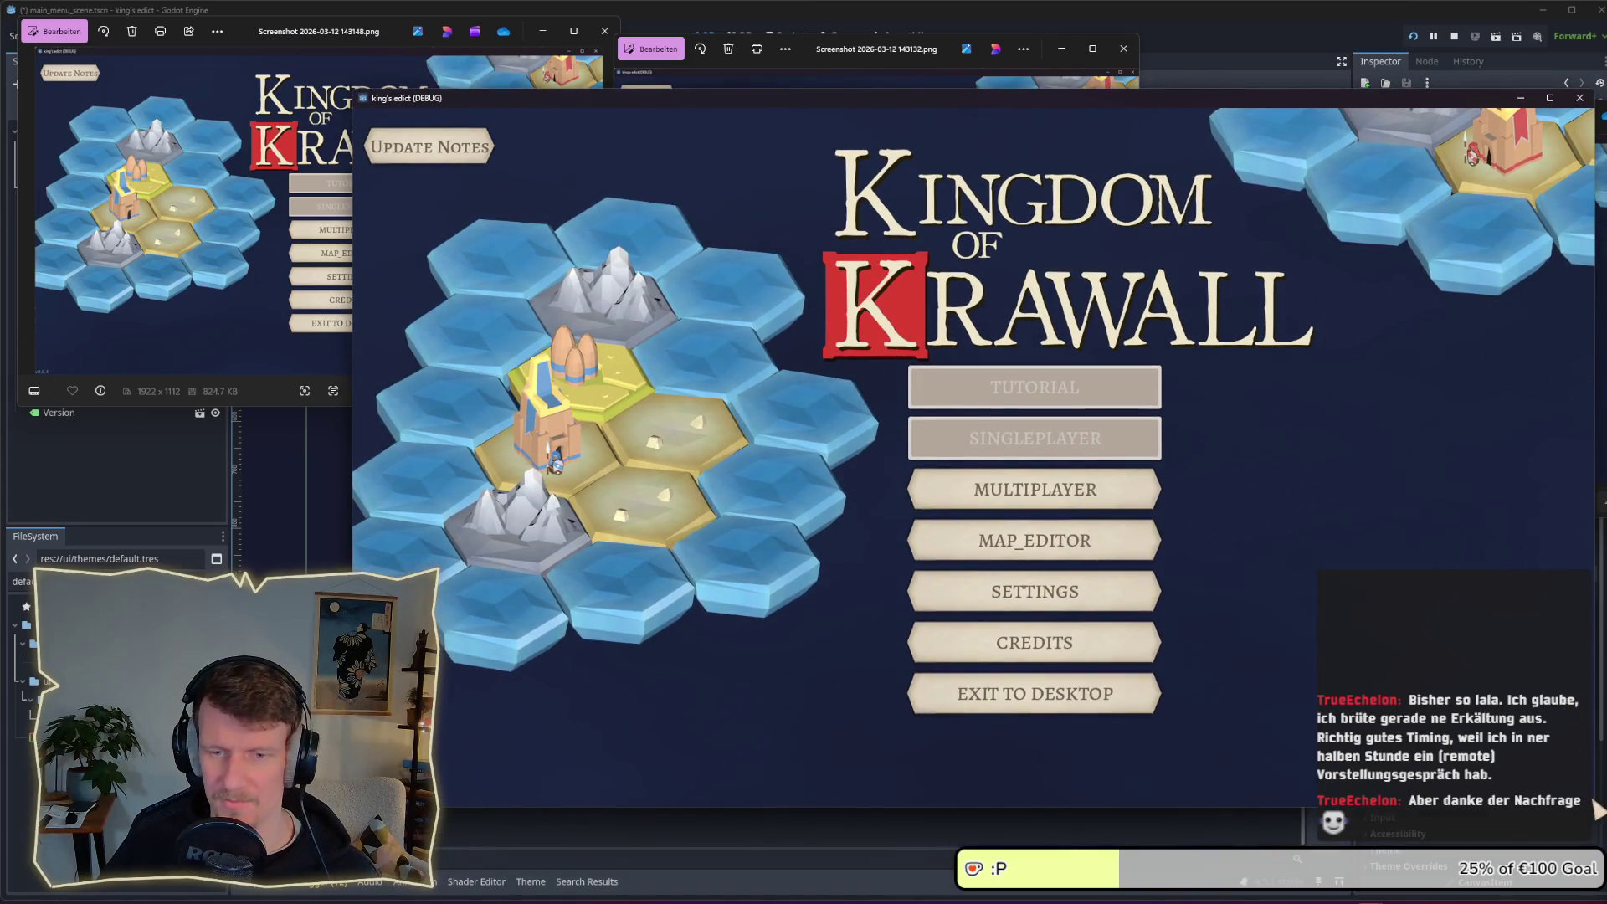
mouse_move(1595, 807)
mouse_down()
mouse_move(1298, 682)
mouse_move(1310, 616)
mouse_move(1446, 657)
mouse_move(1369, 632)
mouse_move(1255, 636)
mouse_move(1598, 737)
mouse_move(1603, 860)
mouse_up()
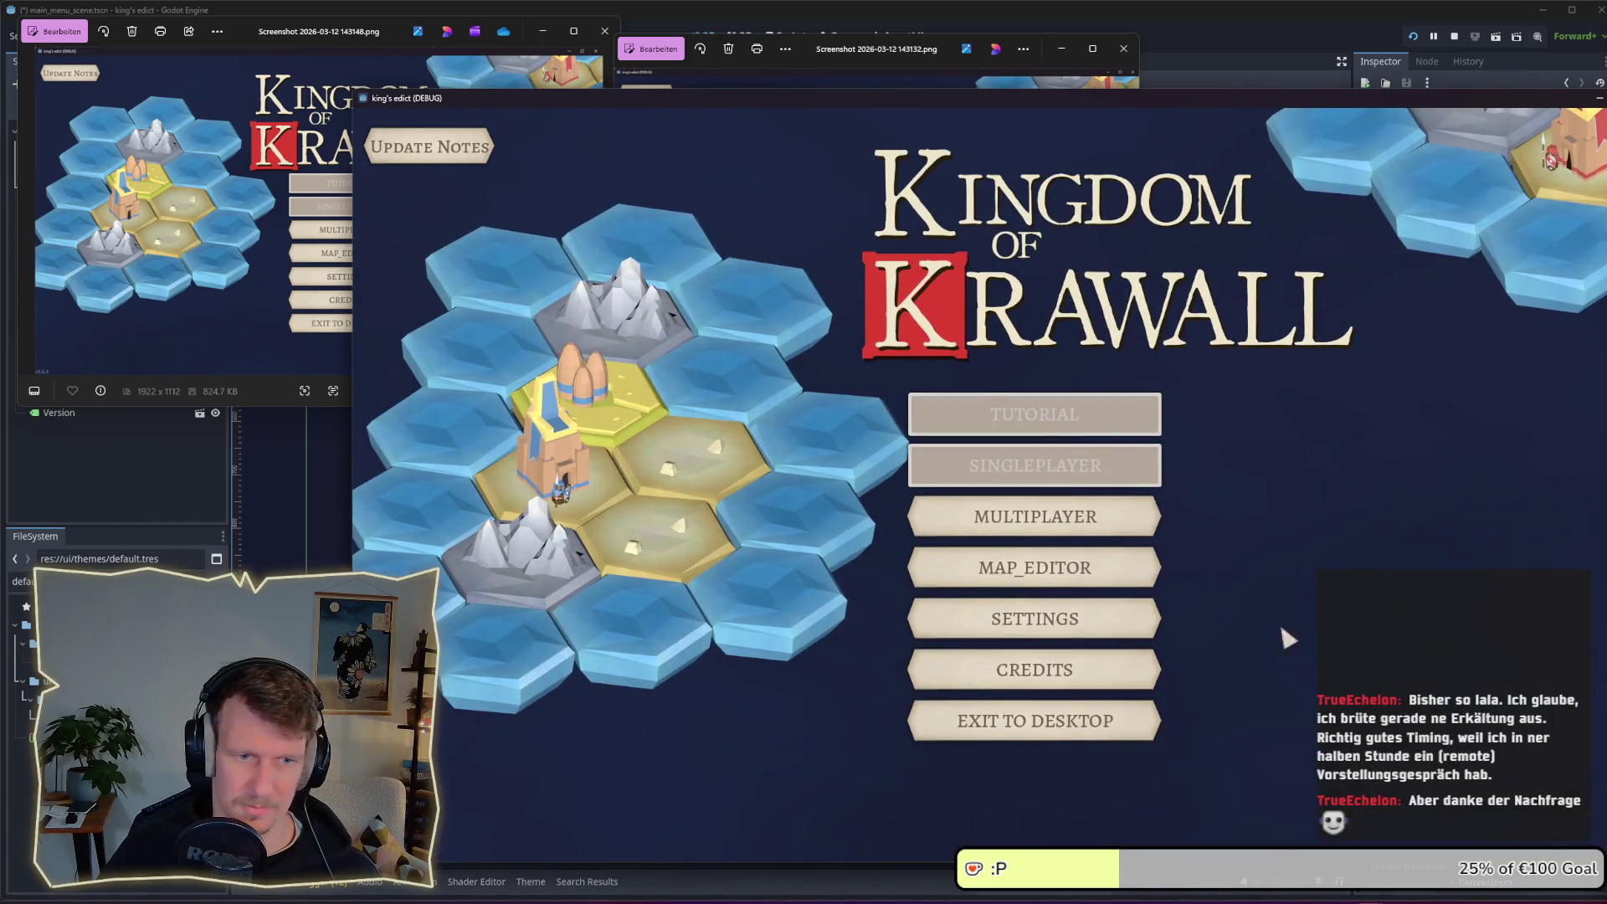
drag(992, 100, 824, 59)
mouse_move(1506, 820)
mouse_down()
mouse_move(1289, 715)
mouse_move(1470, 736)
mouse_move(1285, 694)
mouse_move(1093, 599)
mouse_move(1503, 805)
mouse_move(1287, 693)
mouse_move(1449, 795)
mouse_move(1587, 778)
mouse_move(1456, 757)
mouse_up()
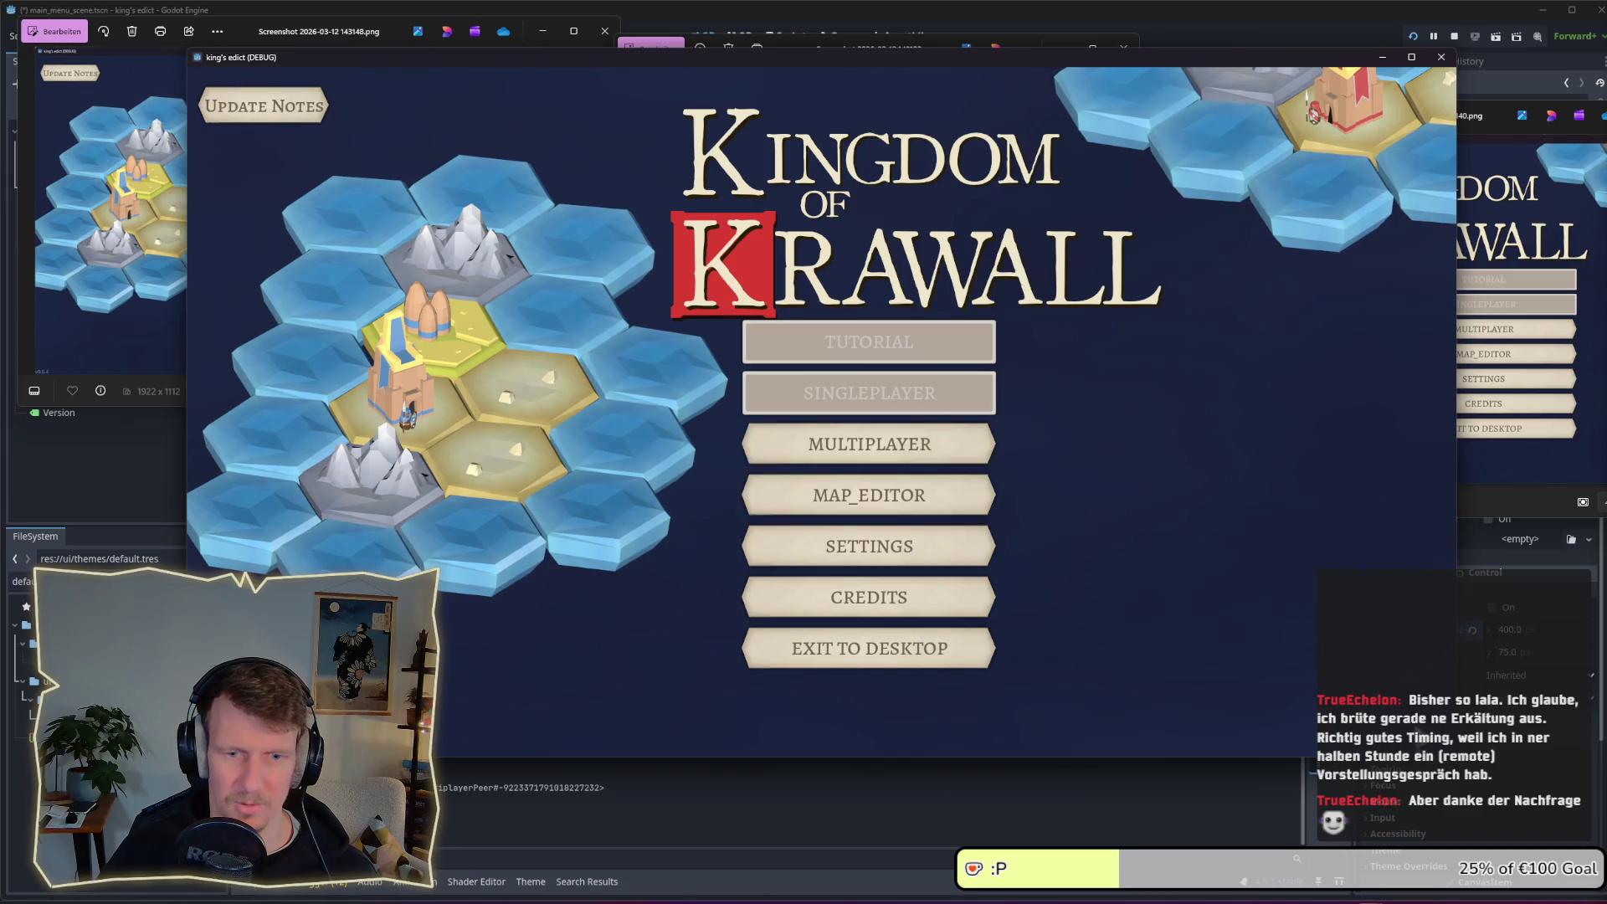
Toggle the game to fullscreen and back, then close it
key(super+Up)
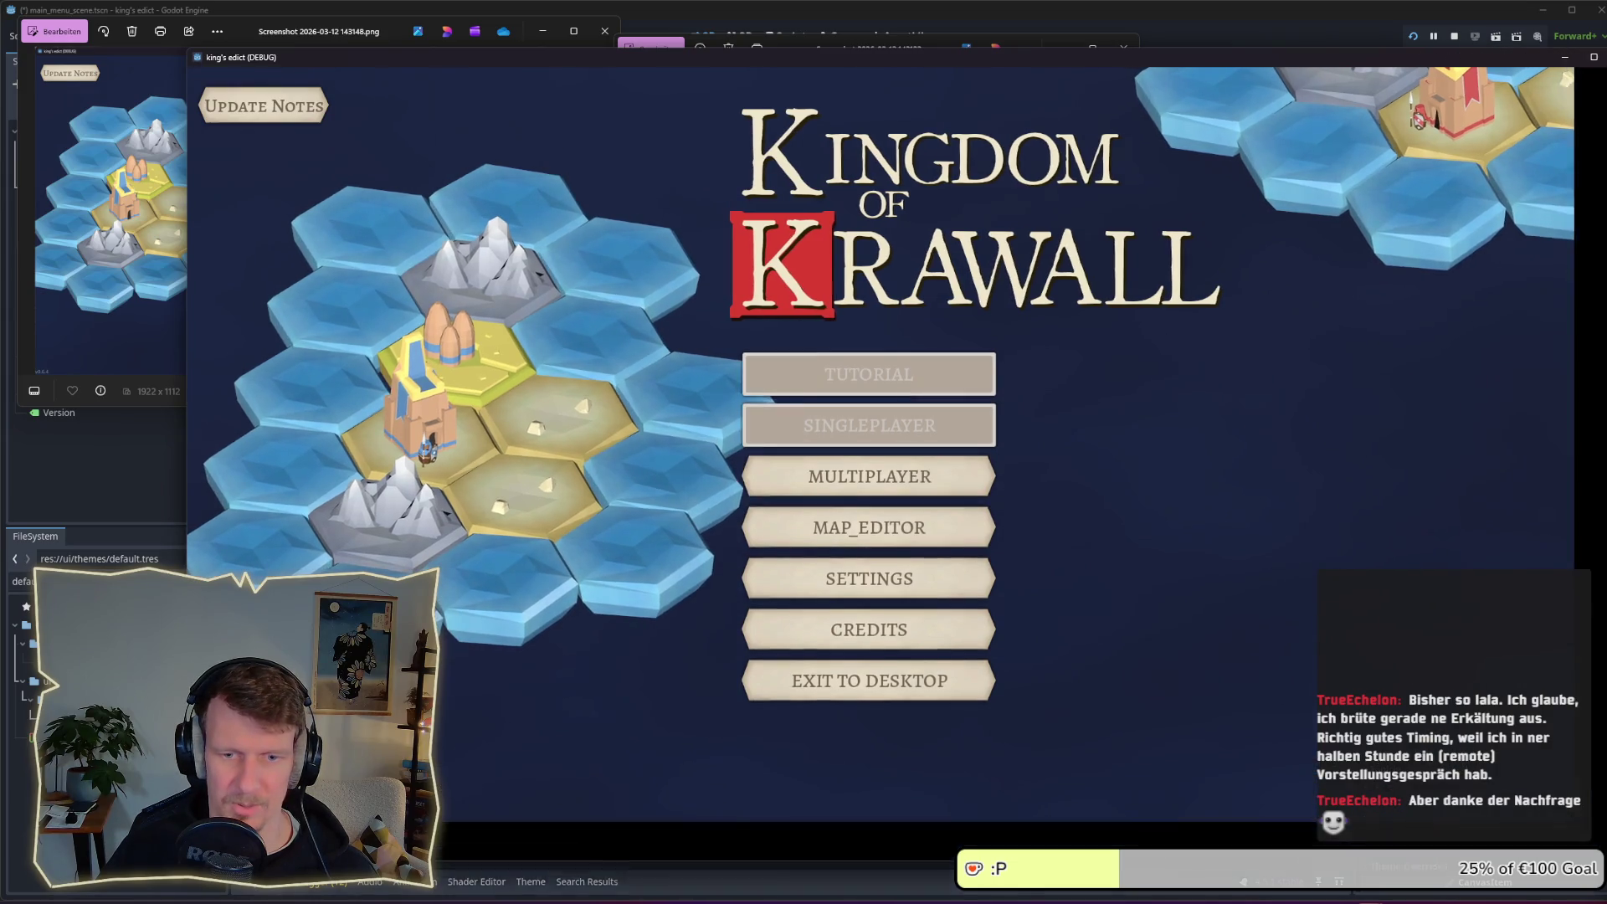
key(super+Down)
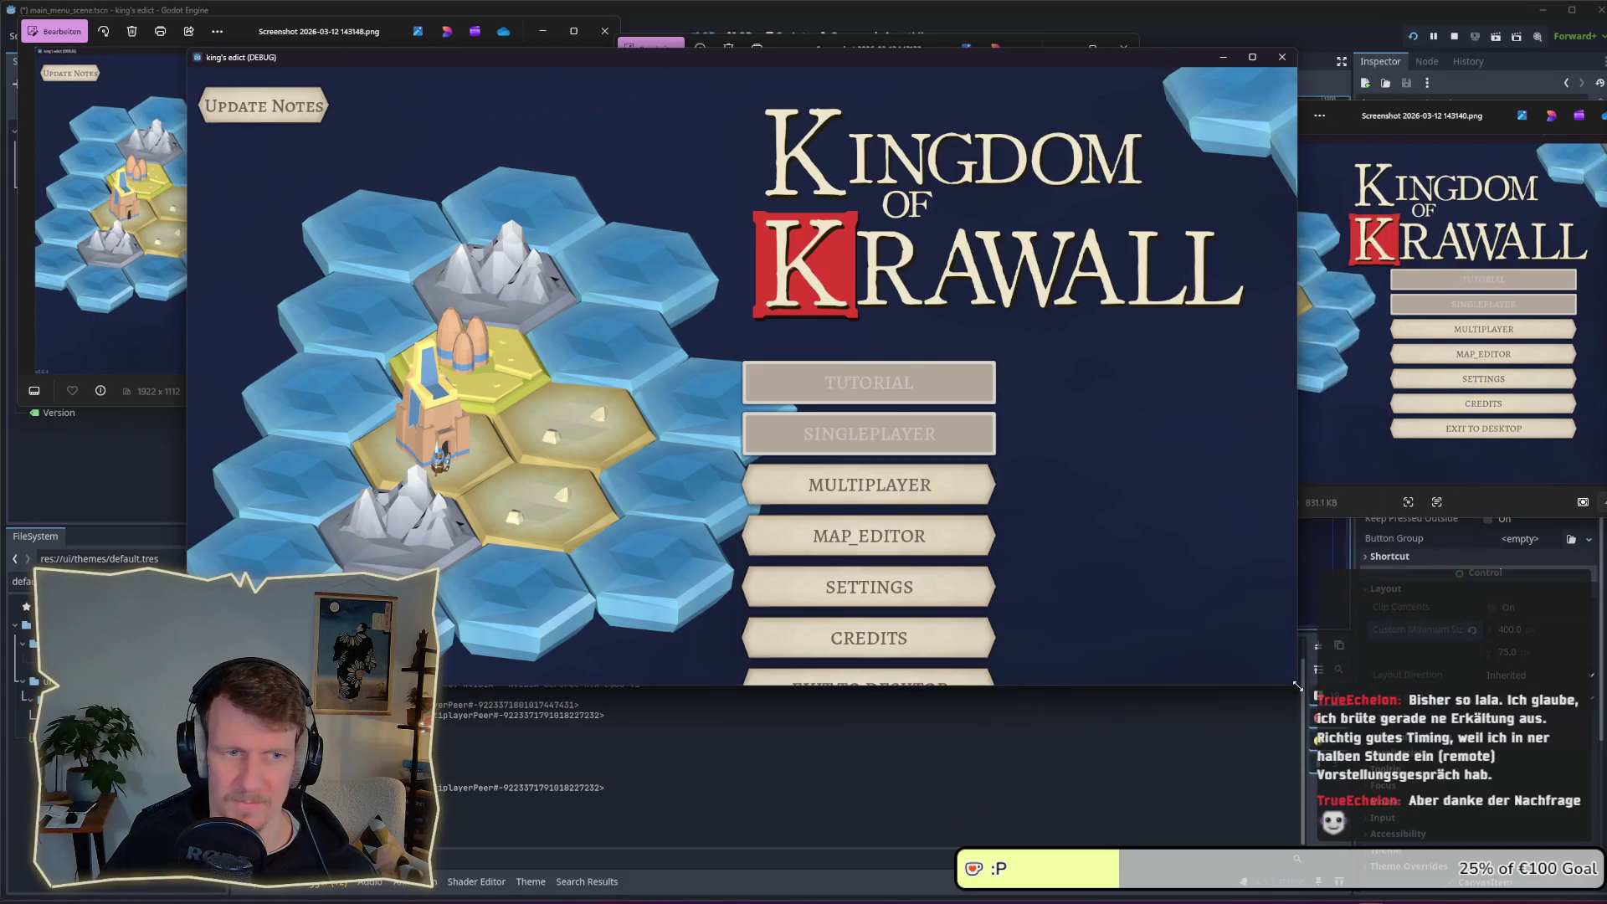
click(1302, 57)
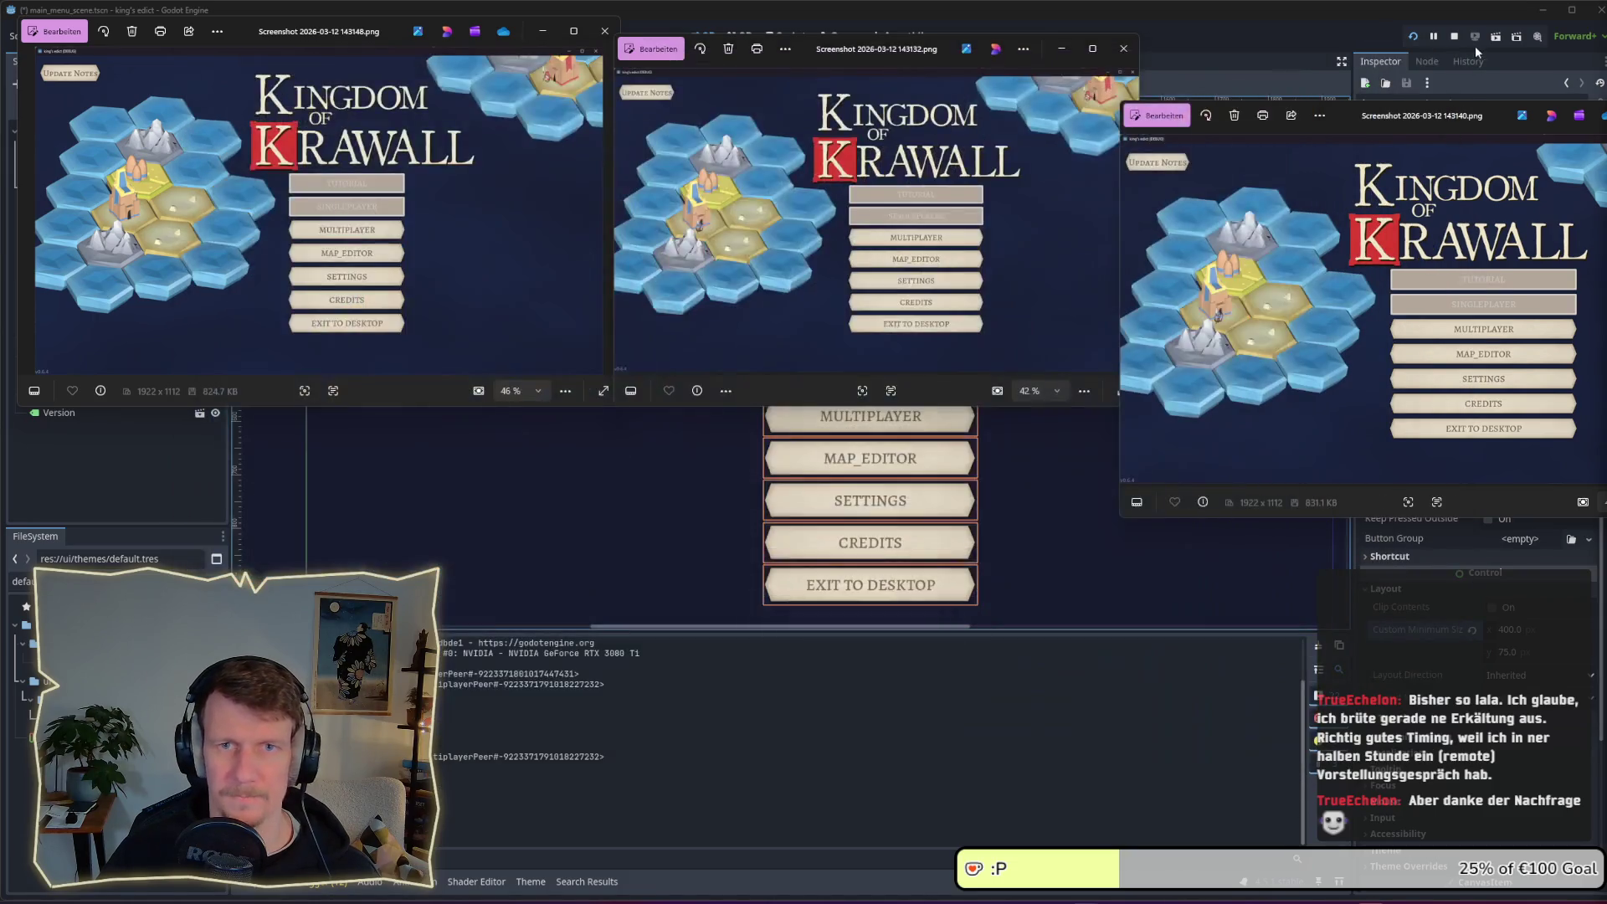
Save, review the running main menu once more, then stop the game
key(ctrl+s)
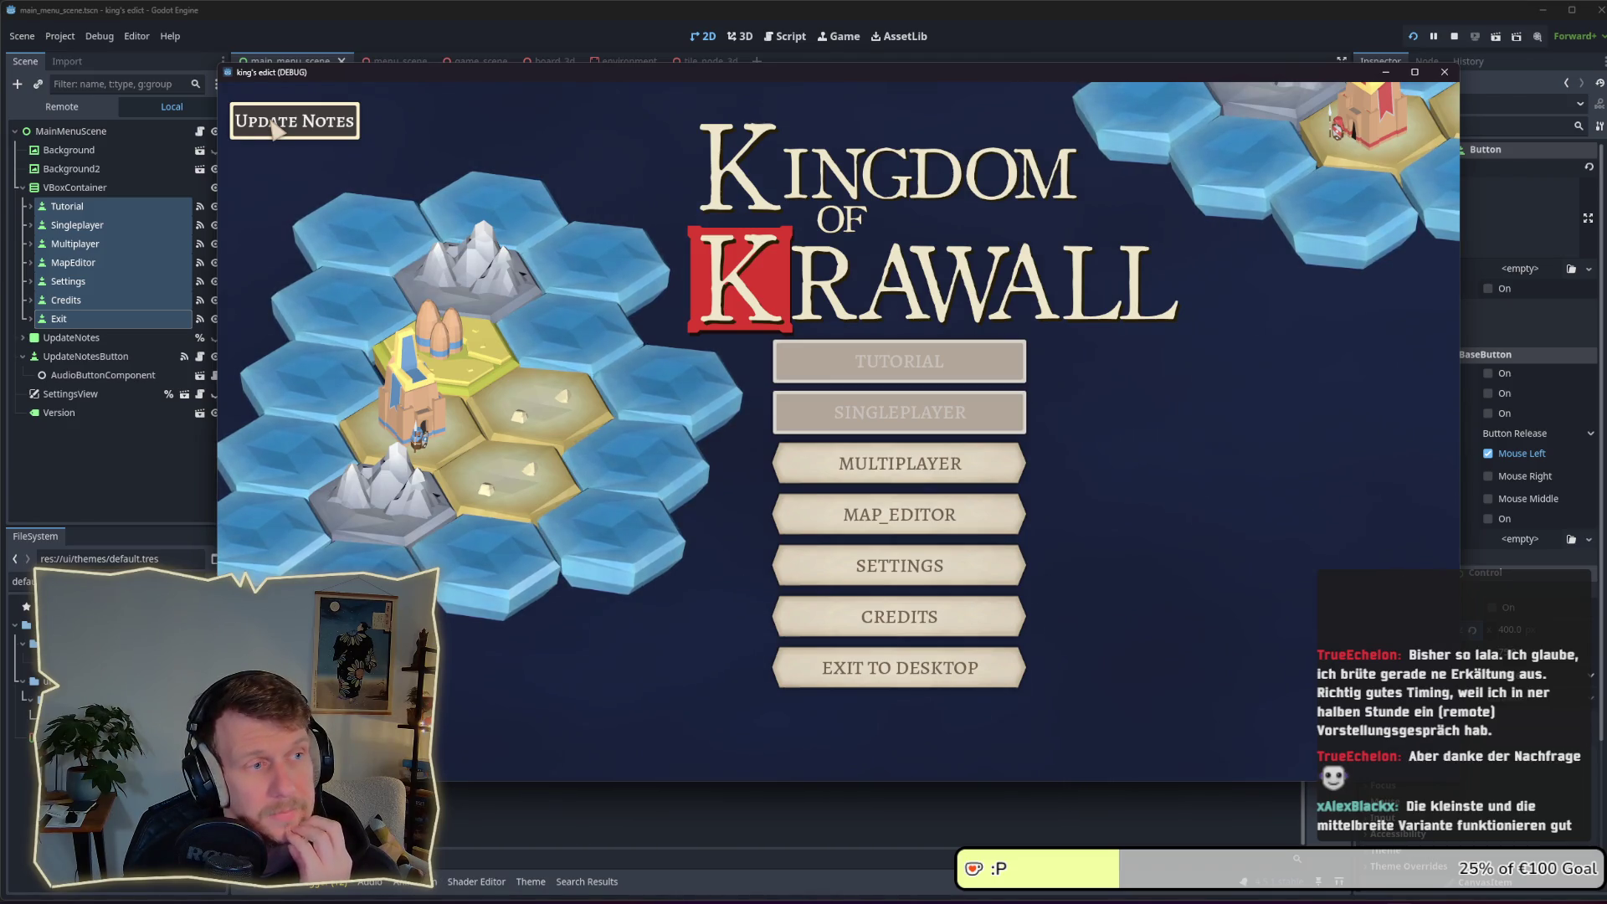
click(1450, 39)
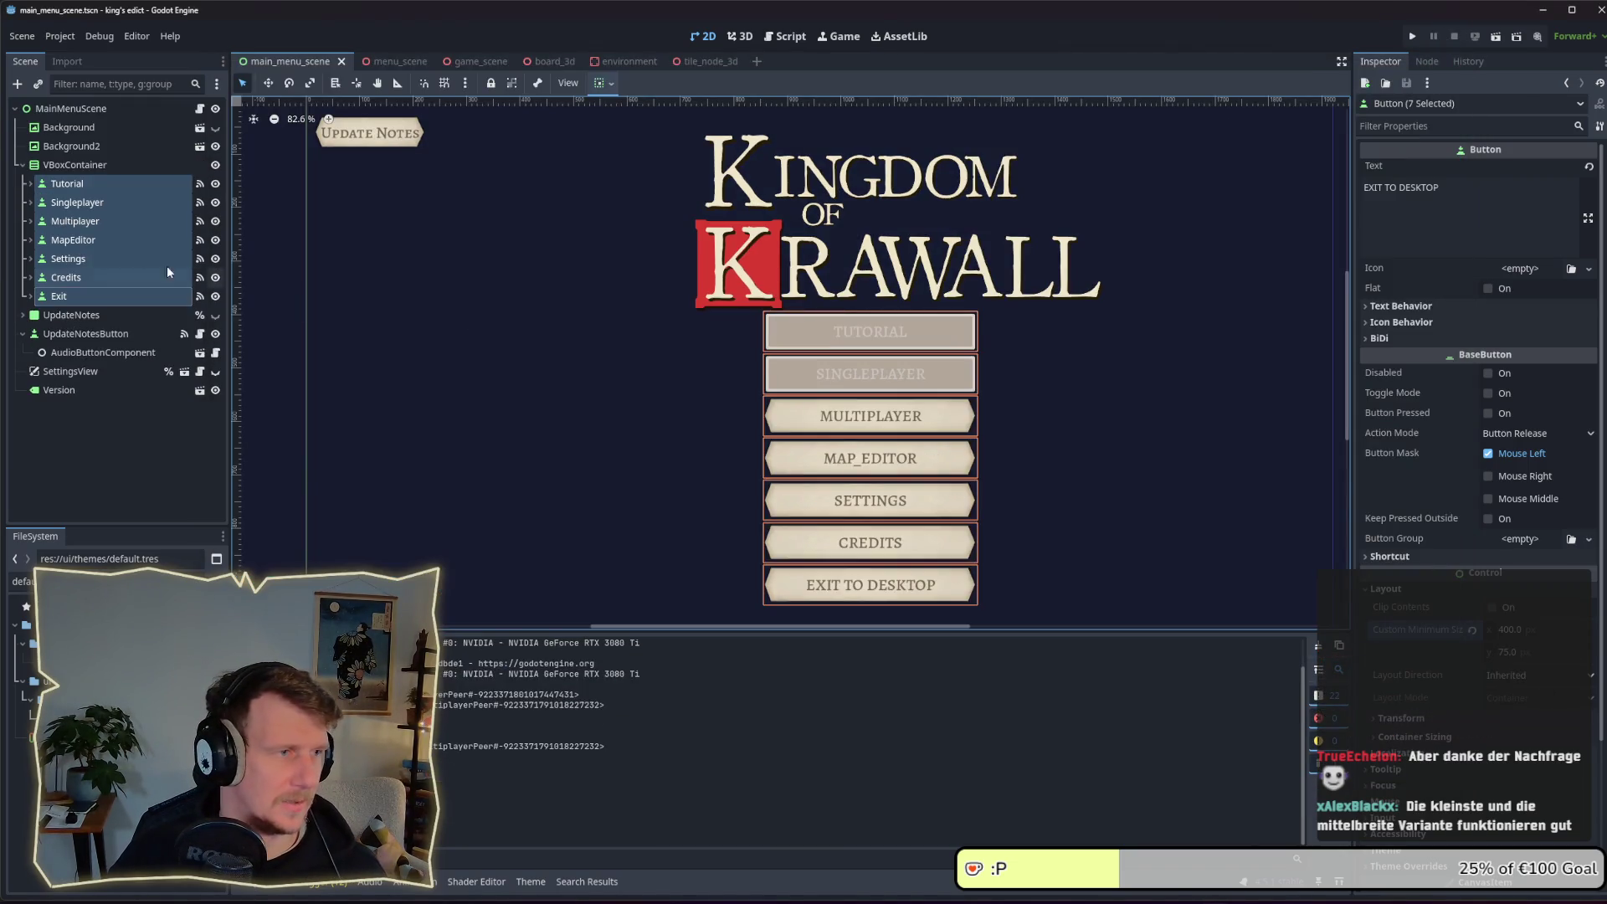
Create a MarginContainer under MainMenuScene and move it to the top, above Background
click(67, 164)
click(67, 127)
click(68, 108)
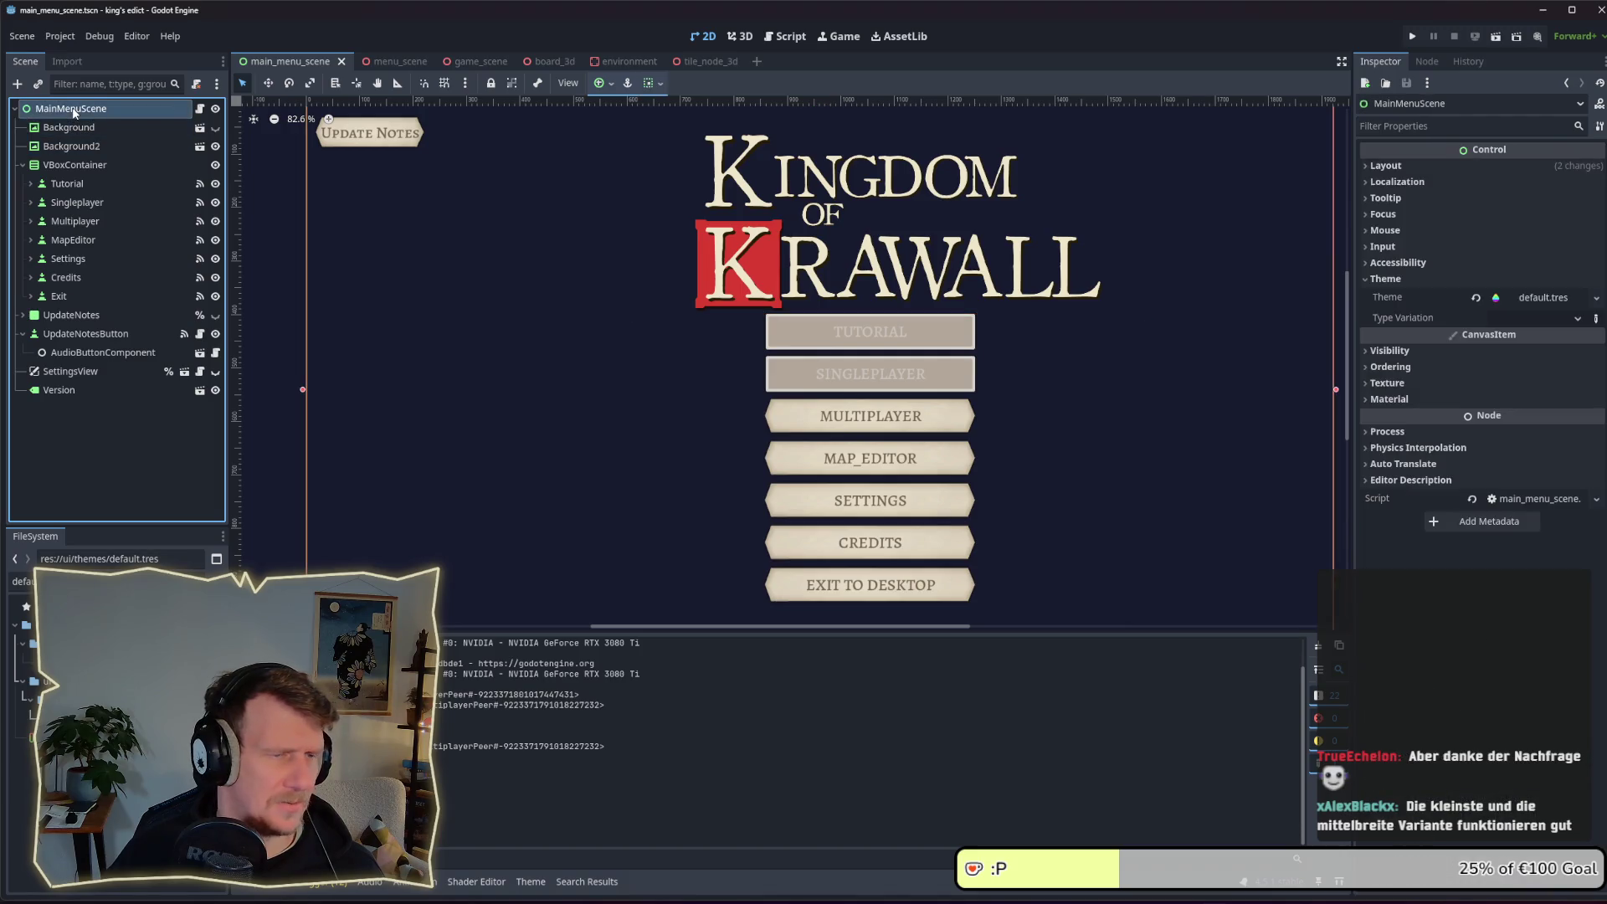
scroll(570, 350, down, 2)
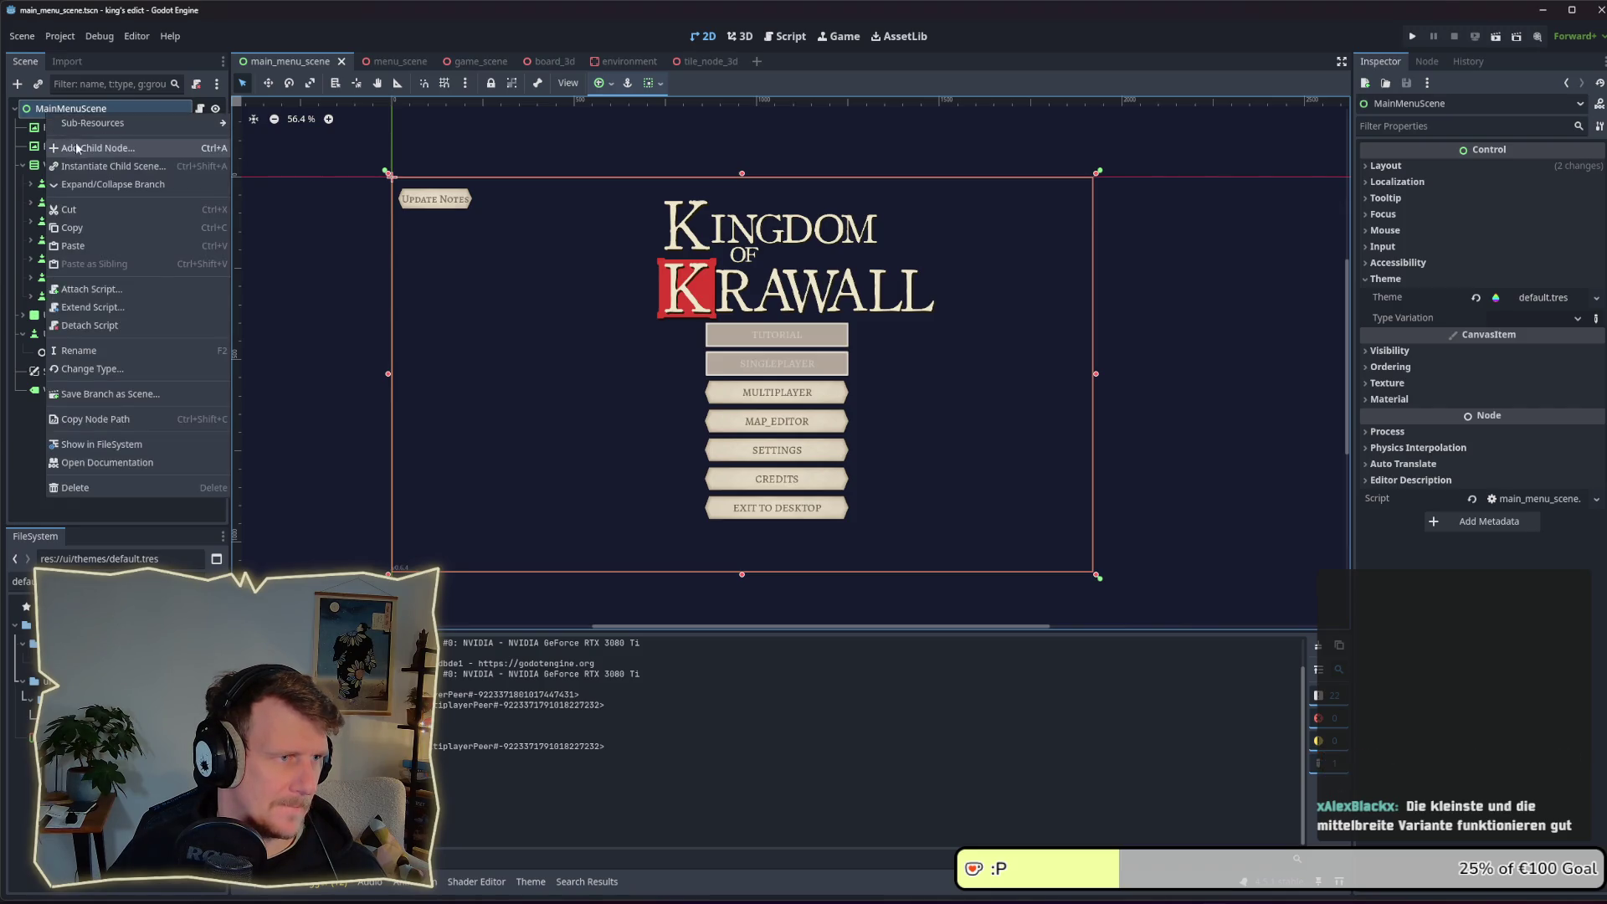
key(ctrl+a)
text(Margi)
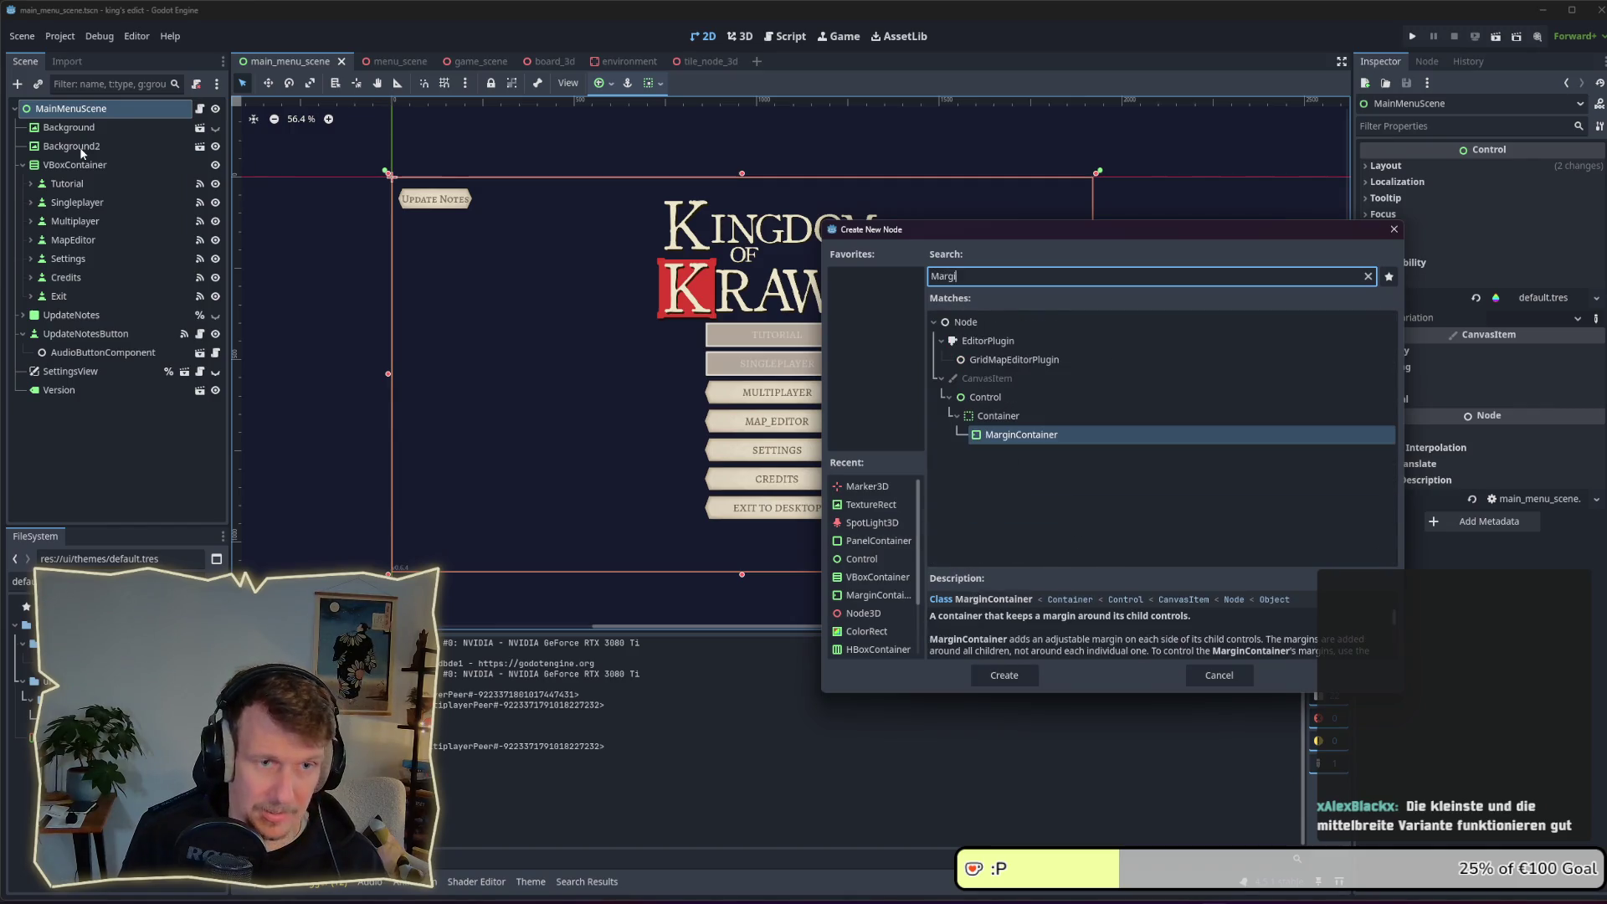
key(Return)
drag(59, 410, 83, 129)
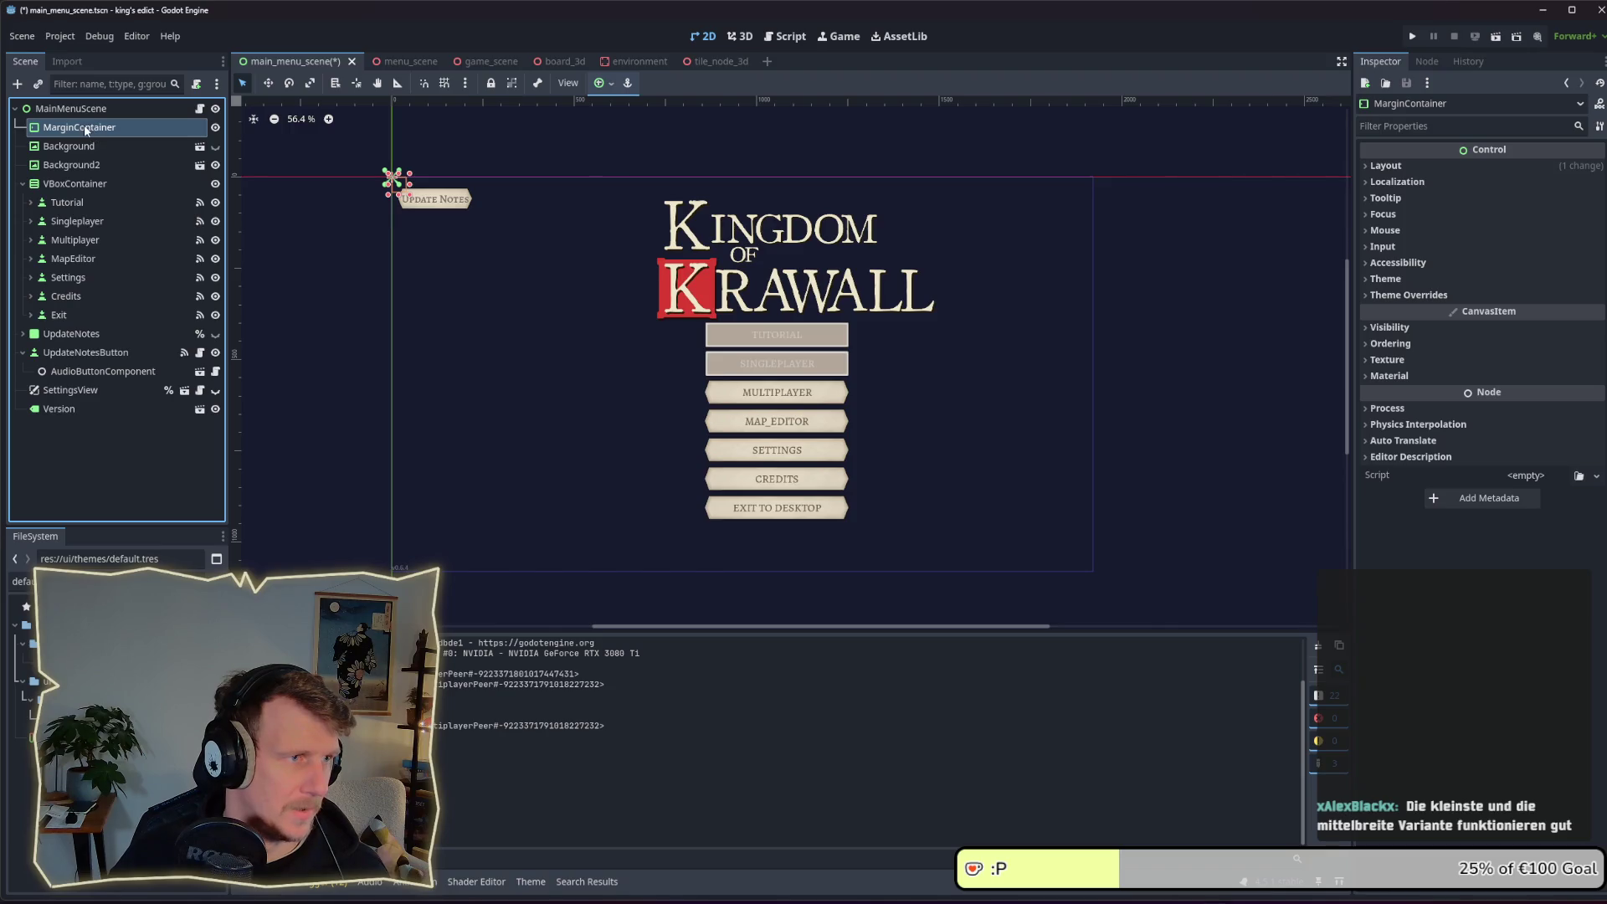
double_click(183, 130)
Set the MarginContainer's Theme Type Variation to ScreenMargin in the Inspector
key(Return)
click(69, 148)
click(68, 127)
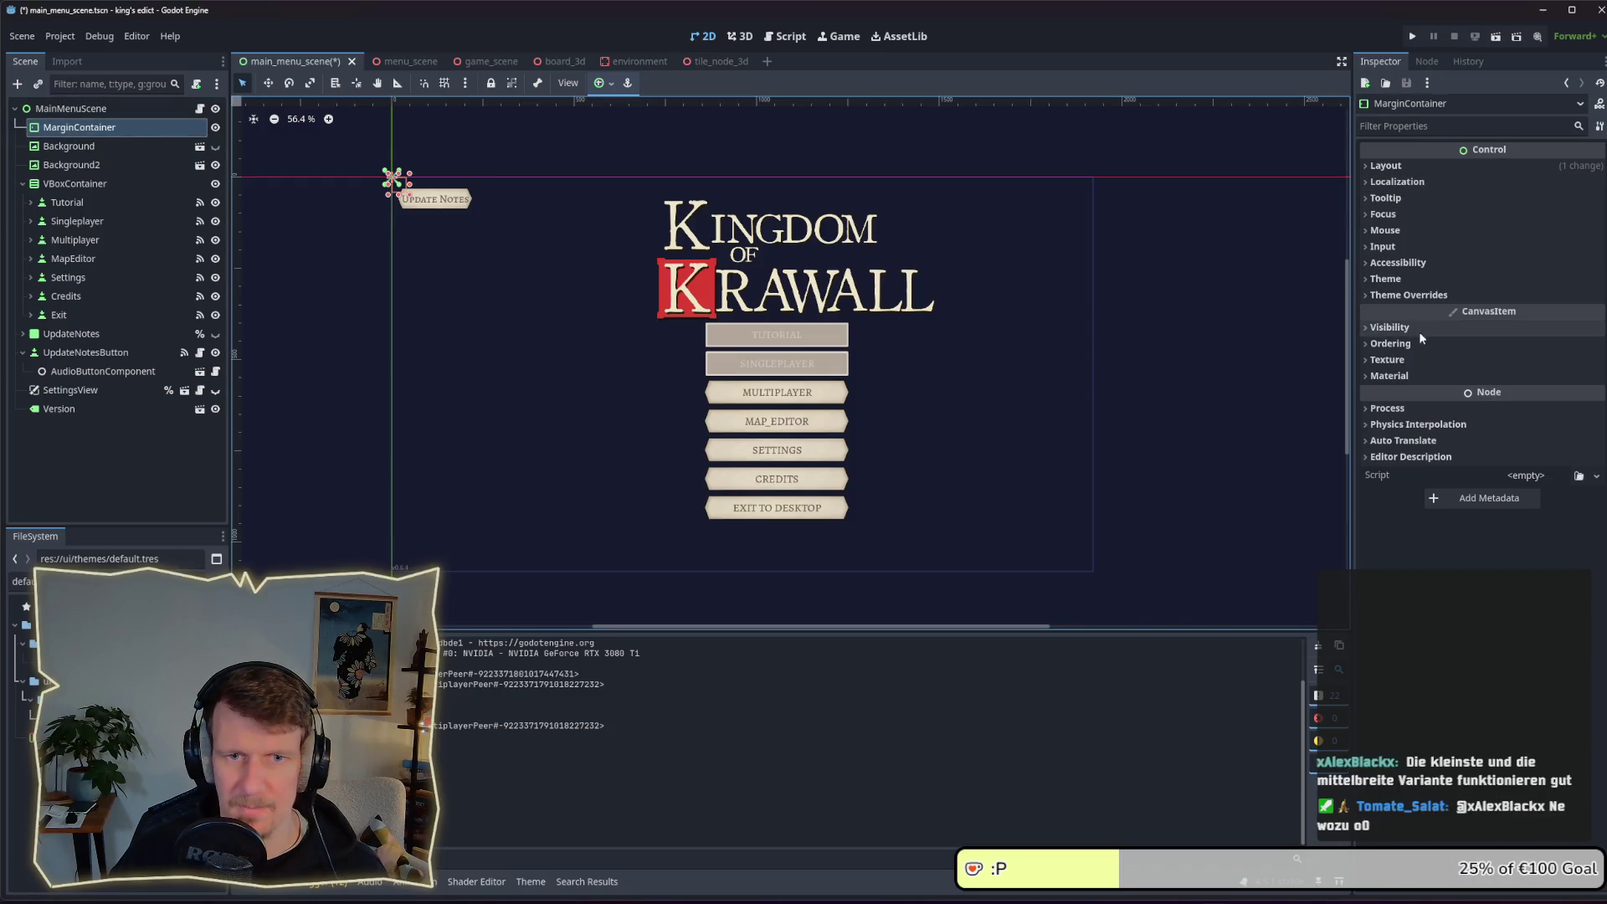
click(1405, 298)
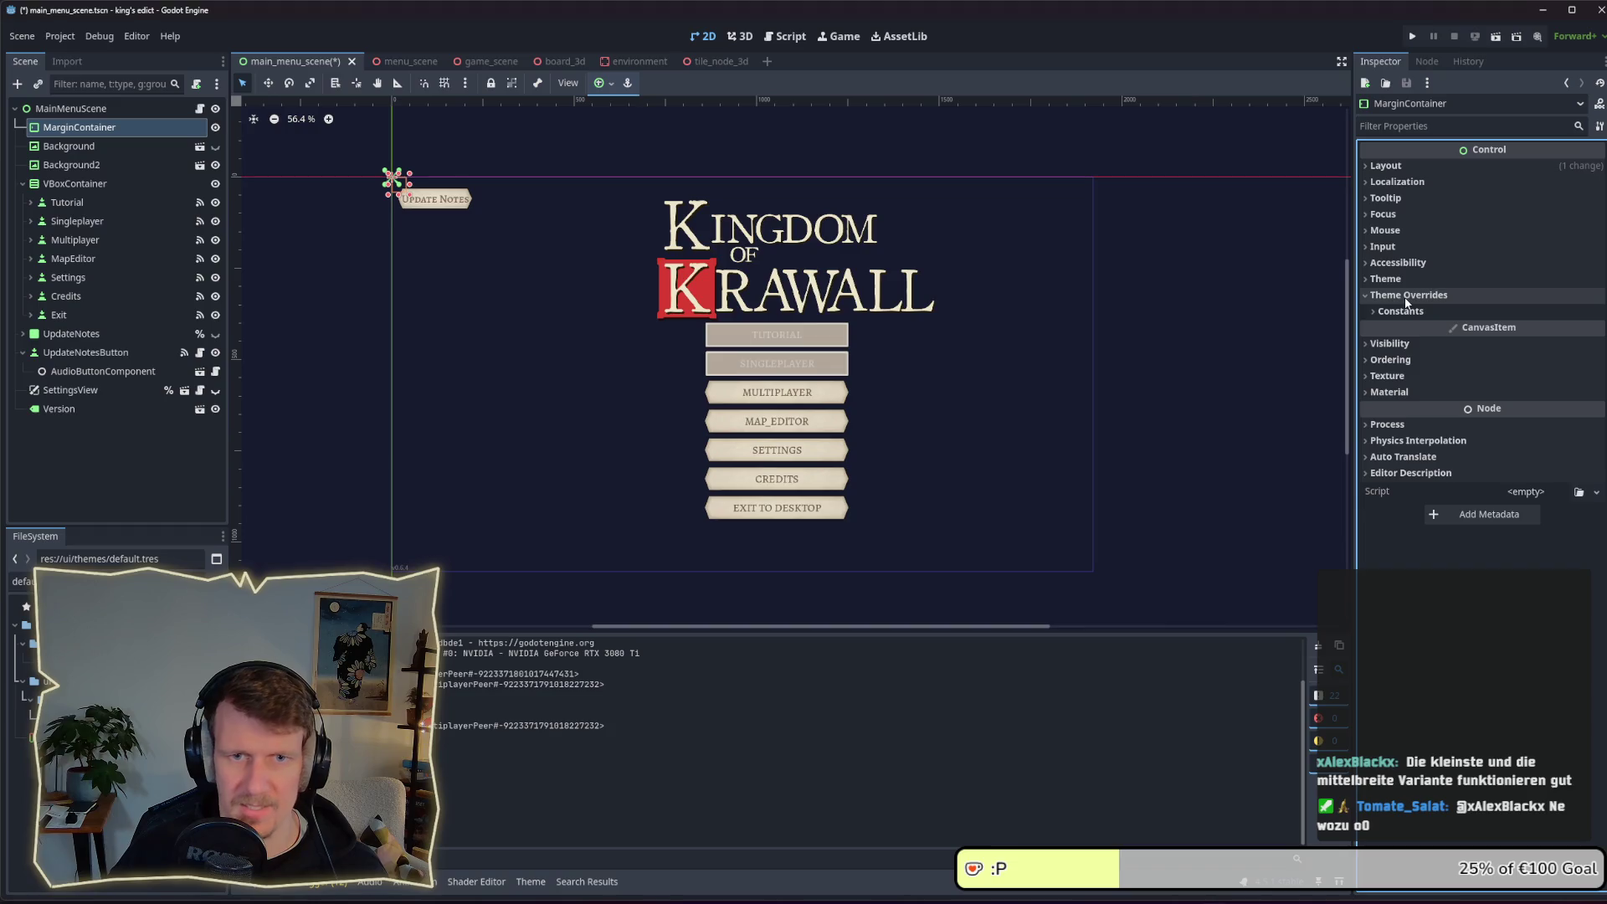
click(1400, 312)
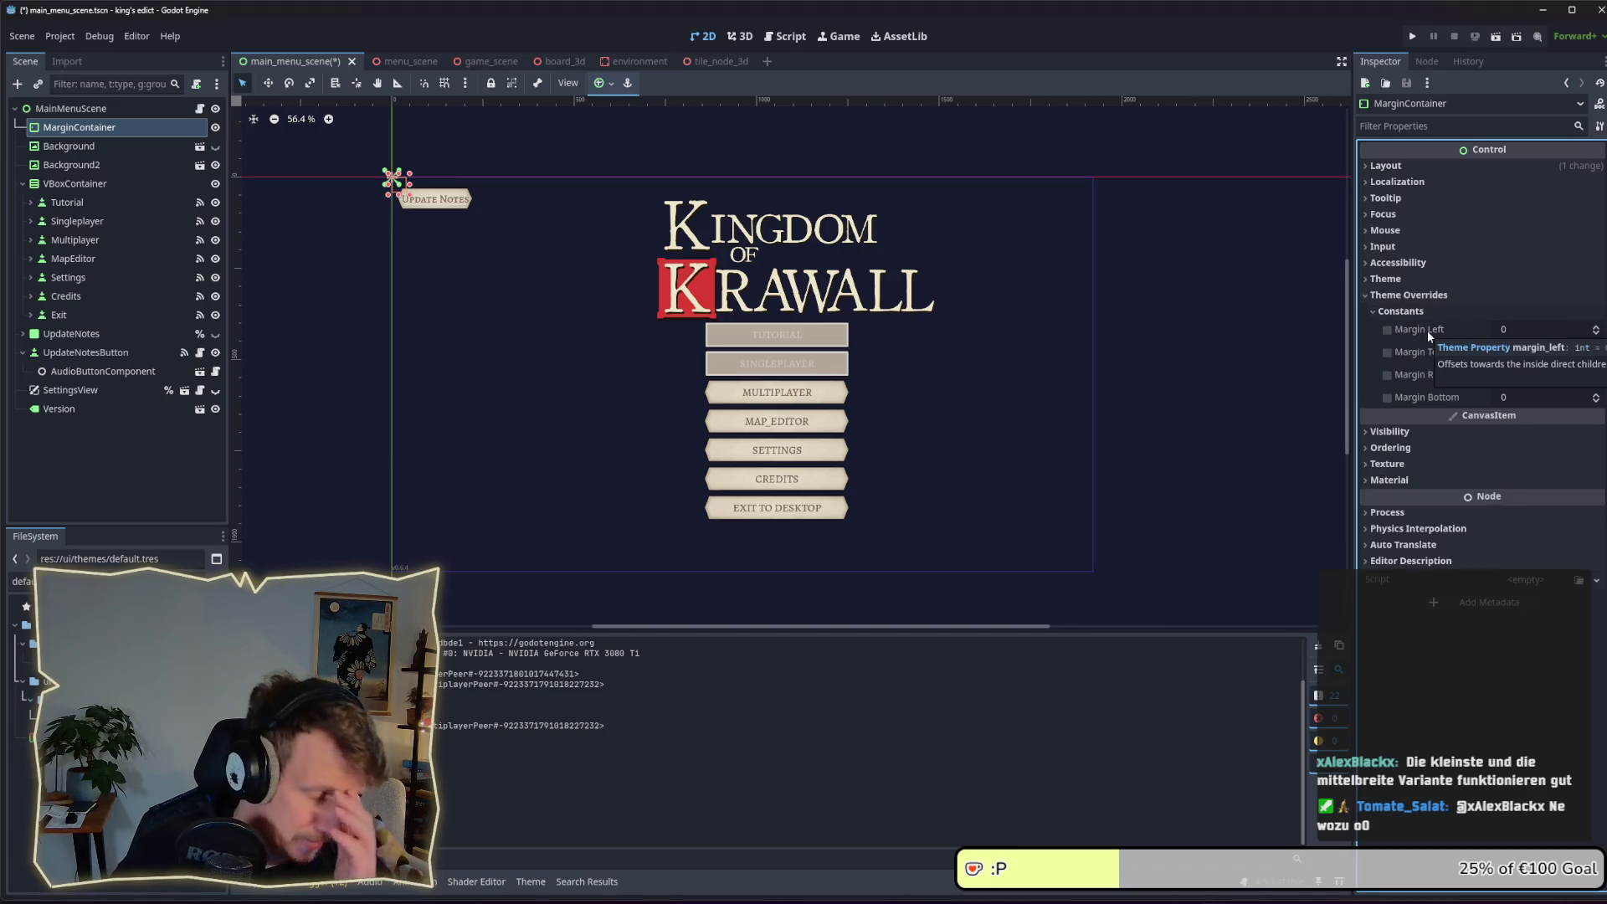
click(1376, 312)
click(1381, 295)
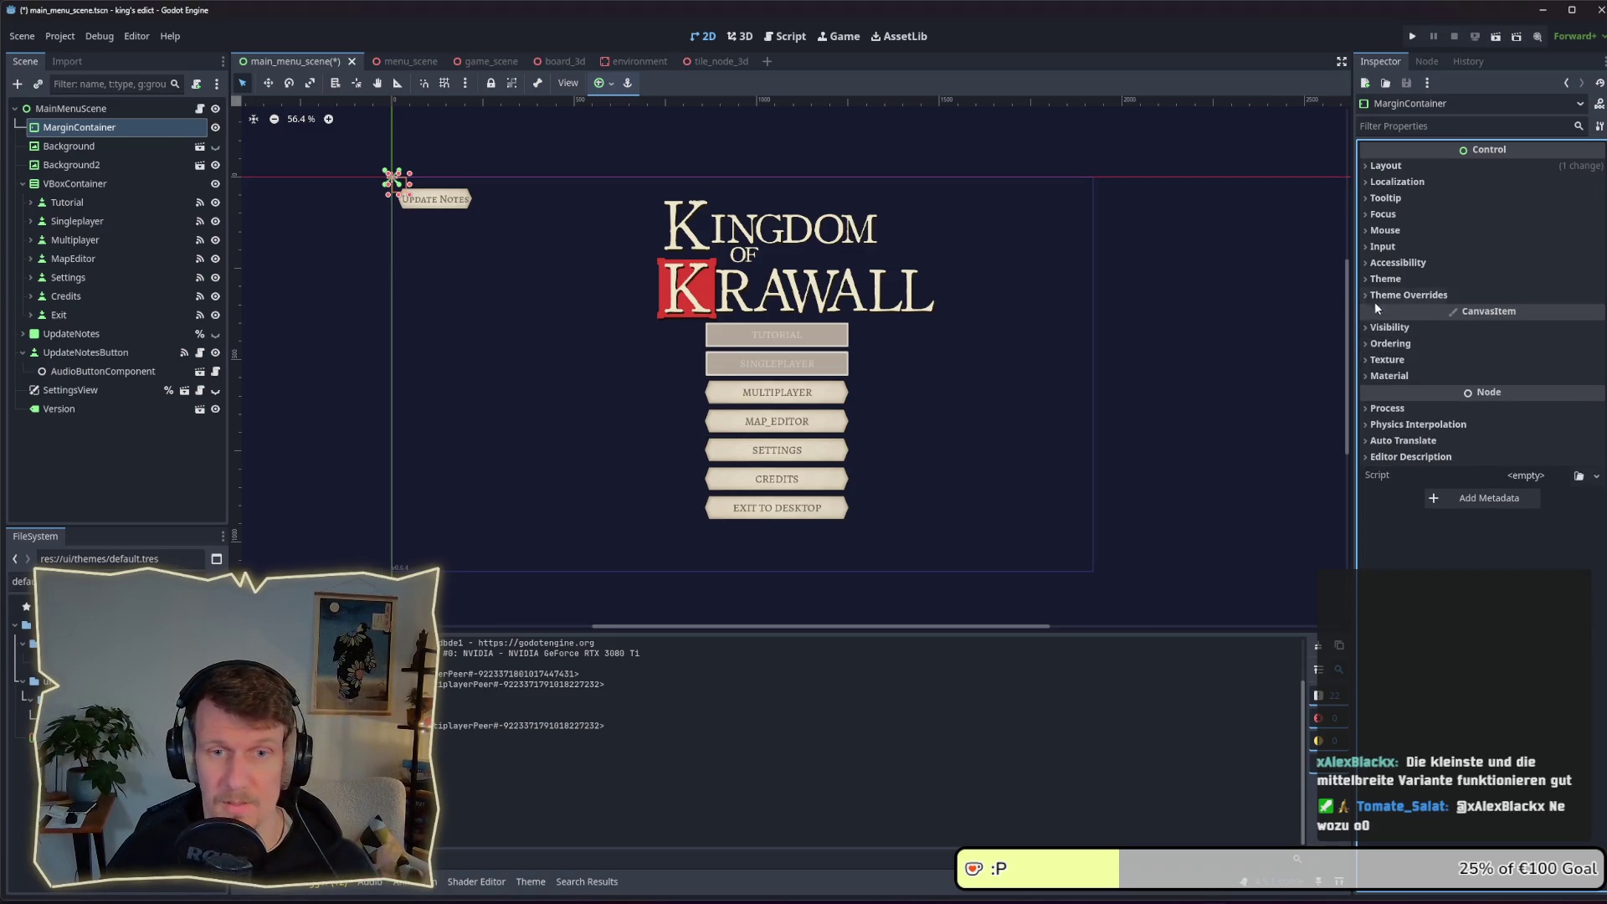
click(1385, 279)
click(1498, 320)
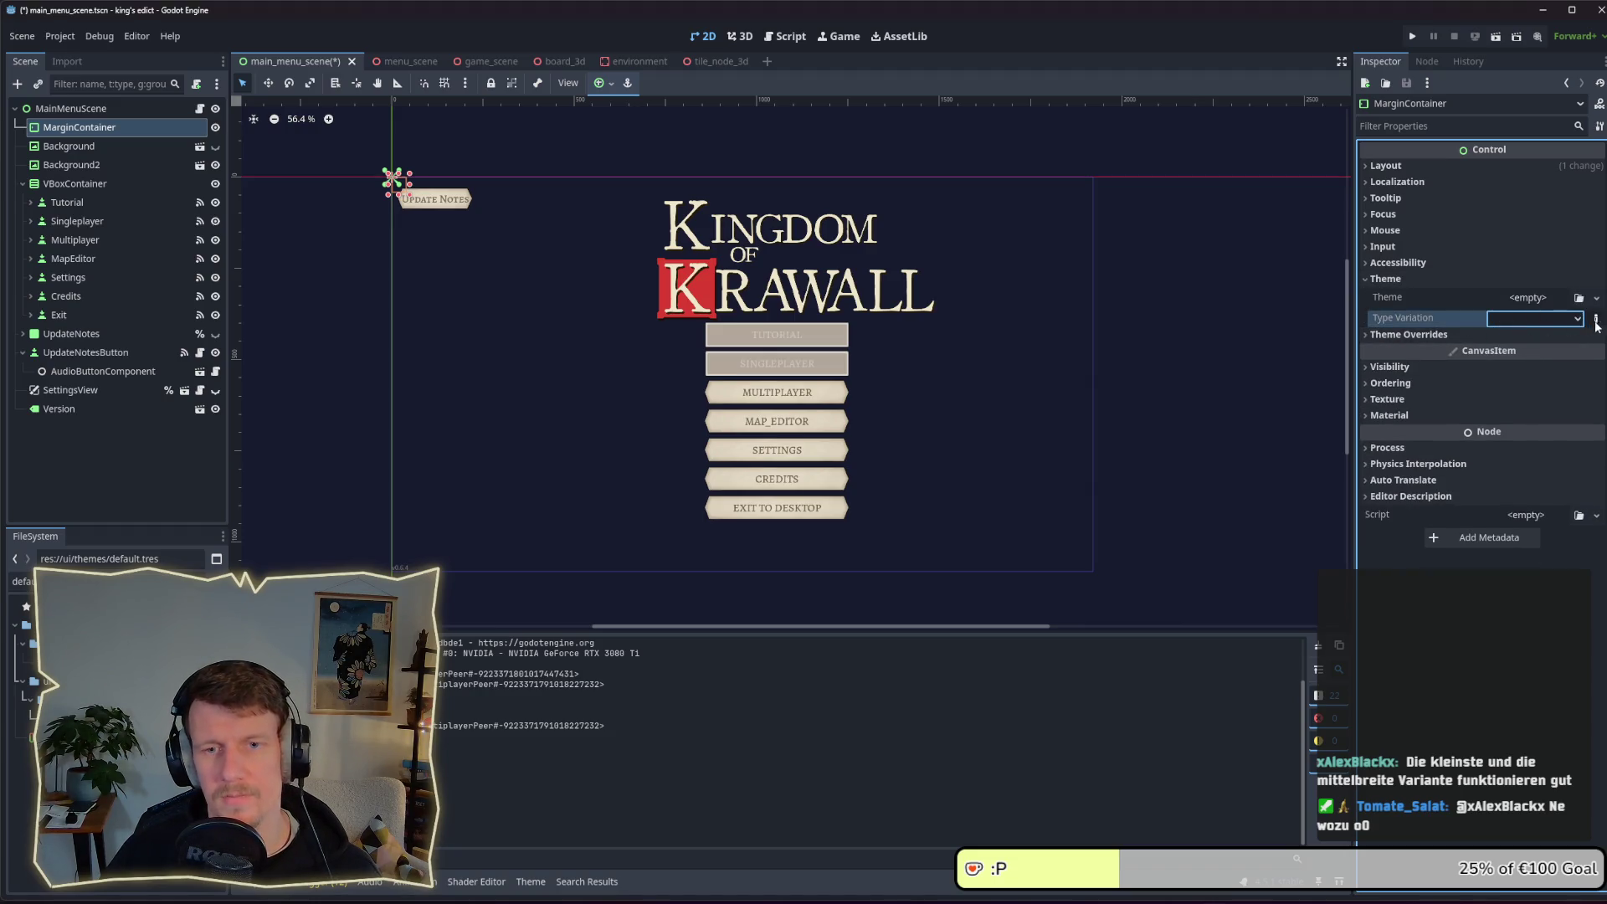
click(1505, 321)
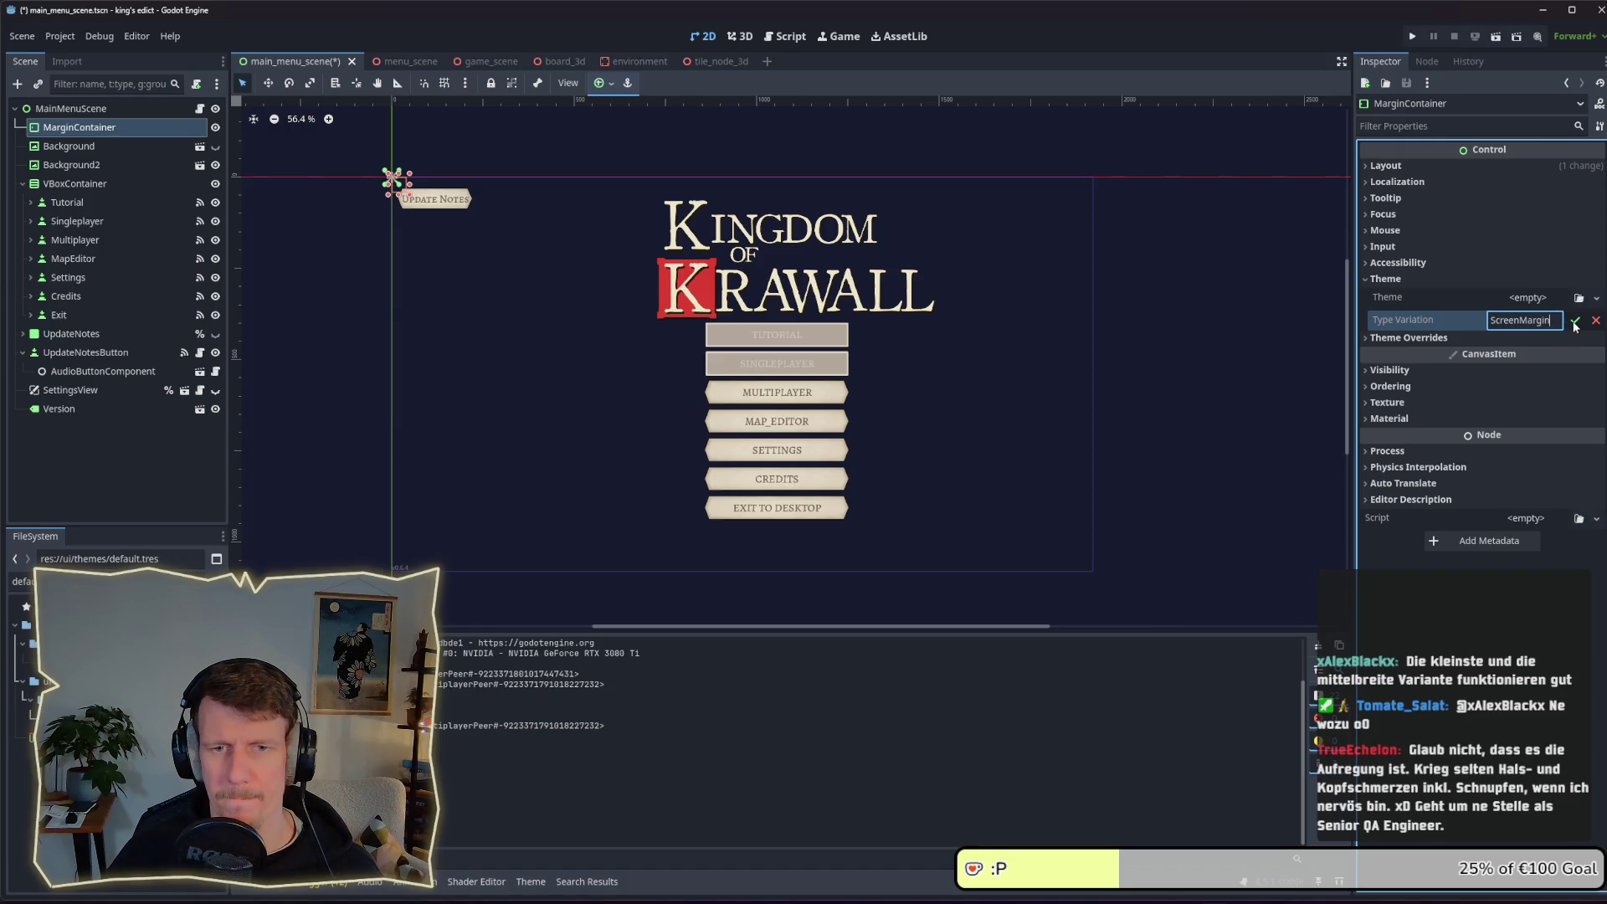
text(ScreenMargin)
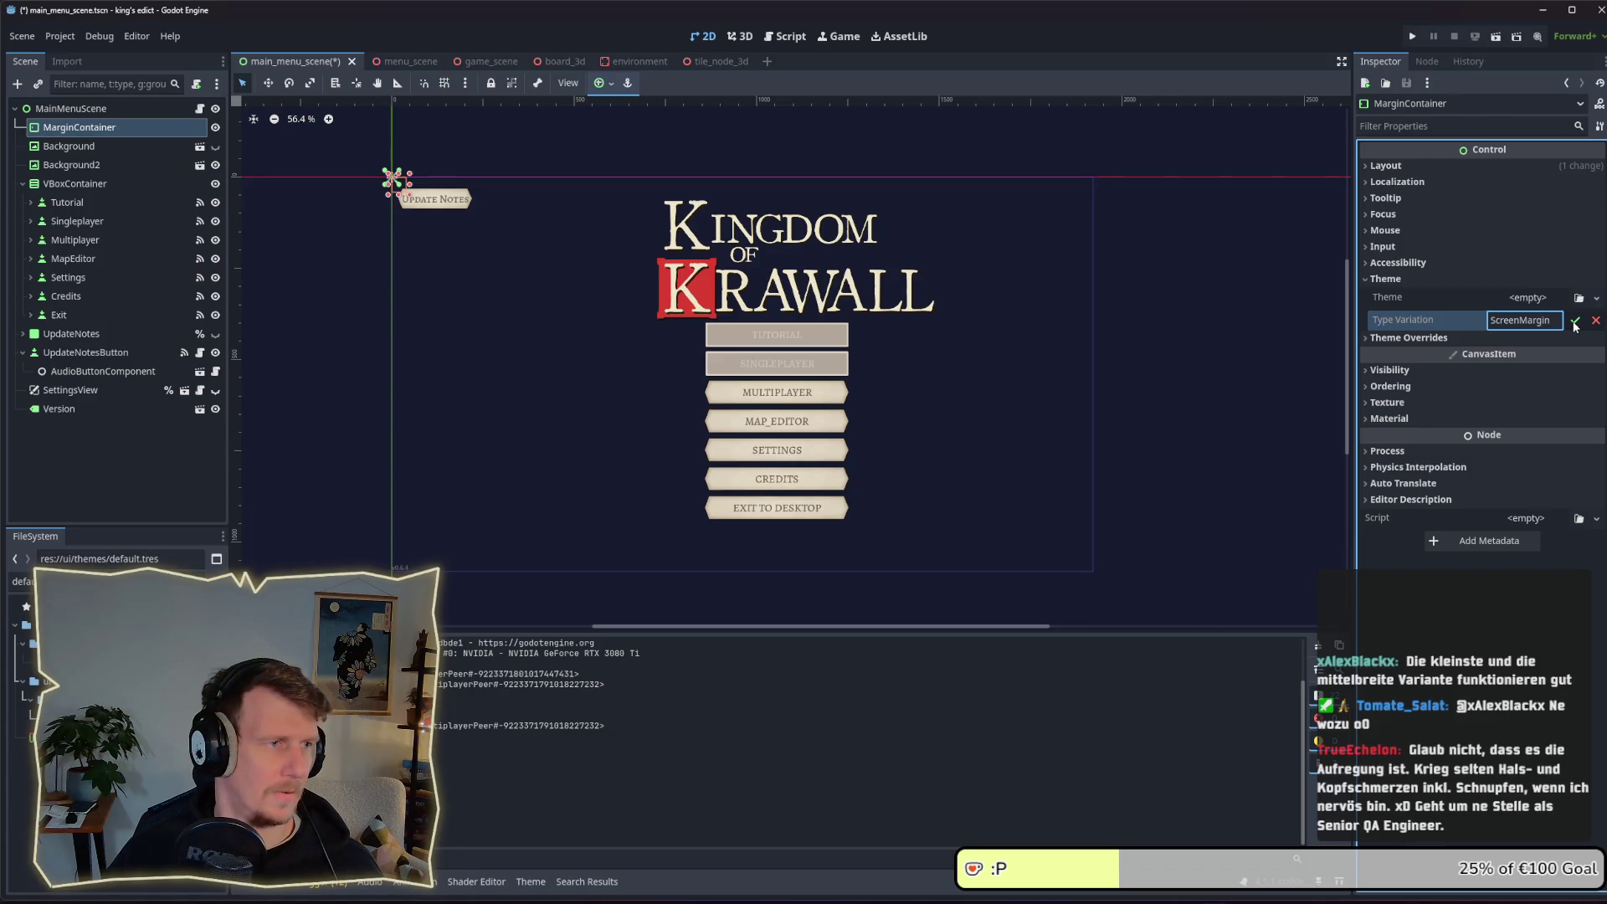
click(1574, 322)
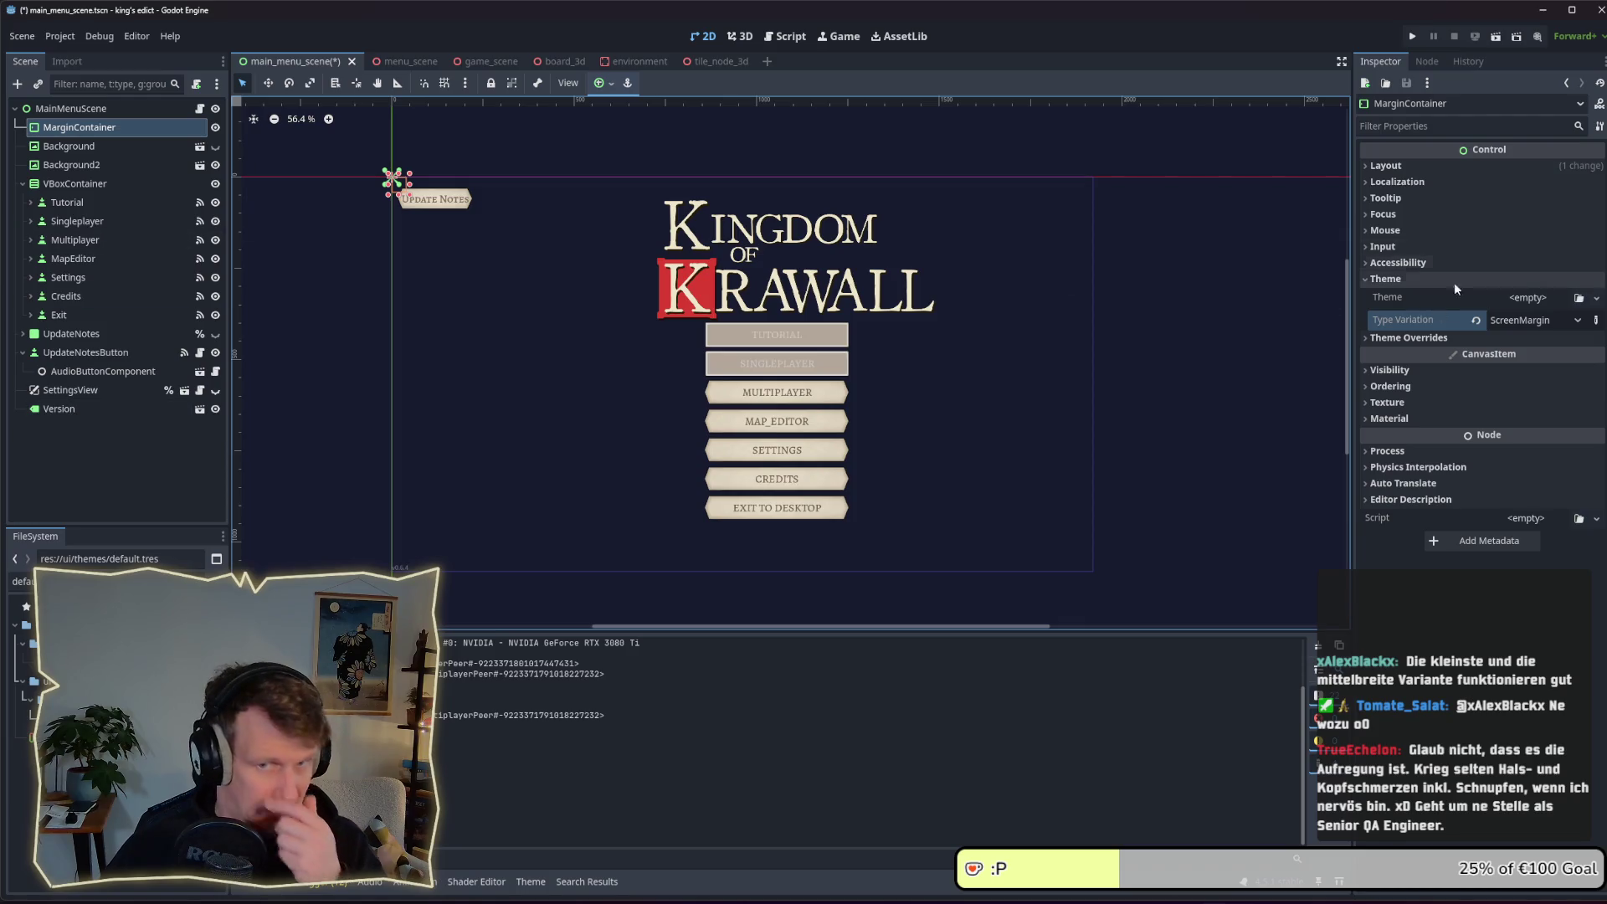
Open the default.tres theme and add MarginContainer as an item type
double_click(25, 581)
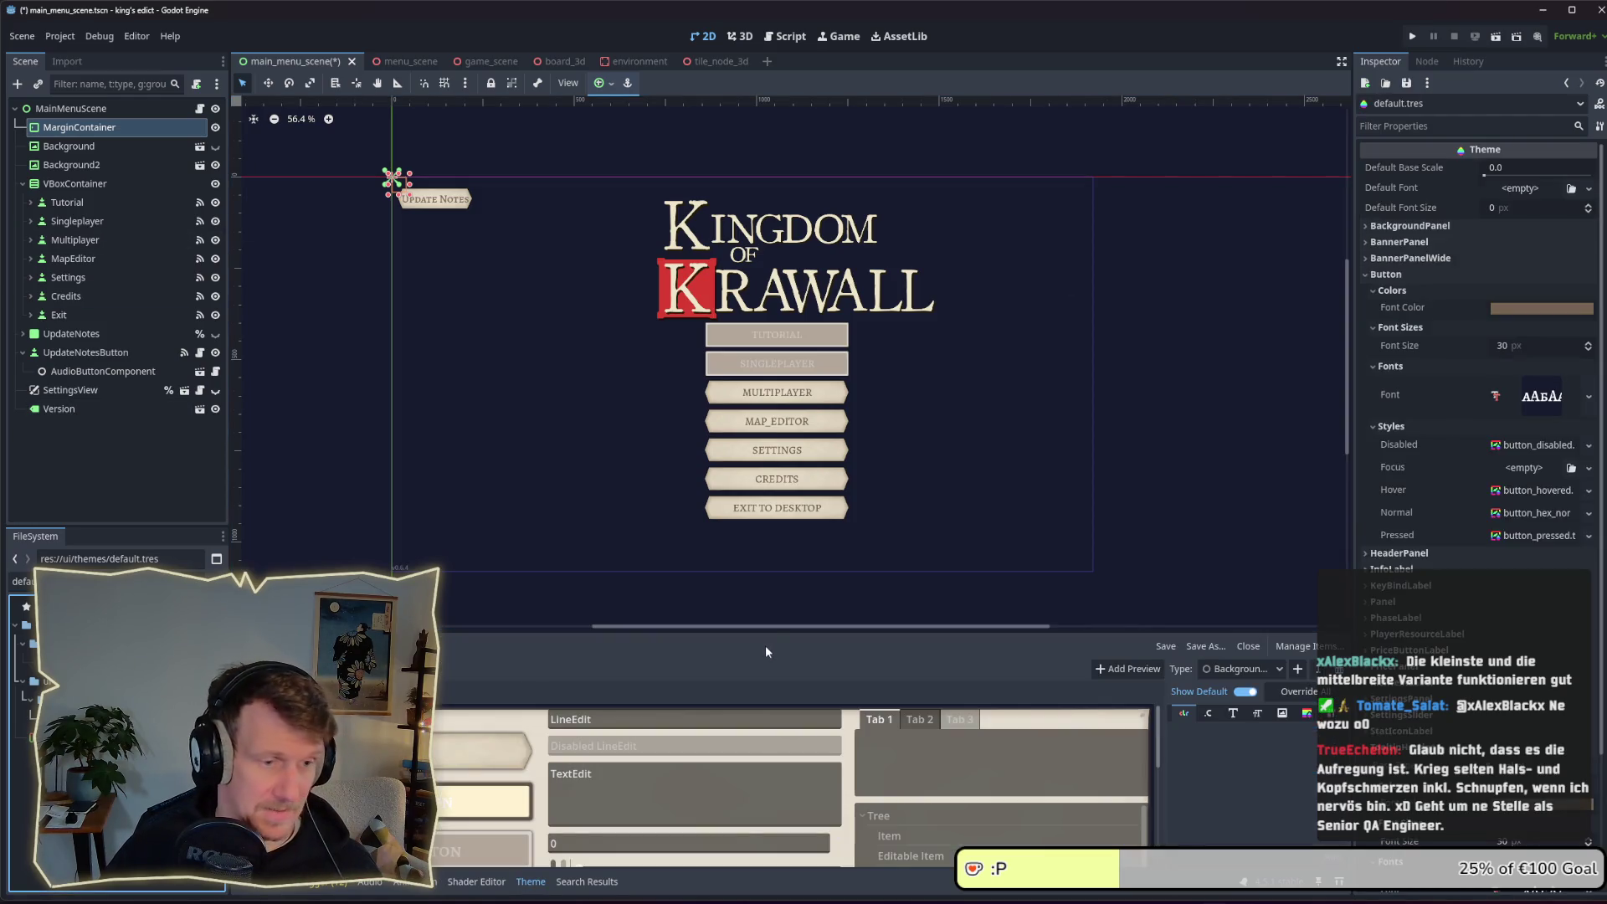
drag(776, 630, 776, 431)
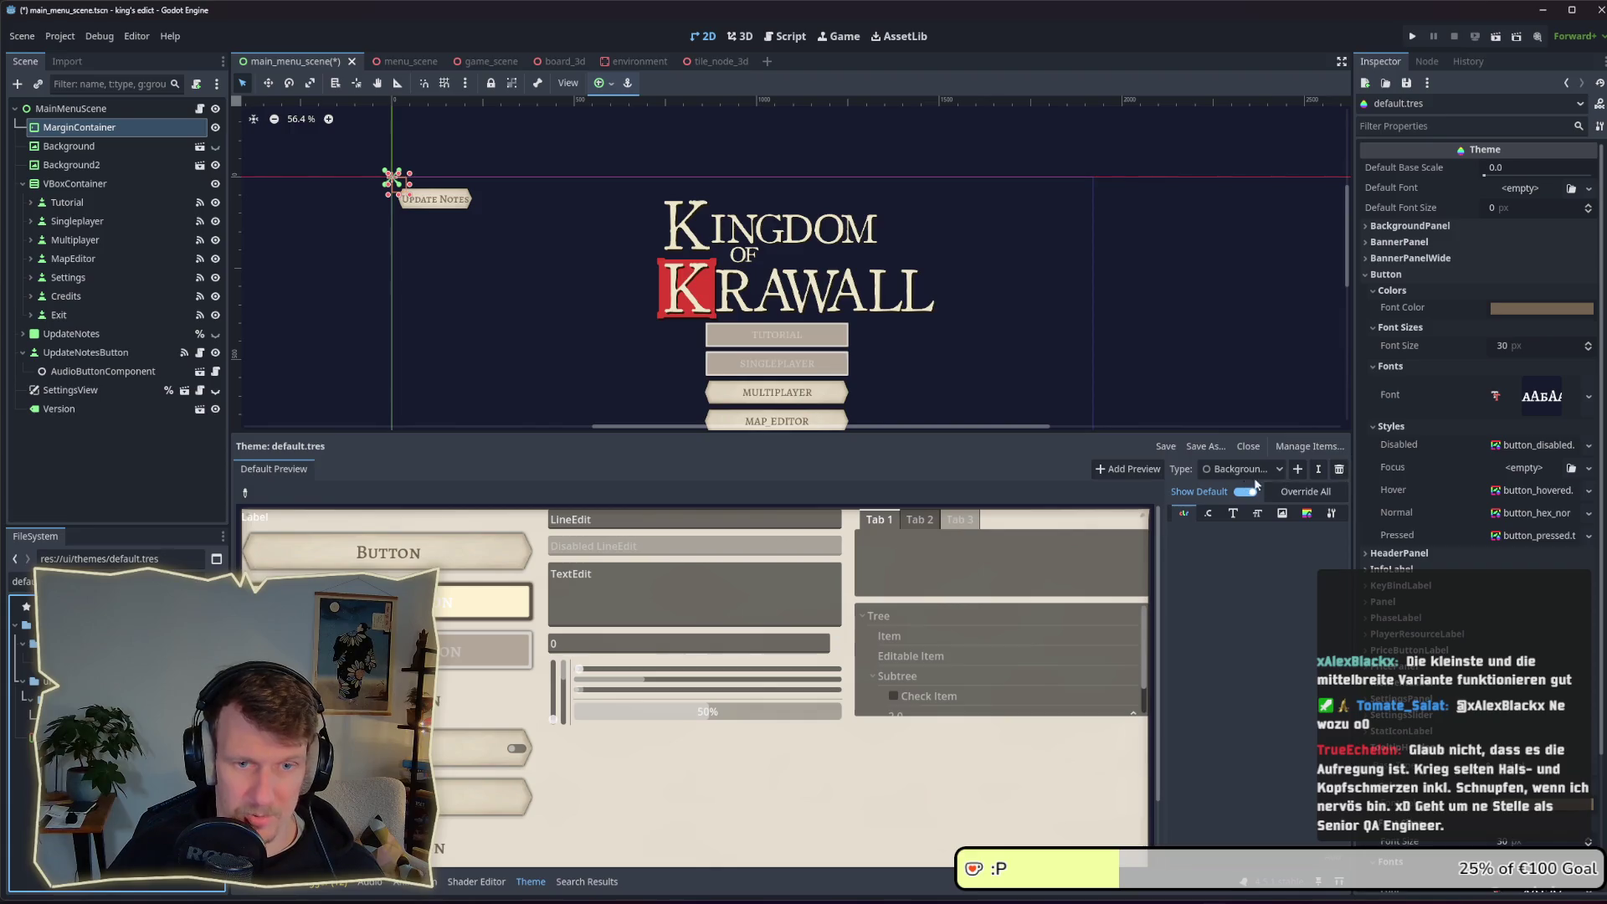
click(1296, 469)
text(Ma)
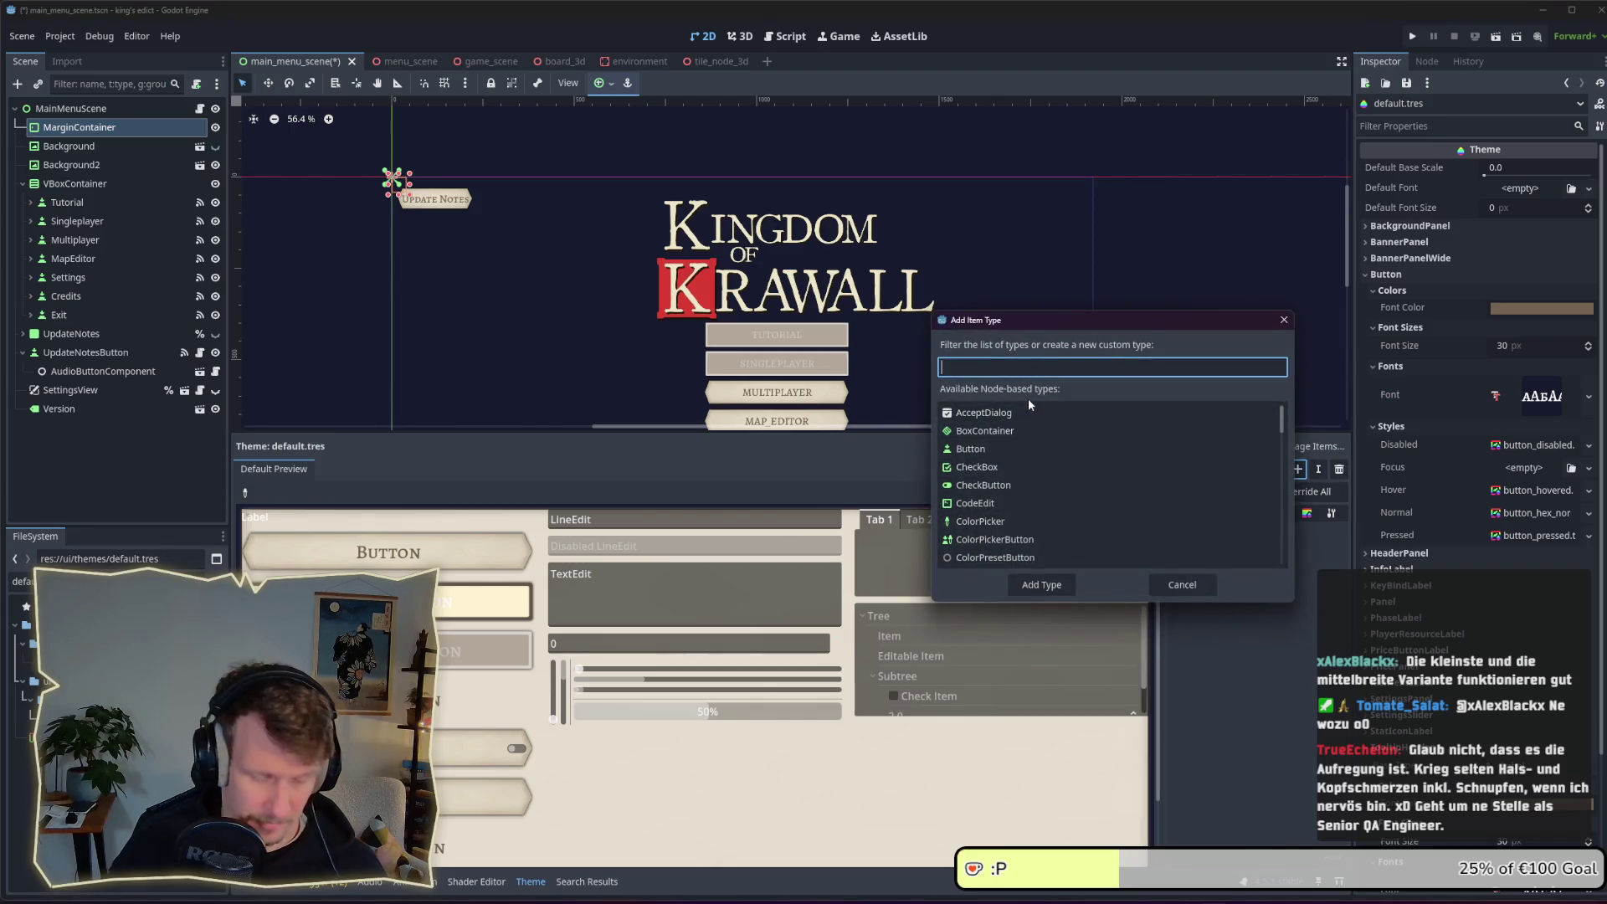
text(rgin)
double_click(1022, 412)
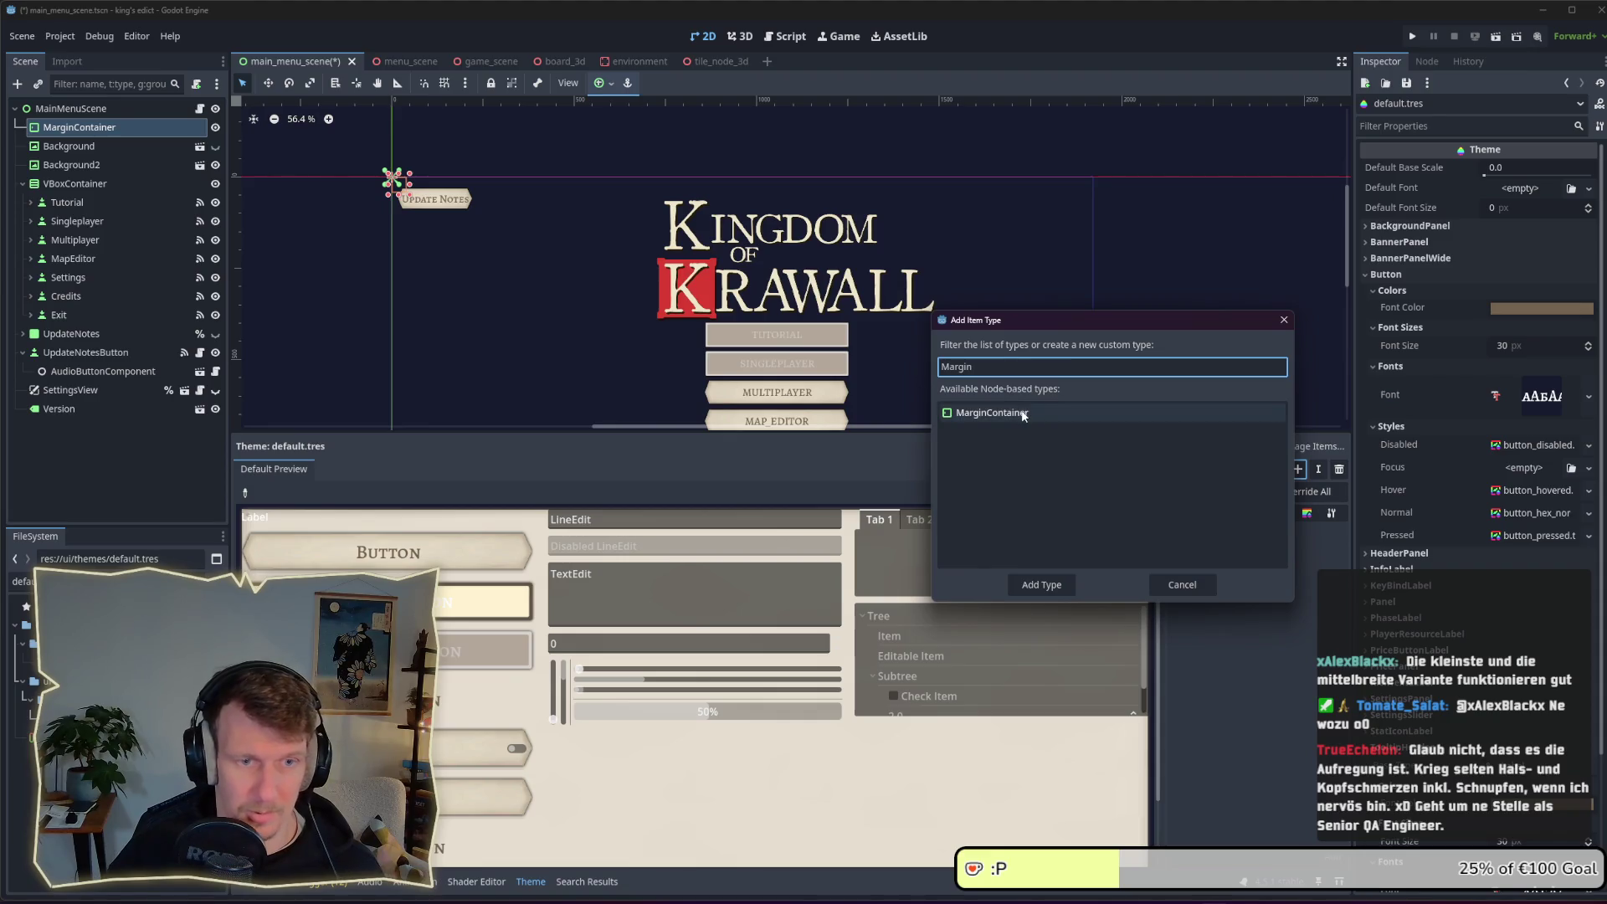
Add a custom ScreenMargin item type to the theme
click(1238, 469)
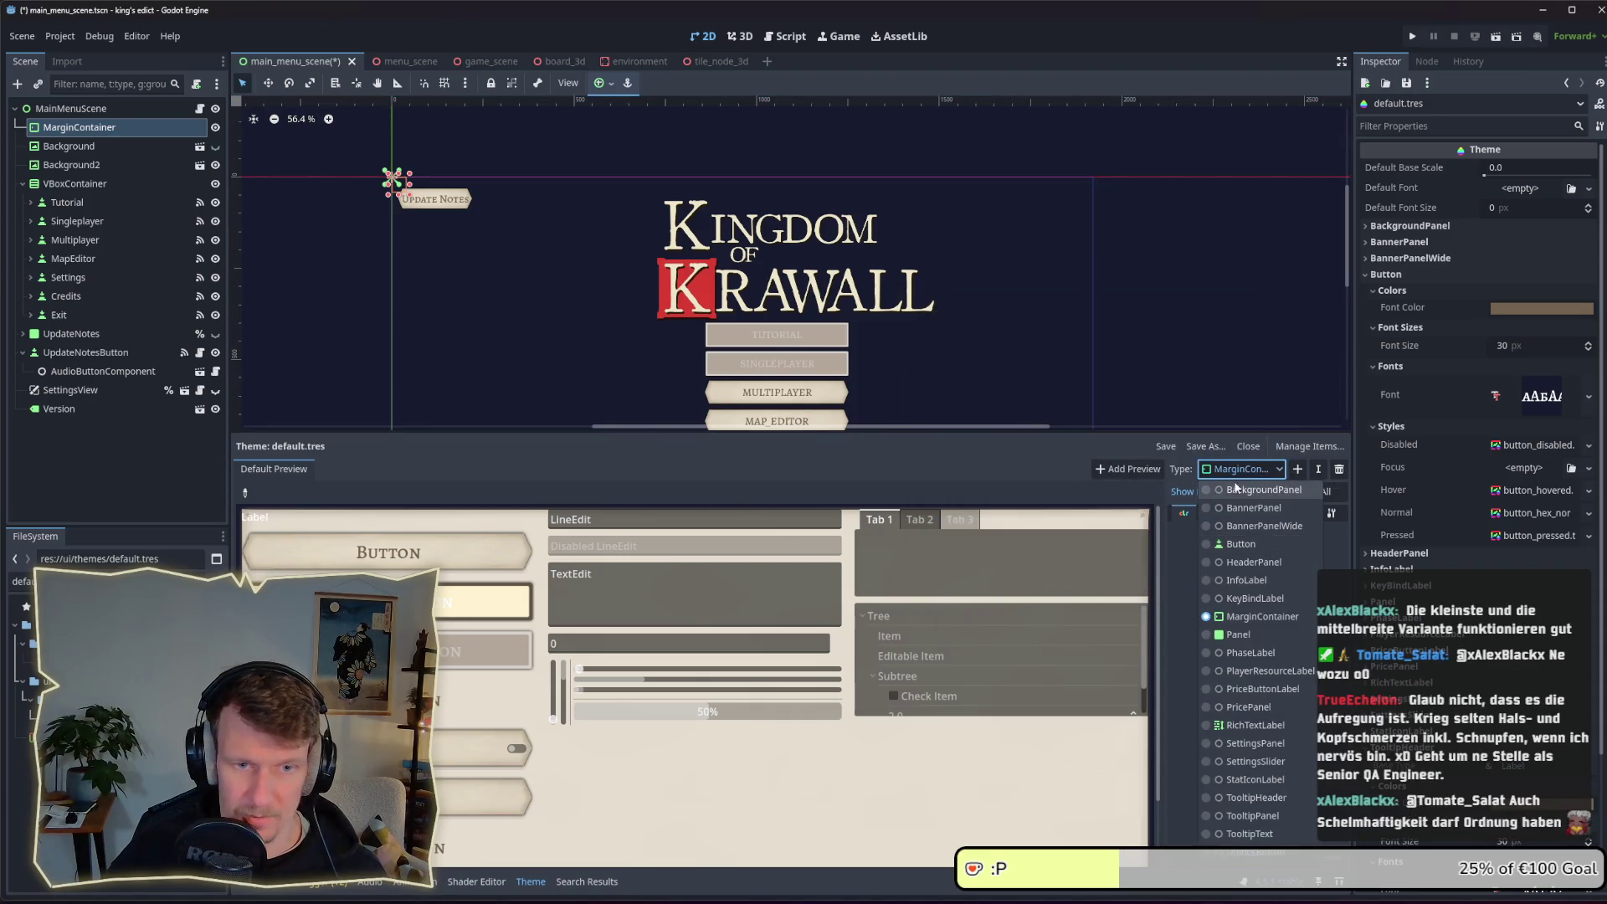
click(1232, 477)
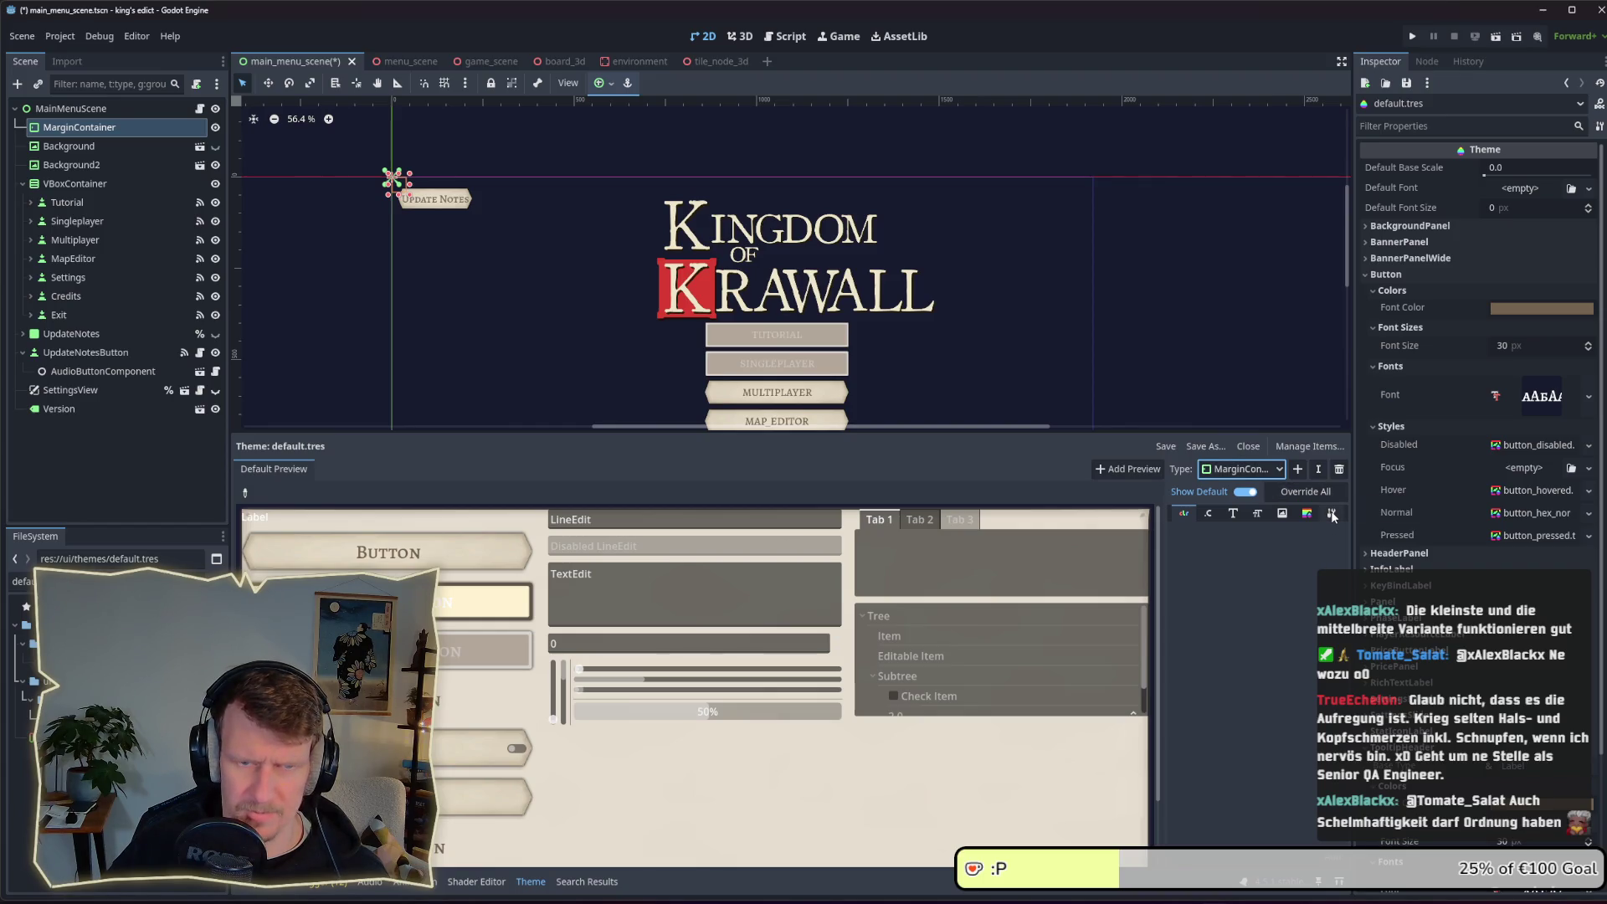
click(1241, 469)
click(1316, 475)
click(1316, 475)
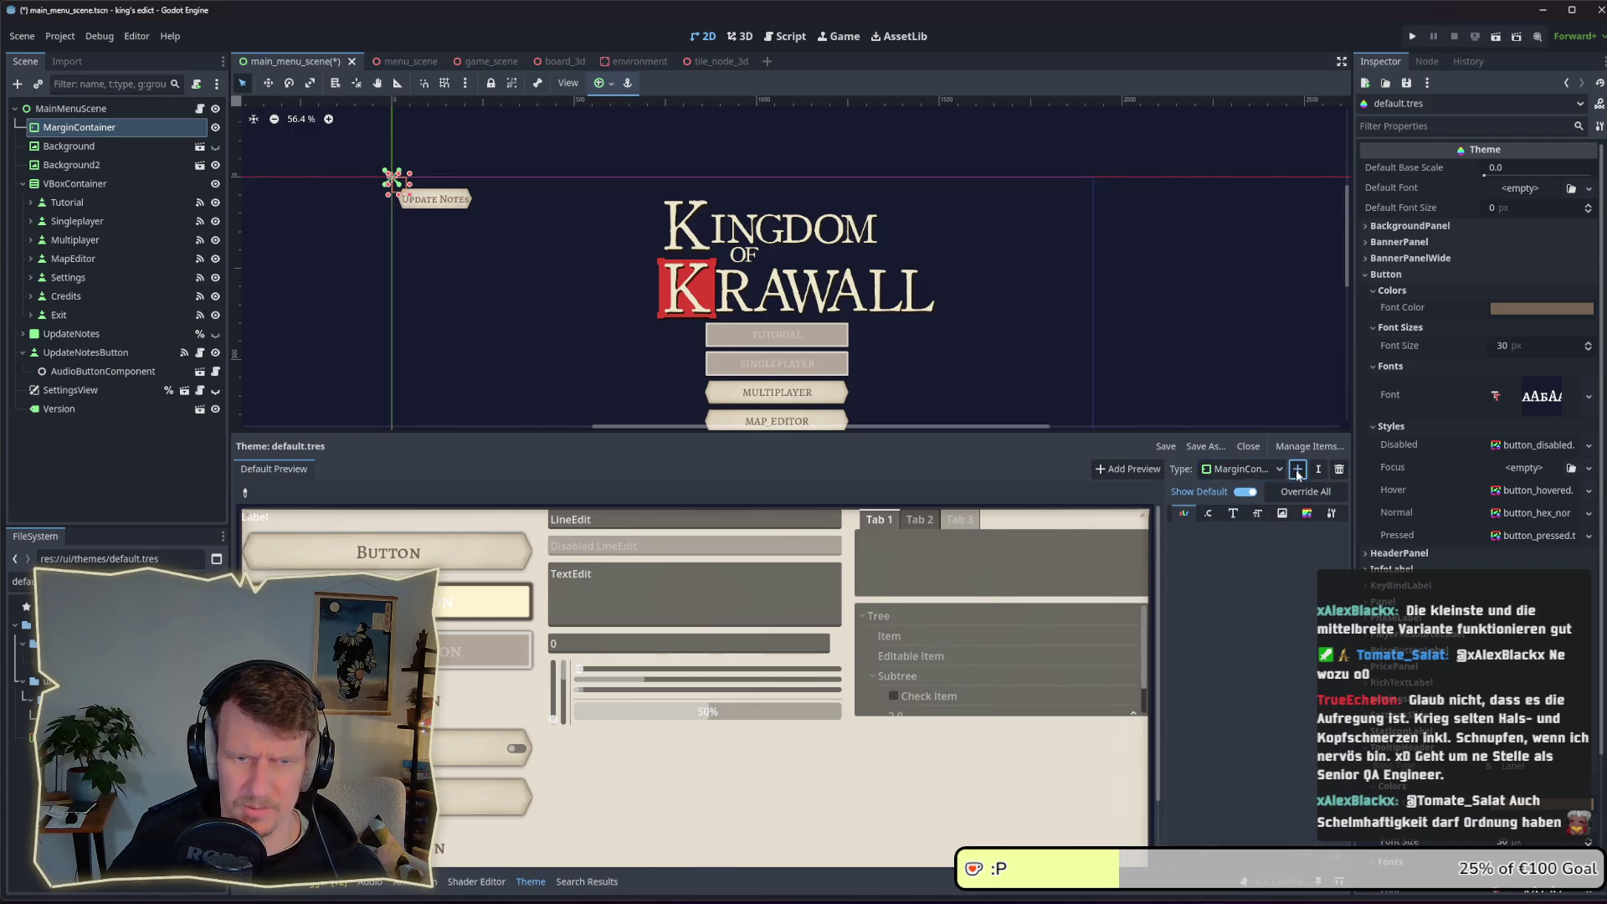
text(ScreenMargio)
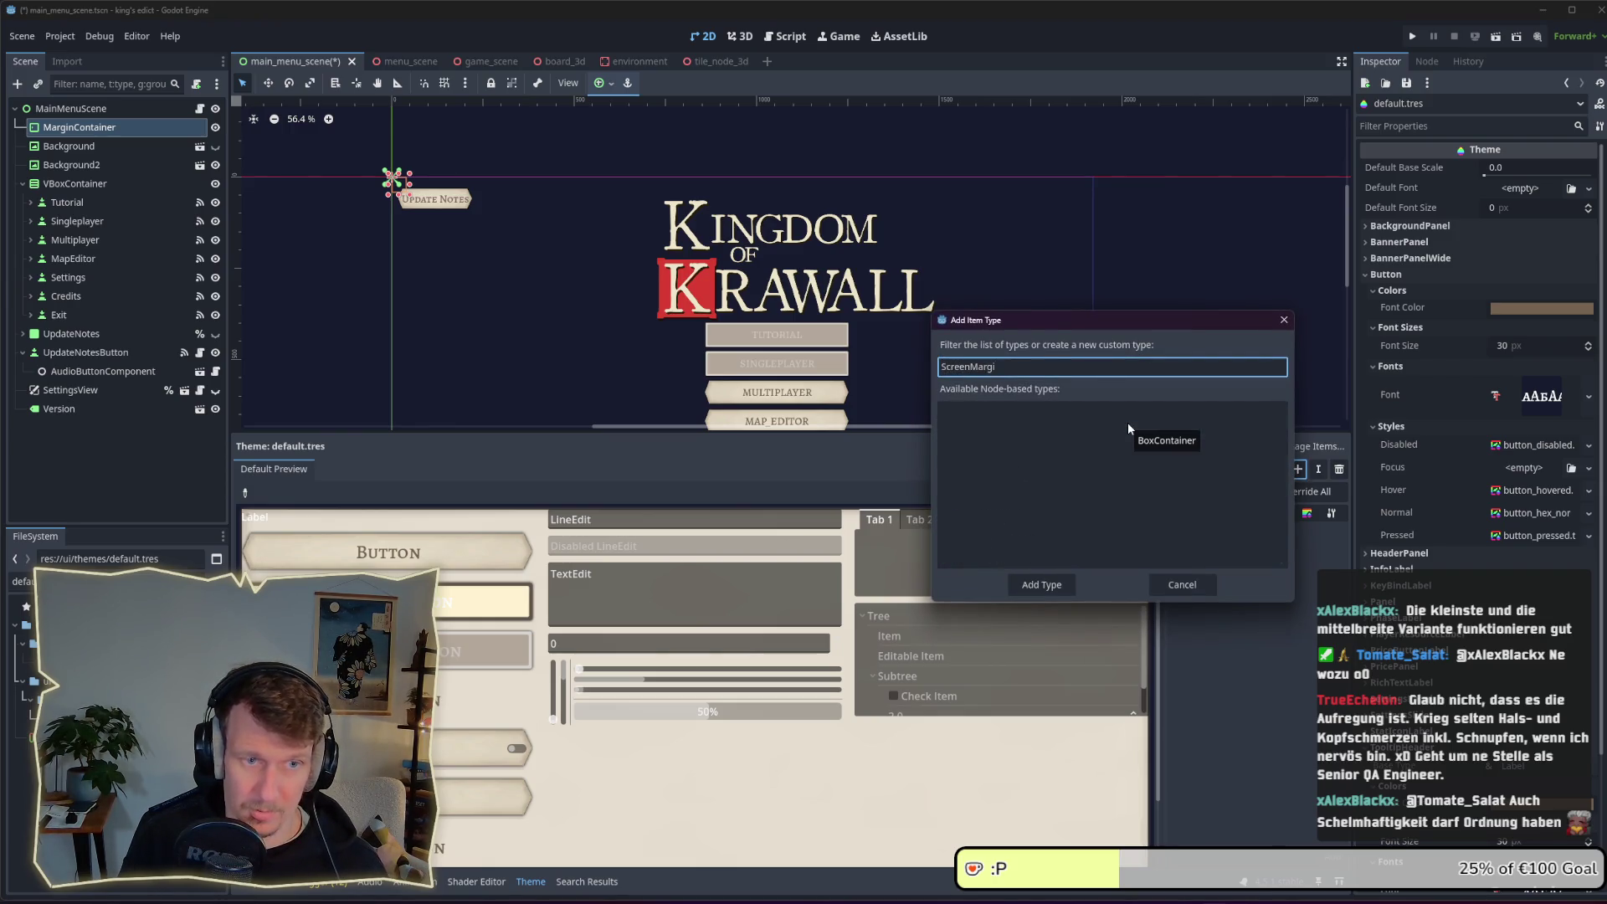
click(1046, 583)
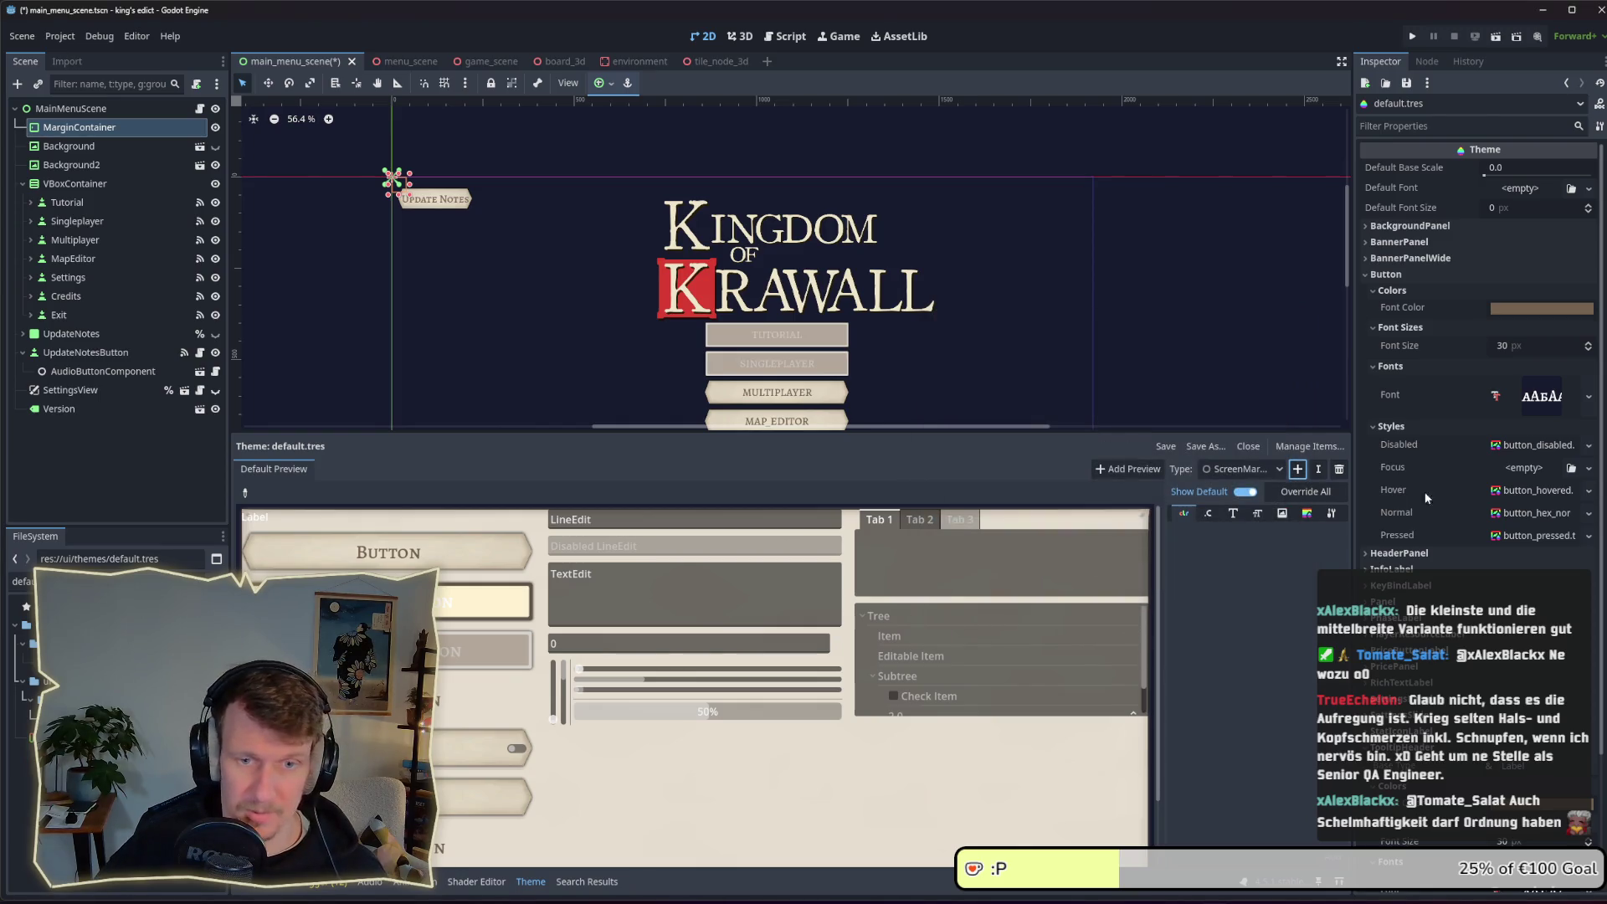
Pick MarginContainer as the ScreenMargin type's base type
click(1332, 513)
click(1293, 540)
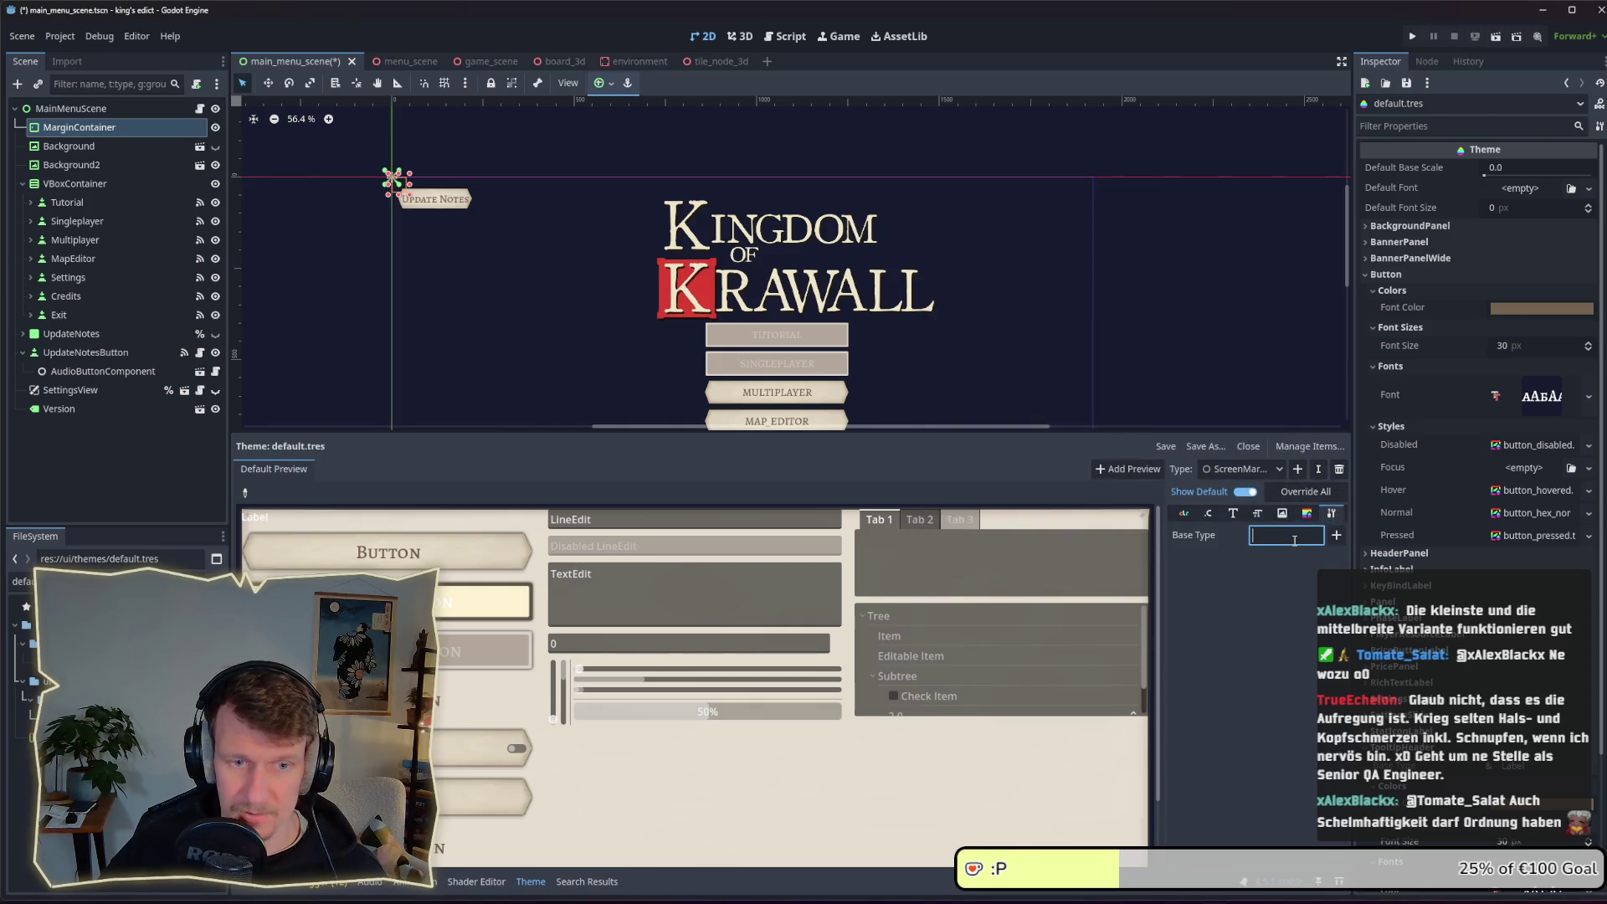
text(Marg)
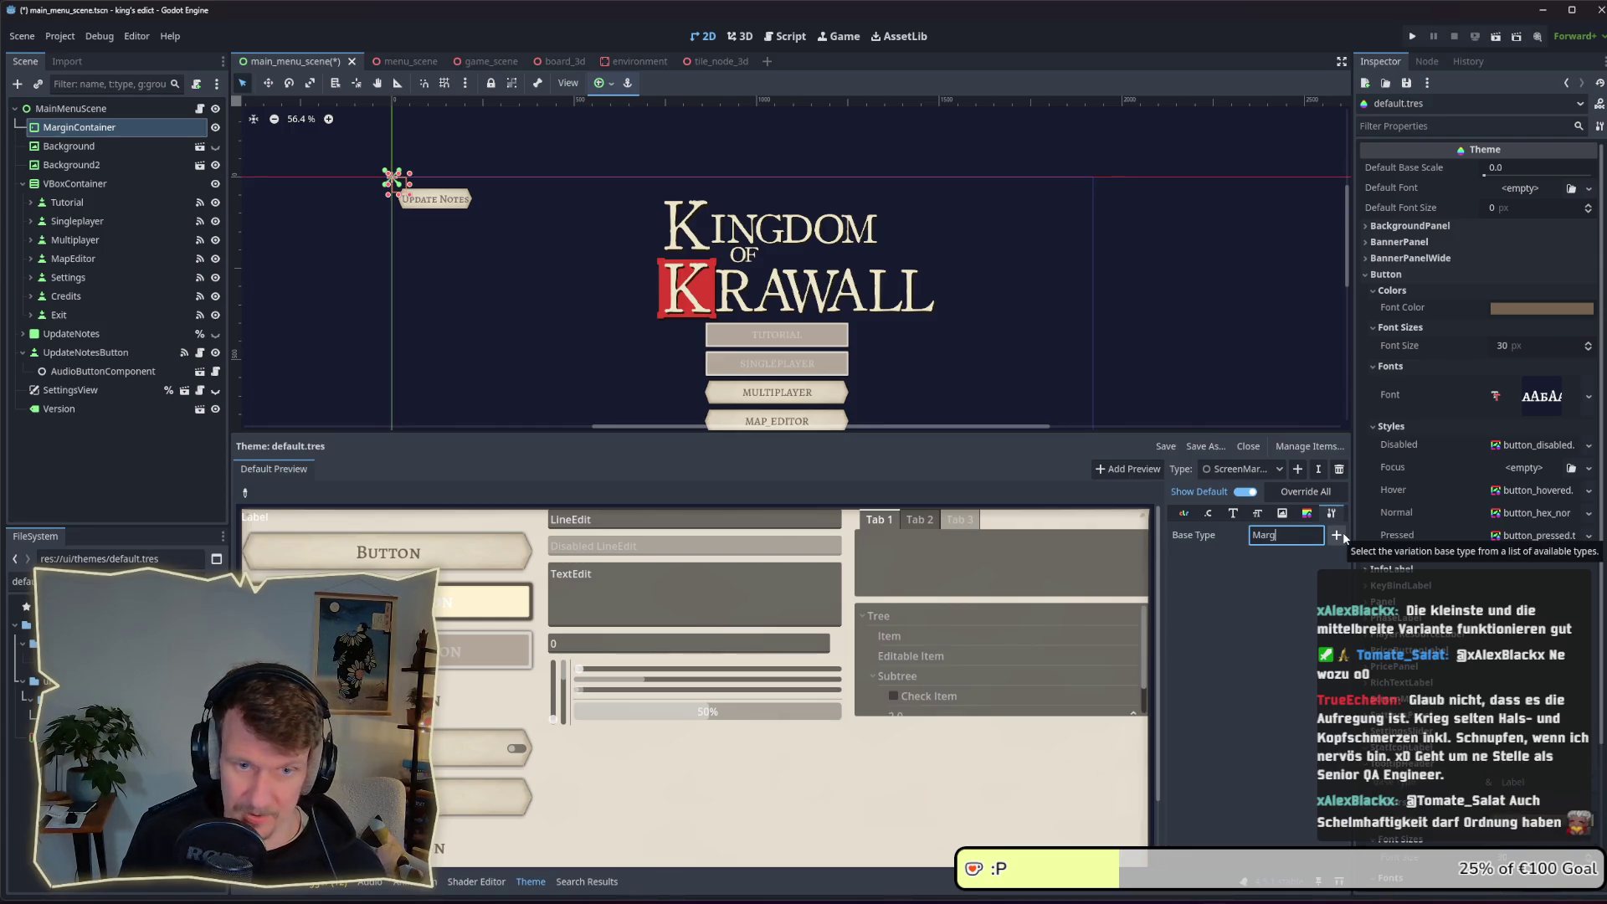
text(inContainer)
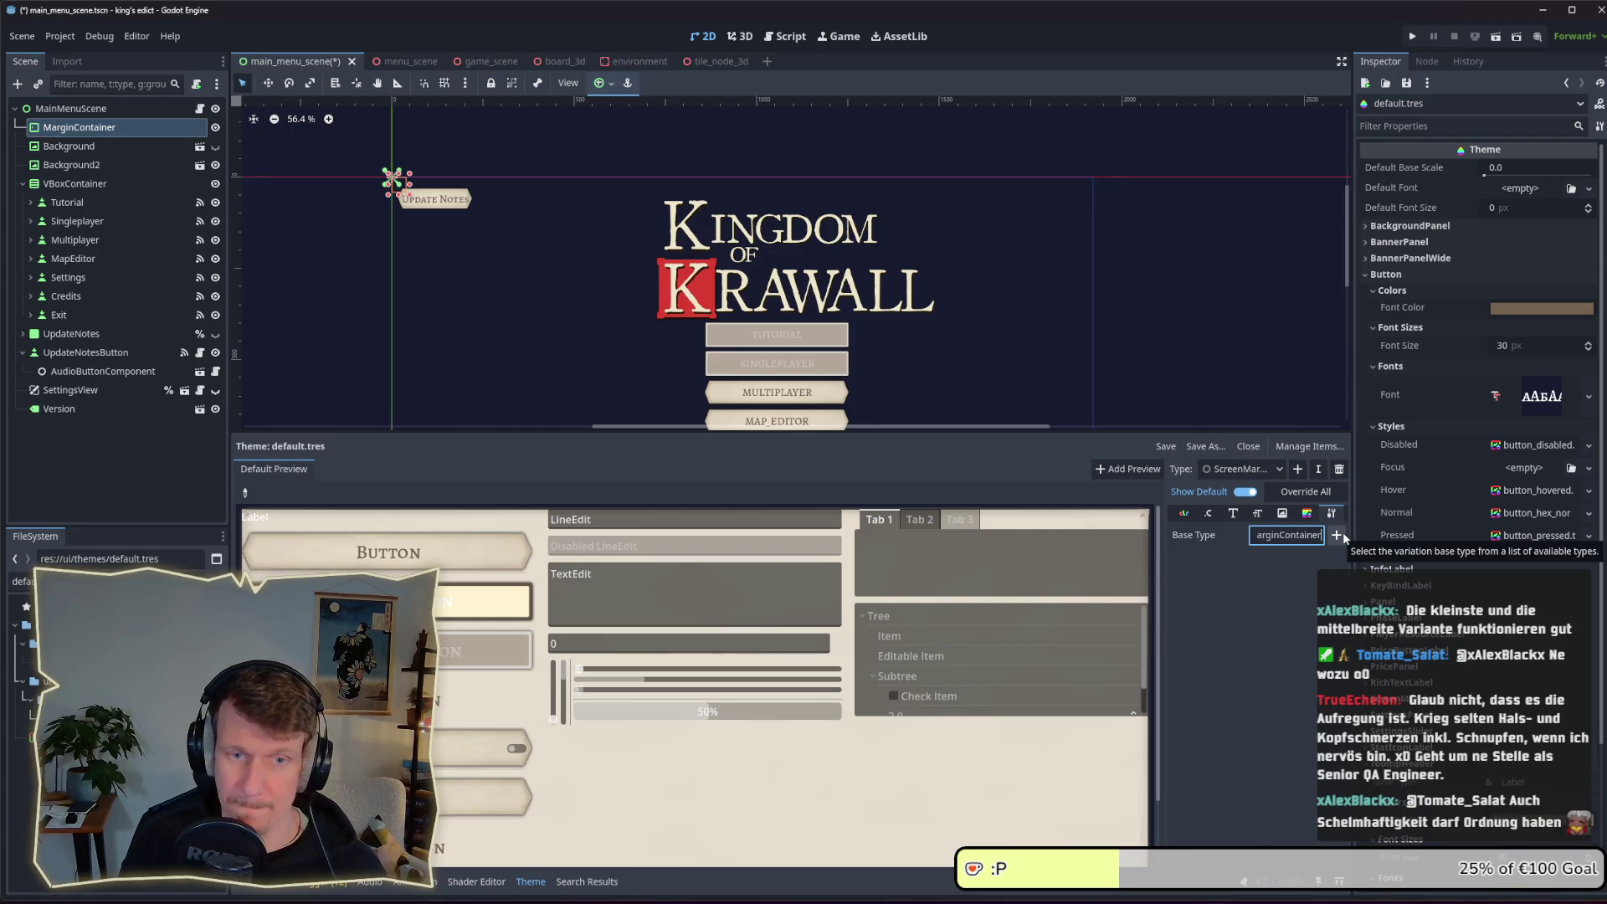
click(1337, 535)
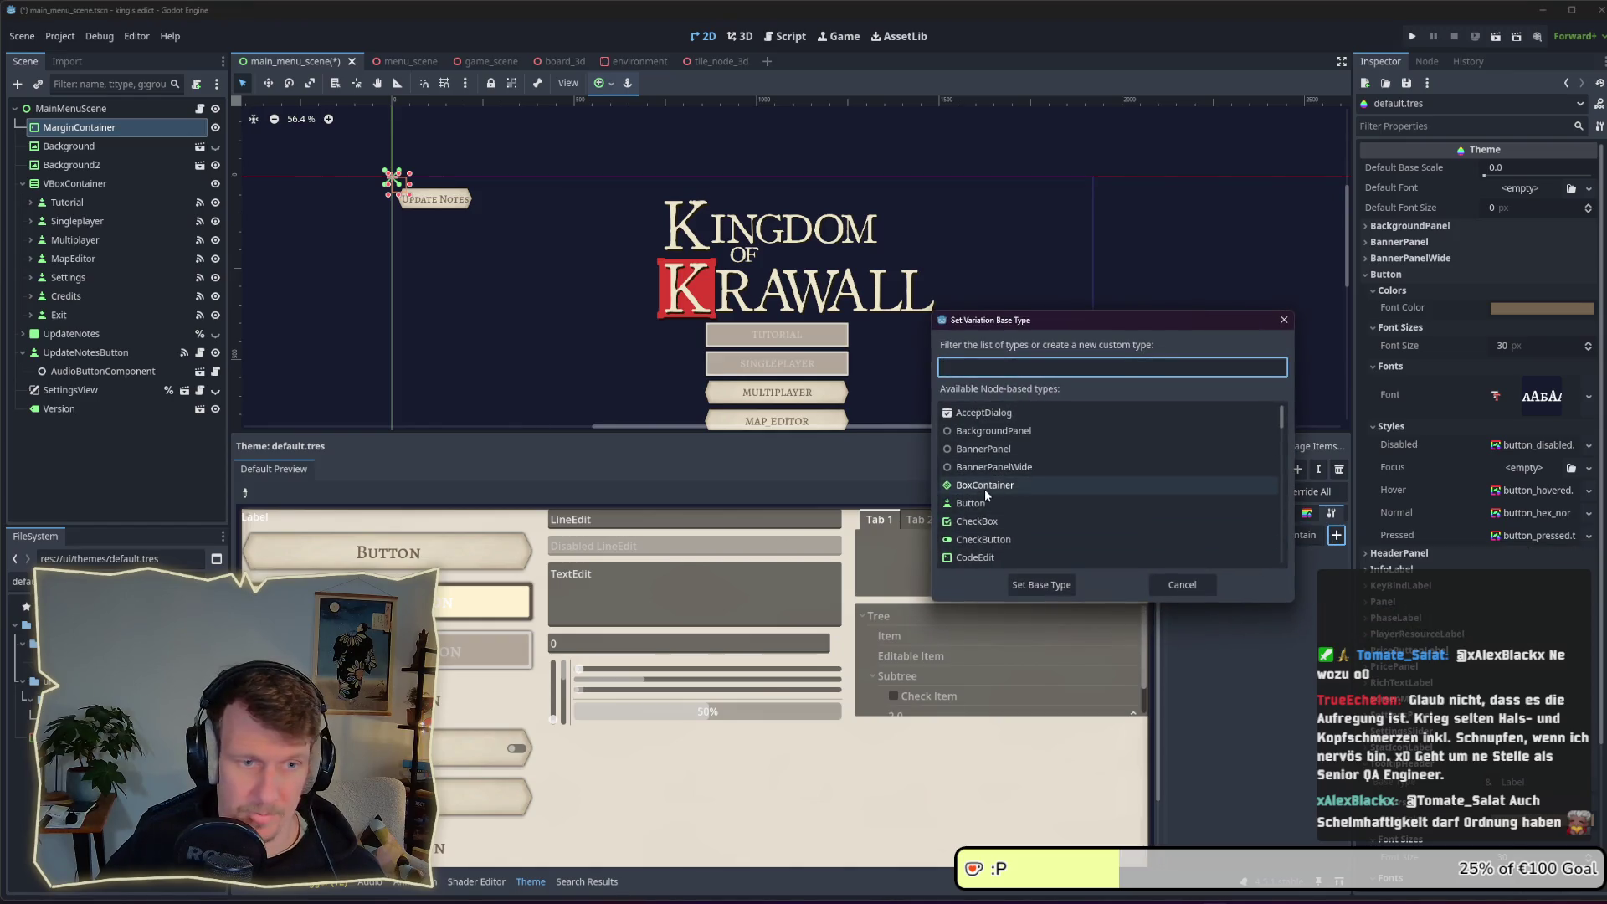
text(Margi)
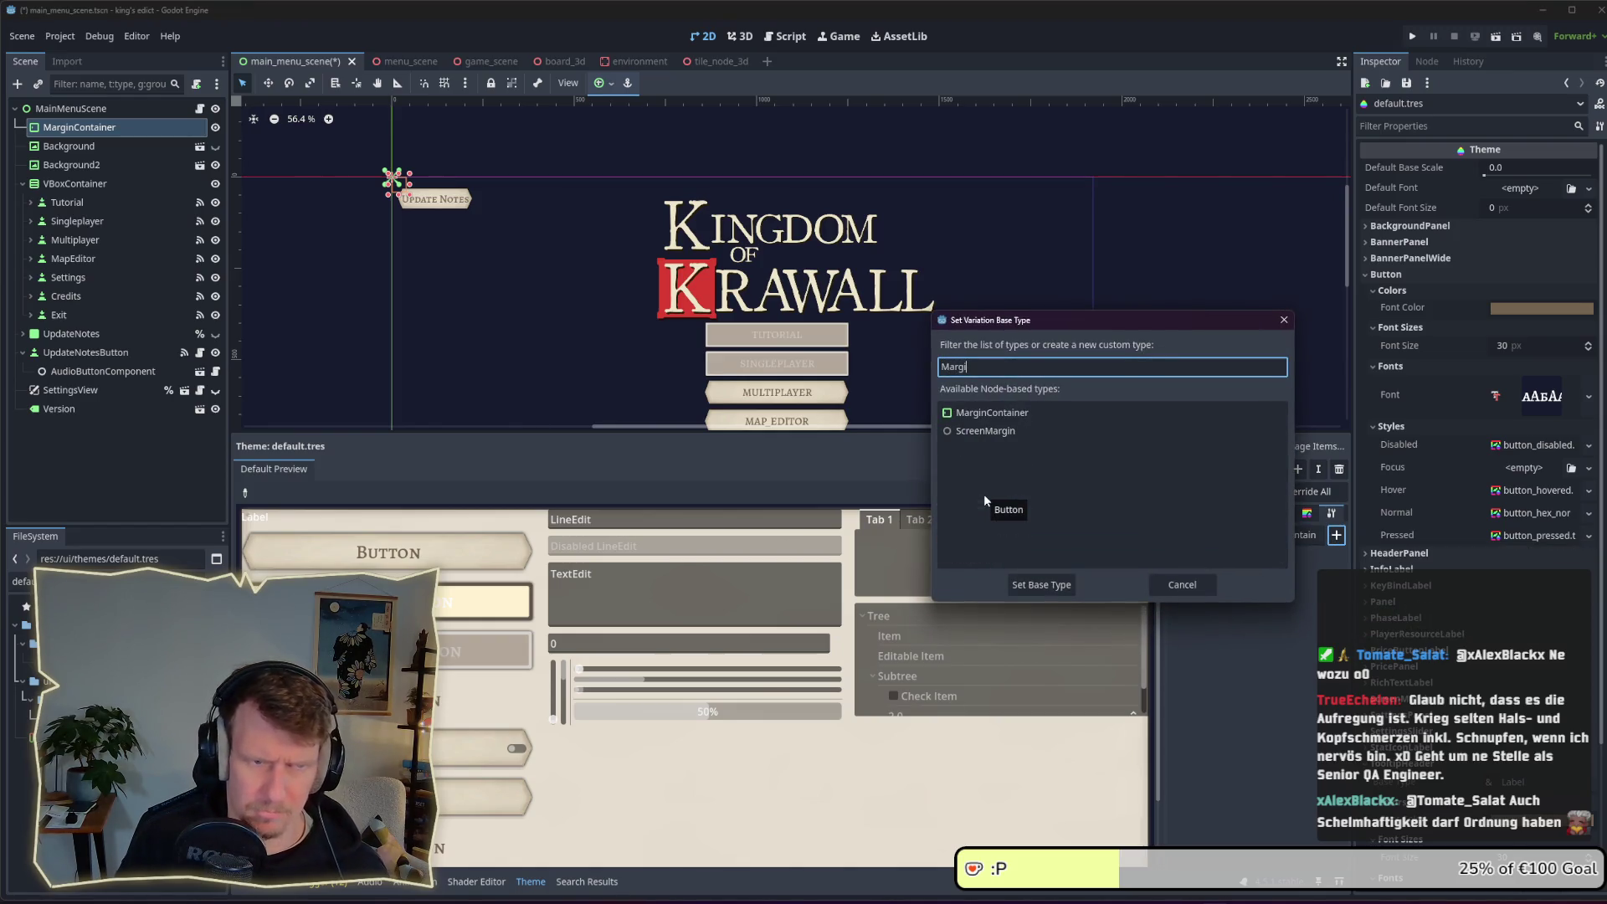
click(987, 416)
click(1053, 586)
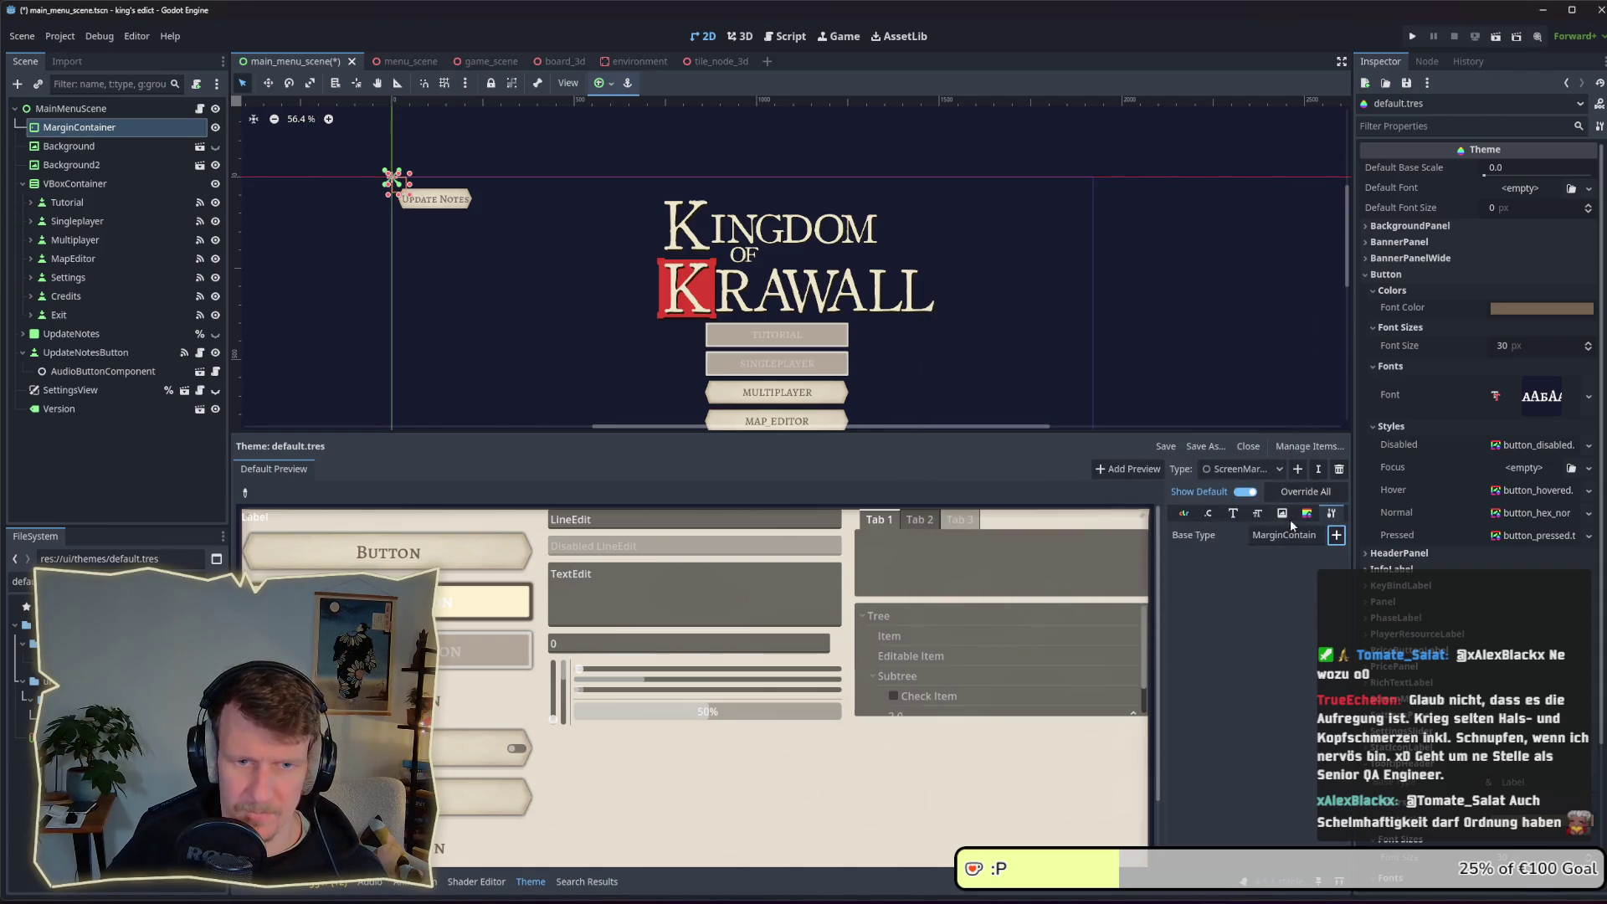
Clear the base type entry and confirm MarginContainer again from the filtered list
click(1329, 519)
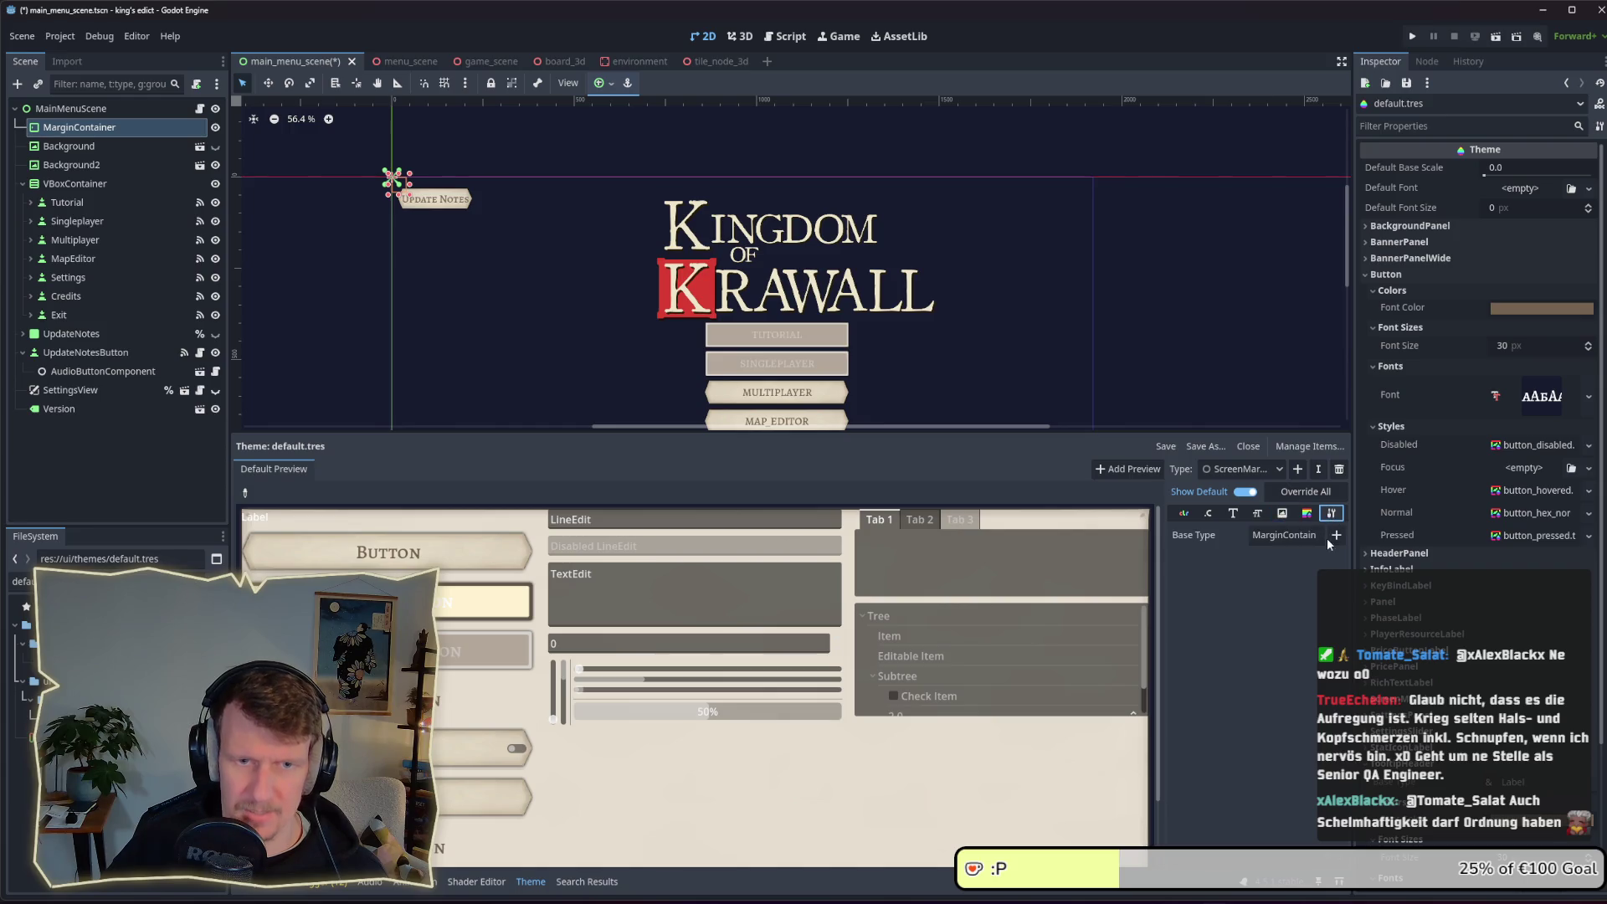
click(1335, 536)
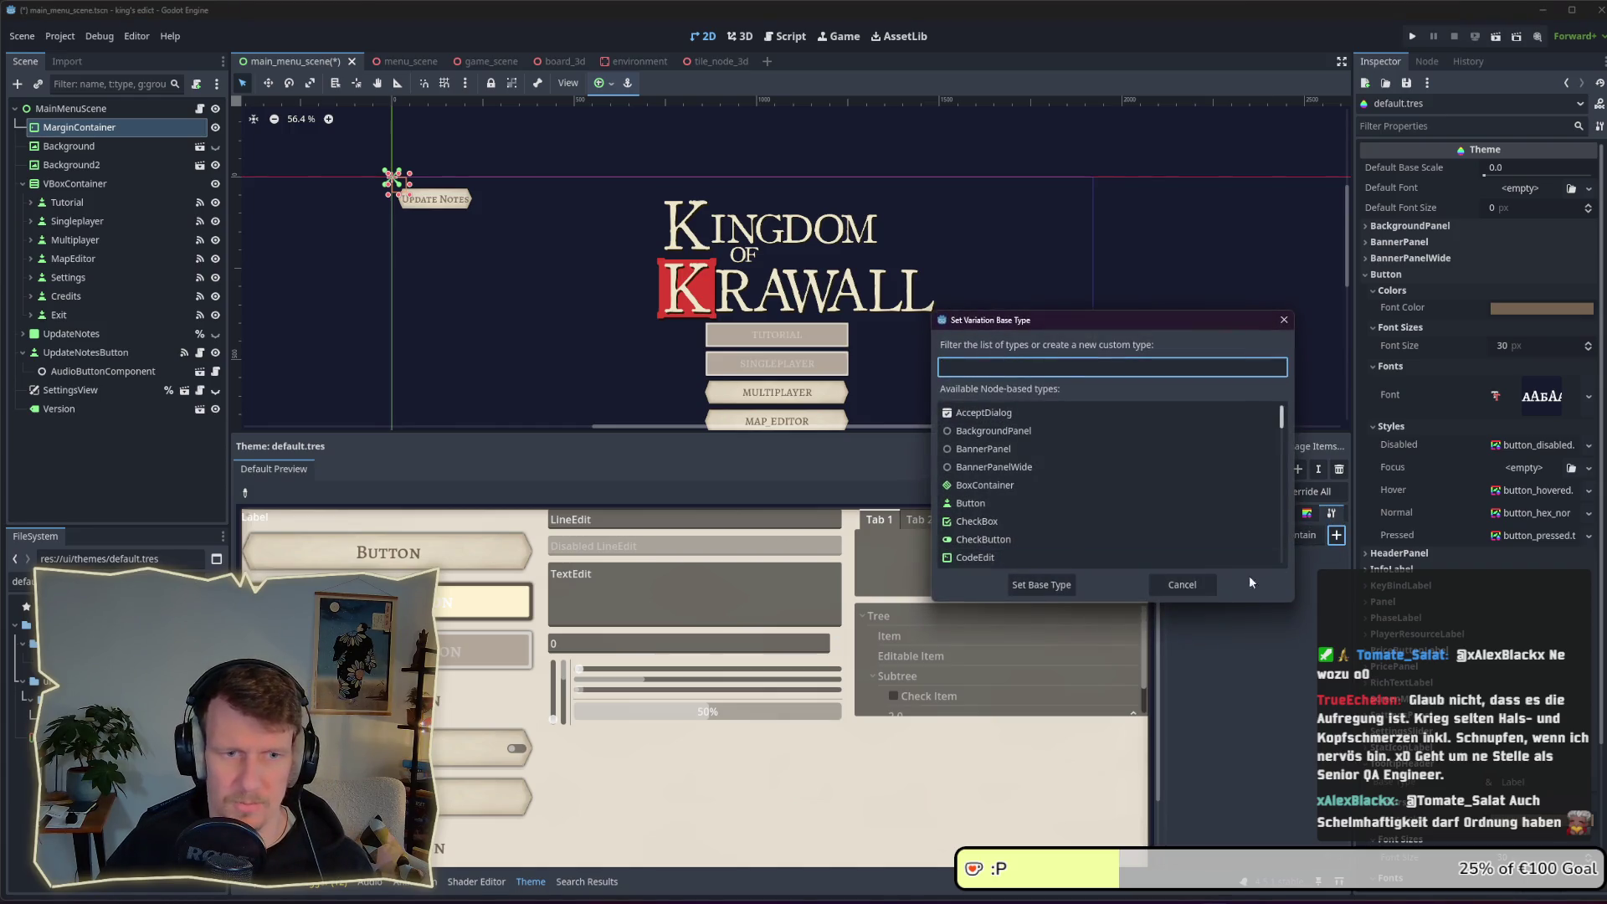
click(1182, 584)
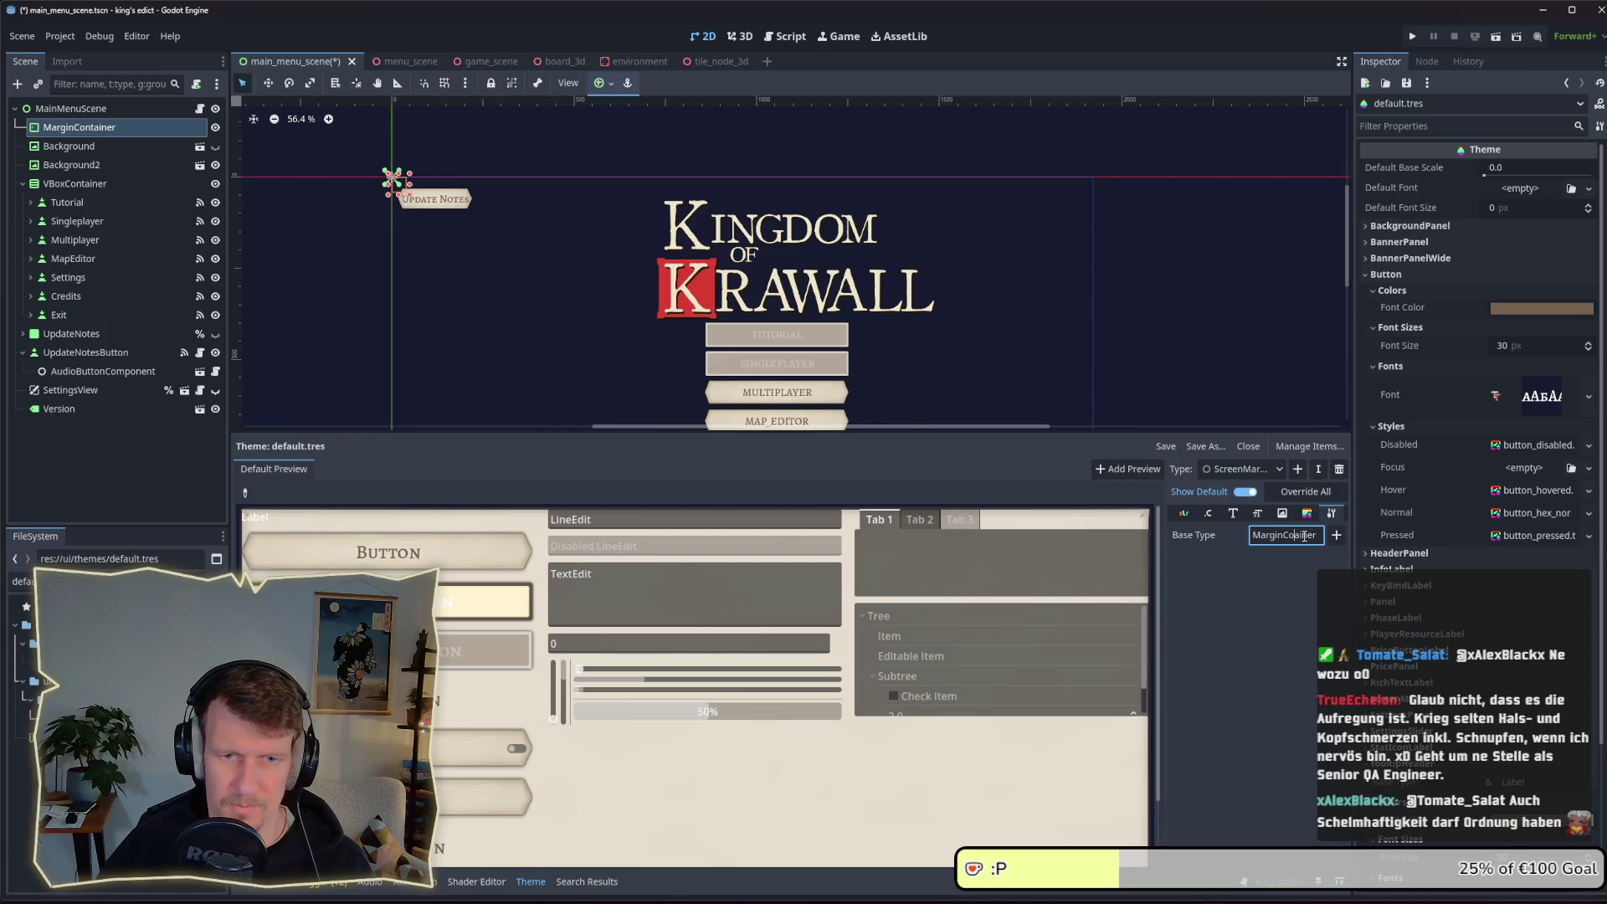
key(BackSpace)
key(BackSpace)
key(BackSpace)
click(1336, 535)
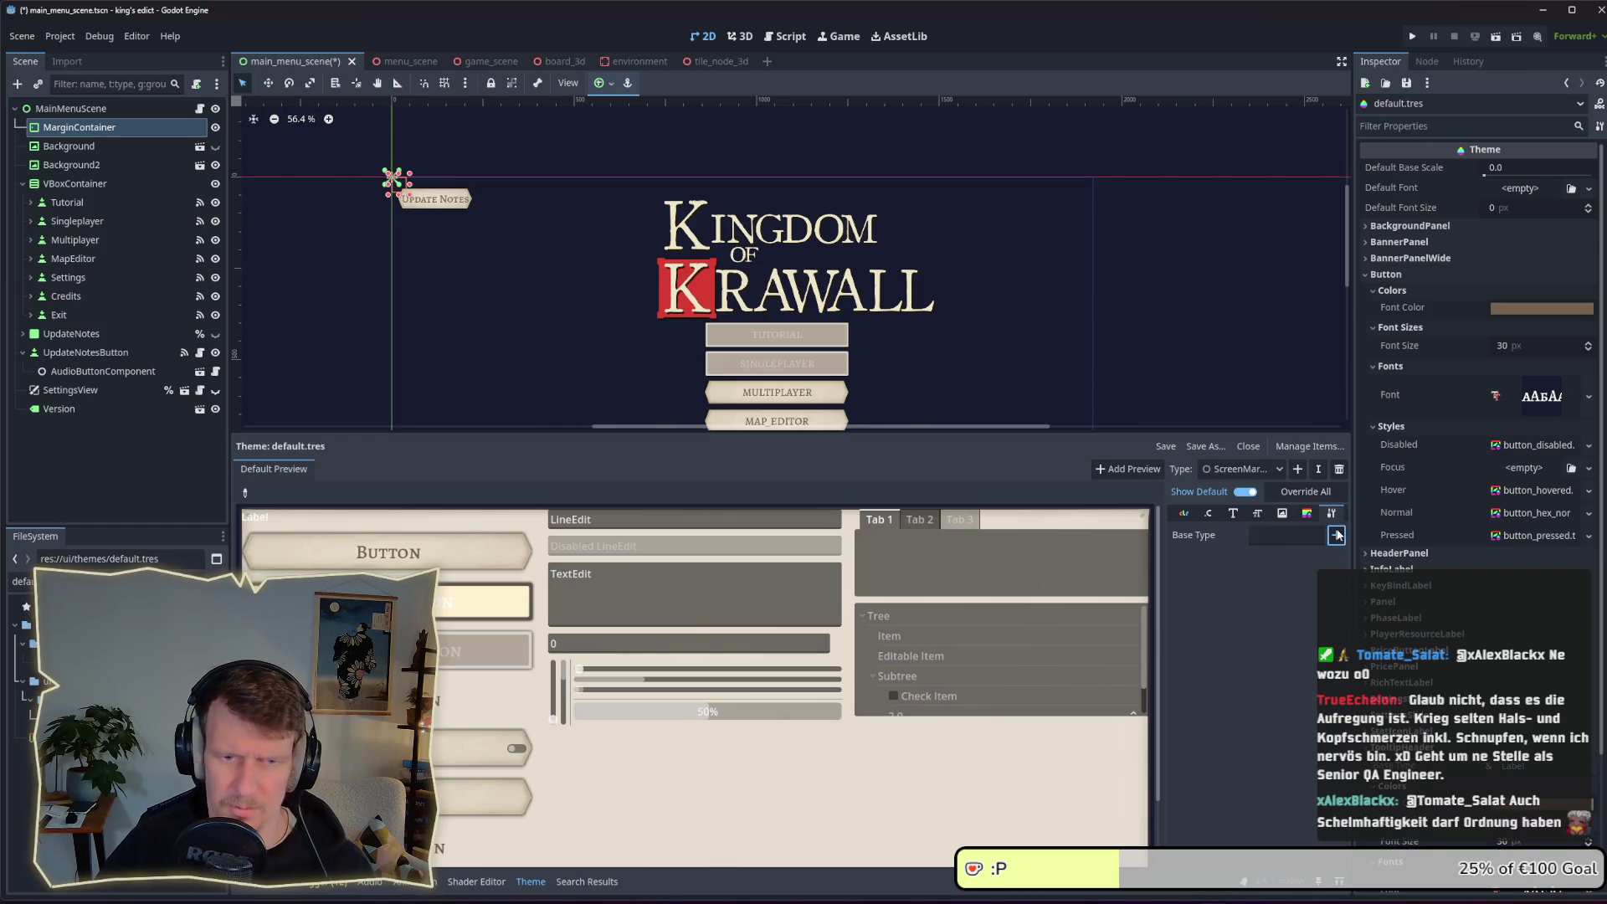
text(Marg)
key(Down)
key(Return)
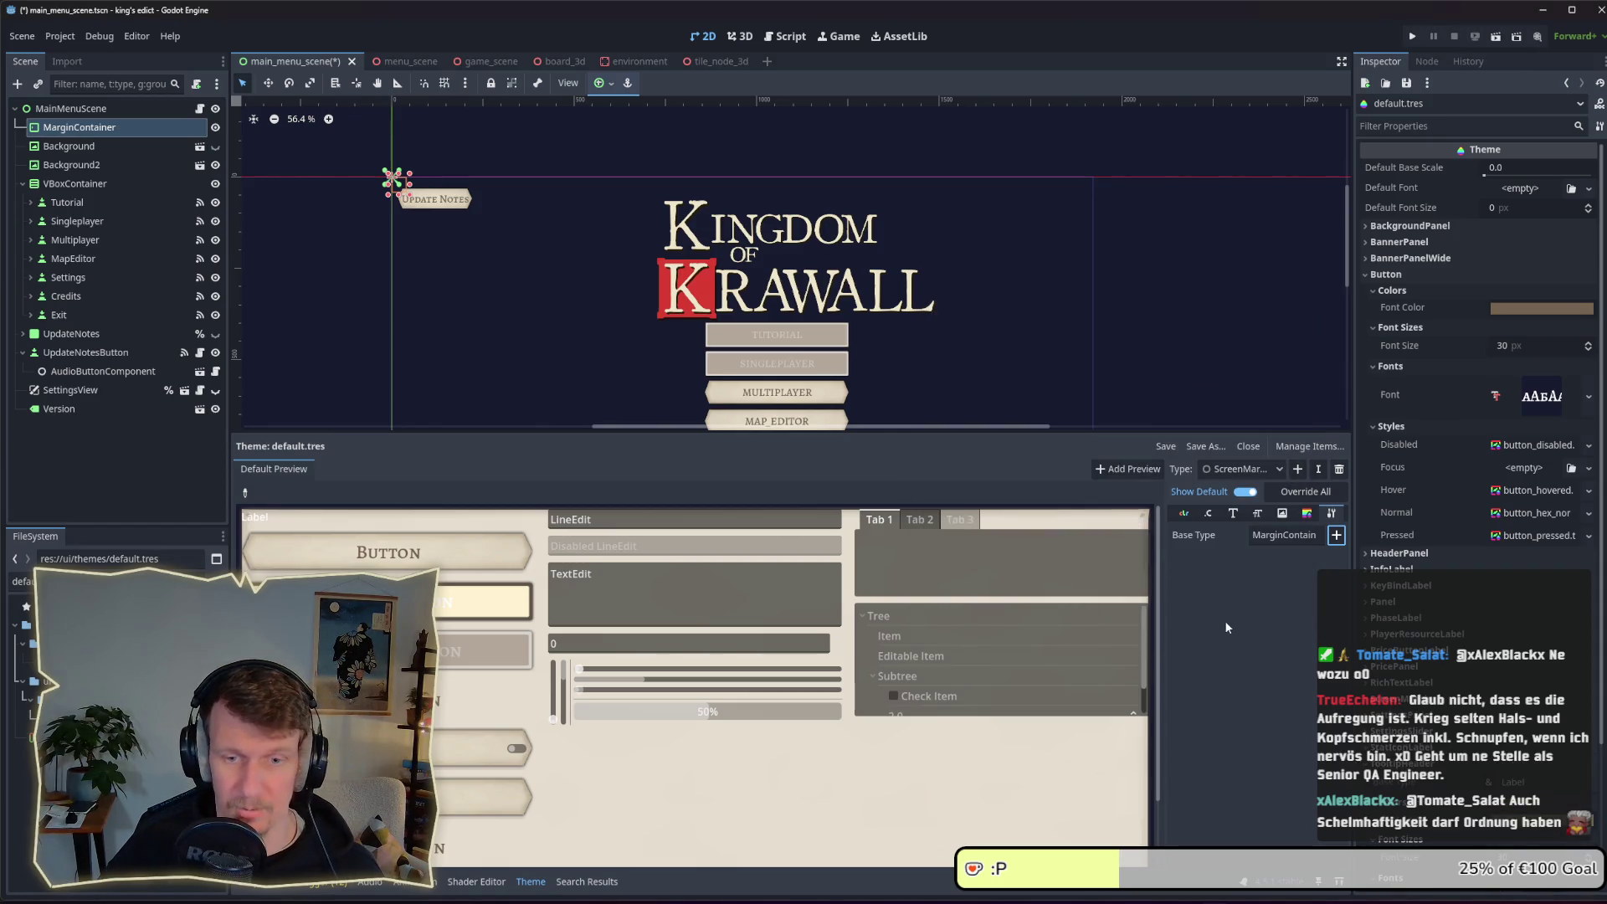
click(1207, 513)
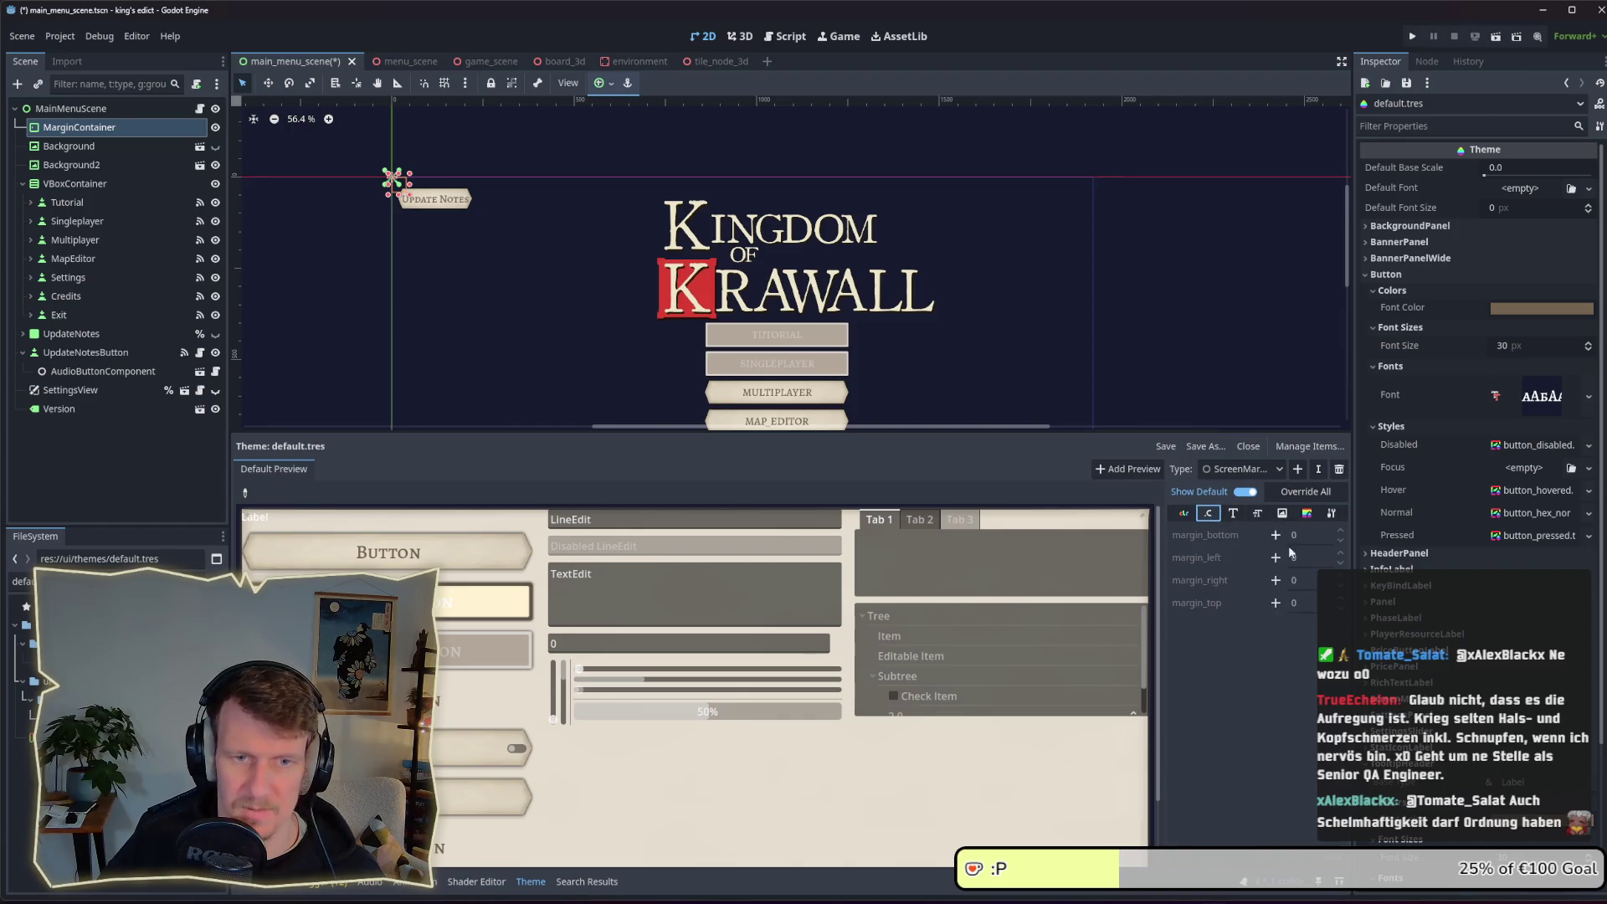
Override the margin_bottom, margin_left, margin_right and margin_top constants of ScreenMargin
click(1303, 536)
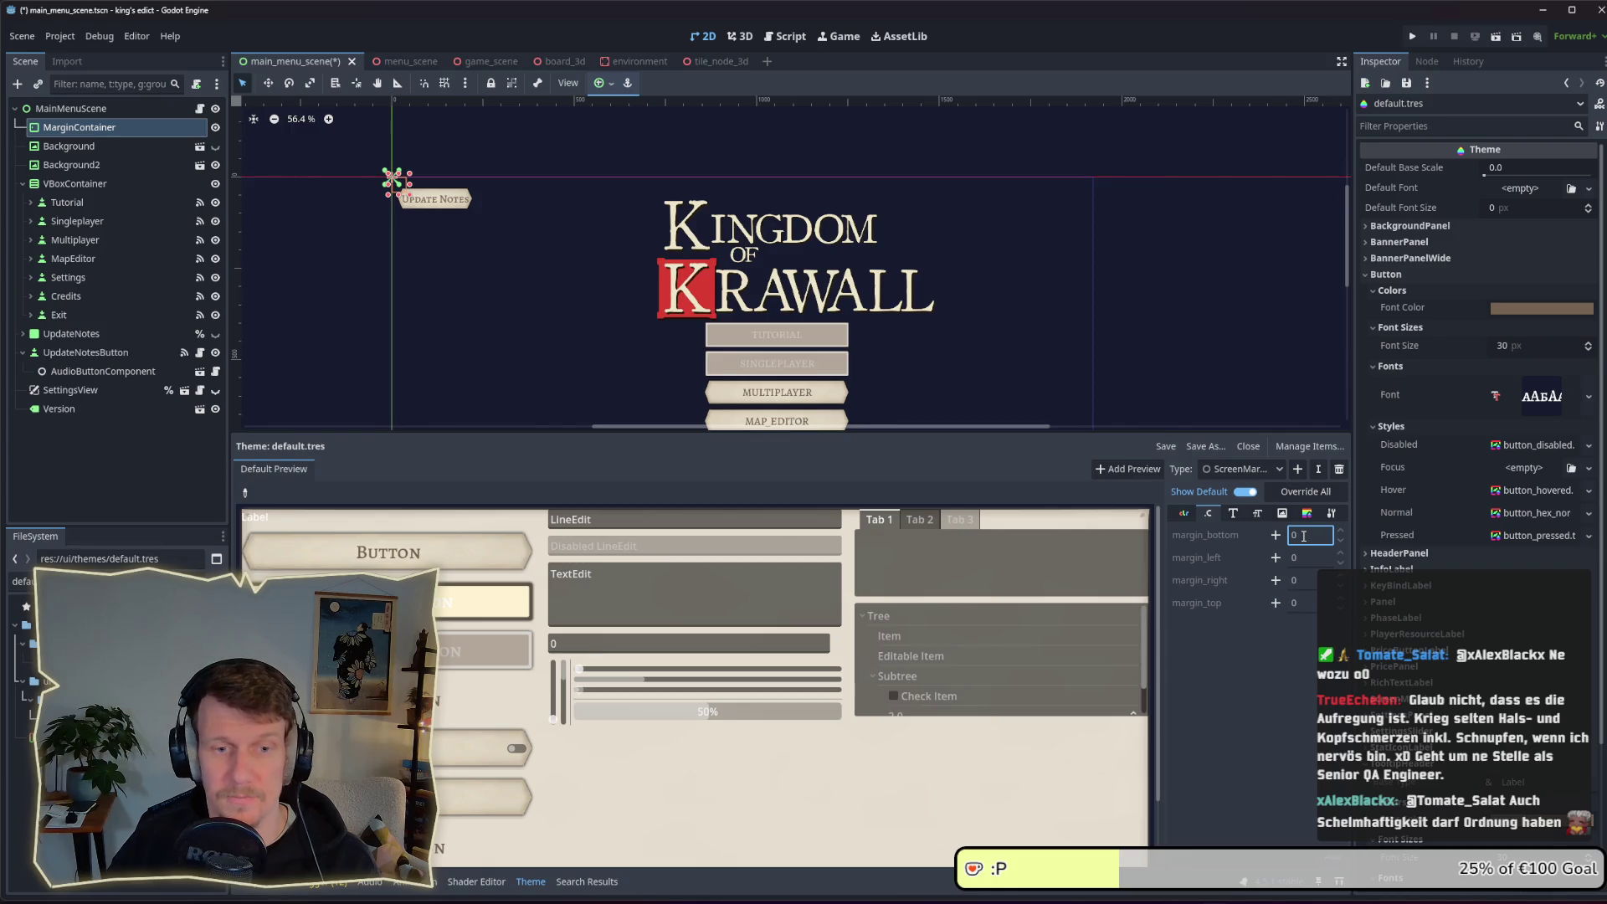
click(1275, 534)
click(1276, 557)
click(1275, 580)
click(1275, 602)
Set all four margin constants to 25 and save the scene
click(1308, 539)
text(25)
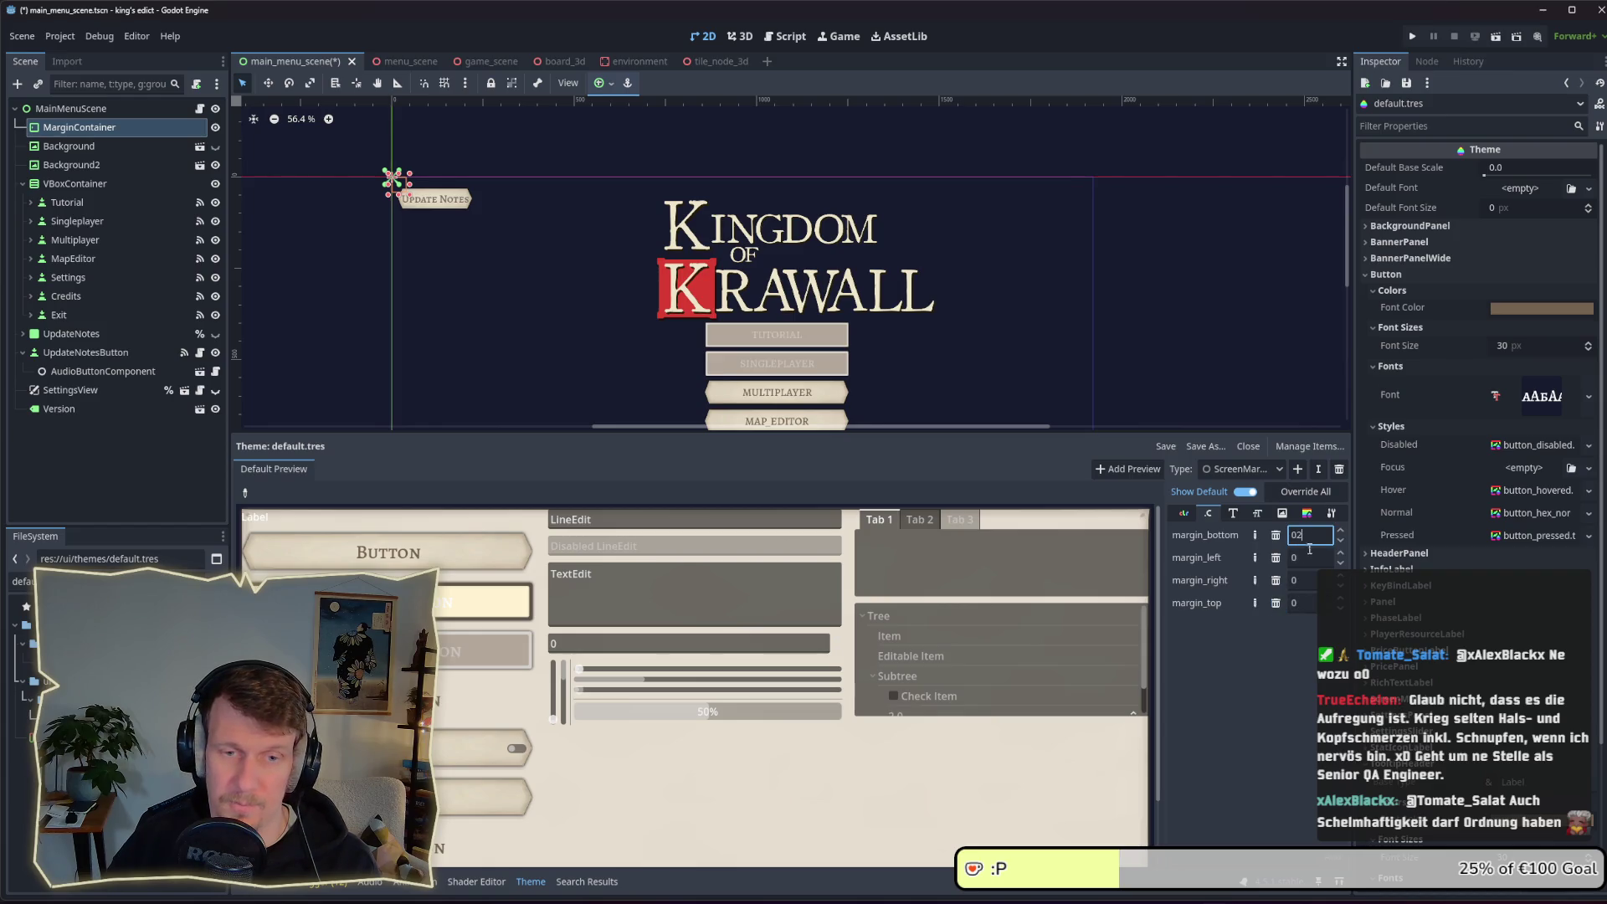
click(1303, 558)
click(1306, 578)
text(25)
click(1299, 603)
text(2)
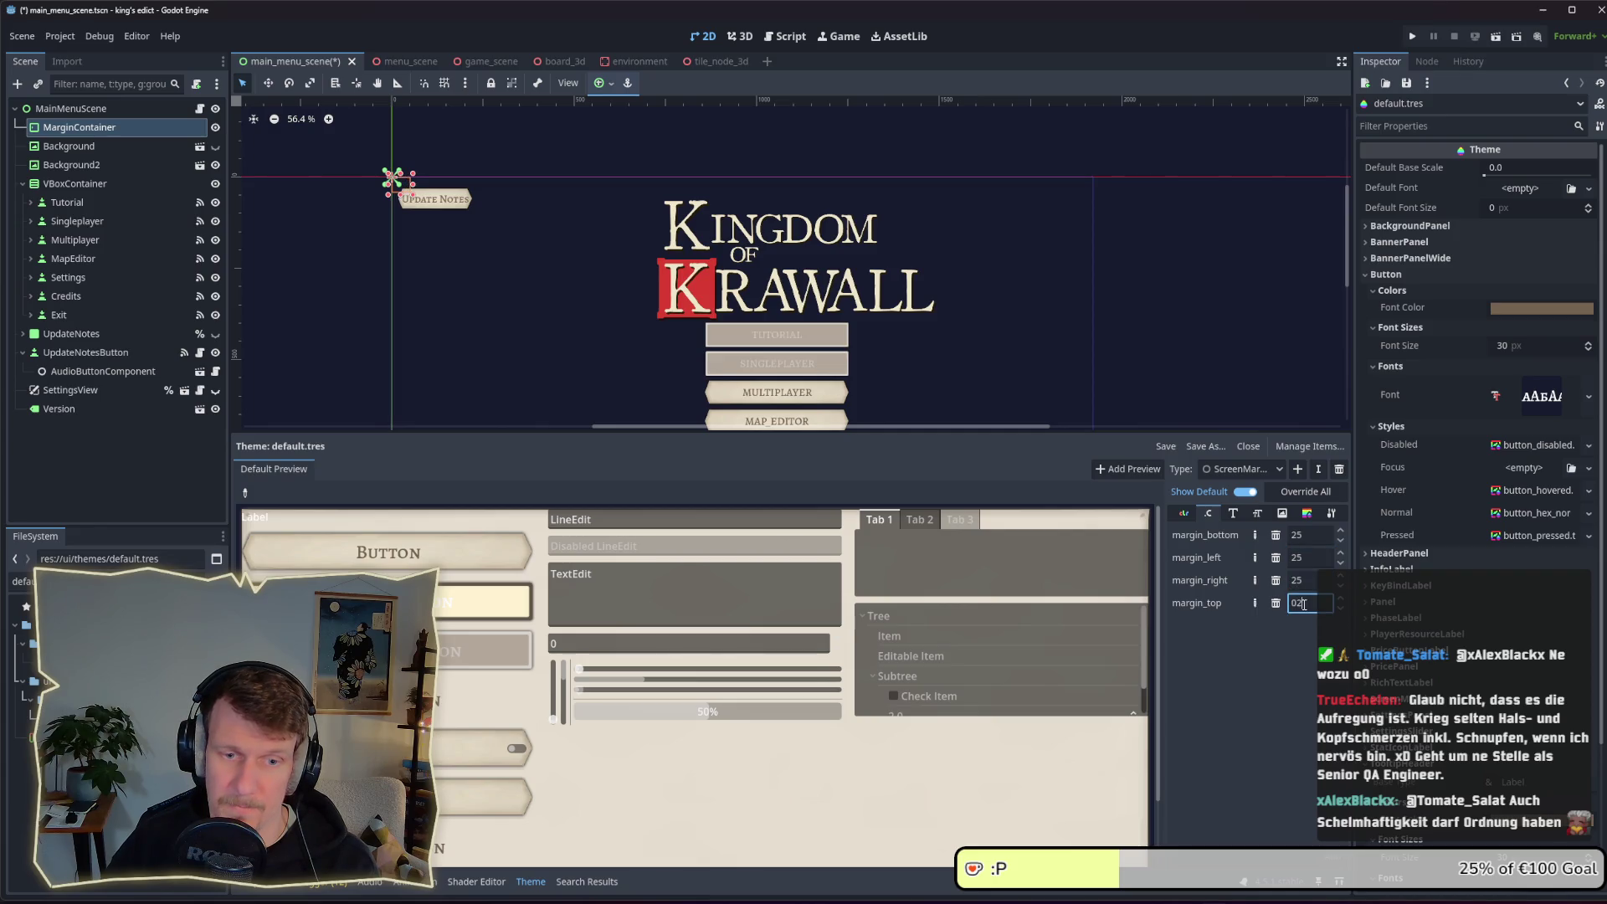
key(Return)
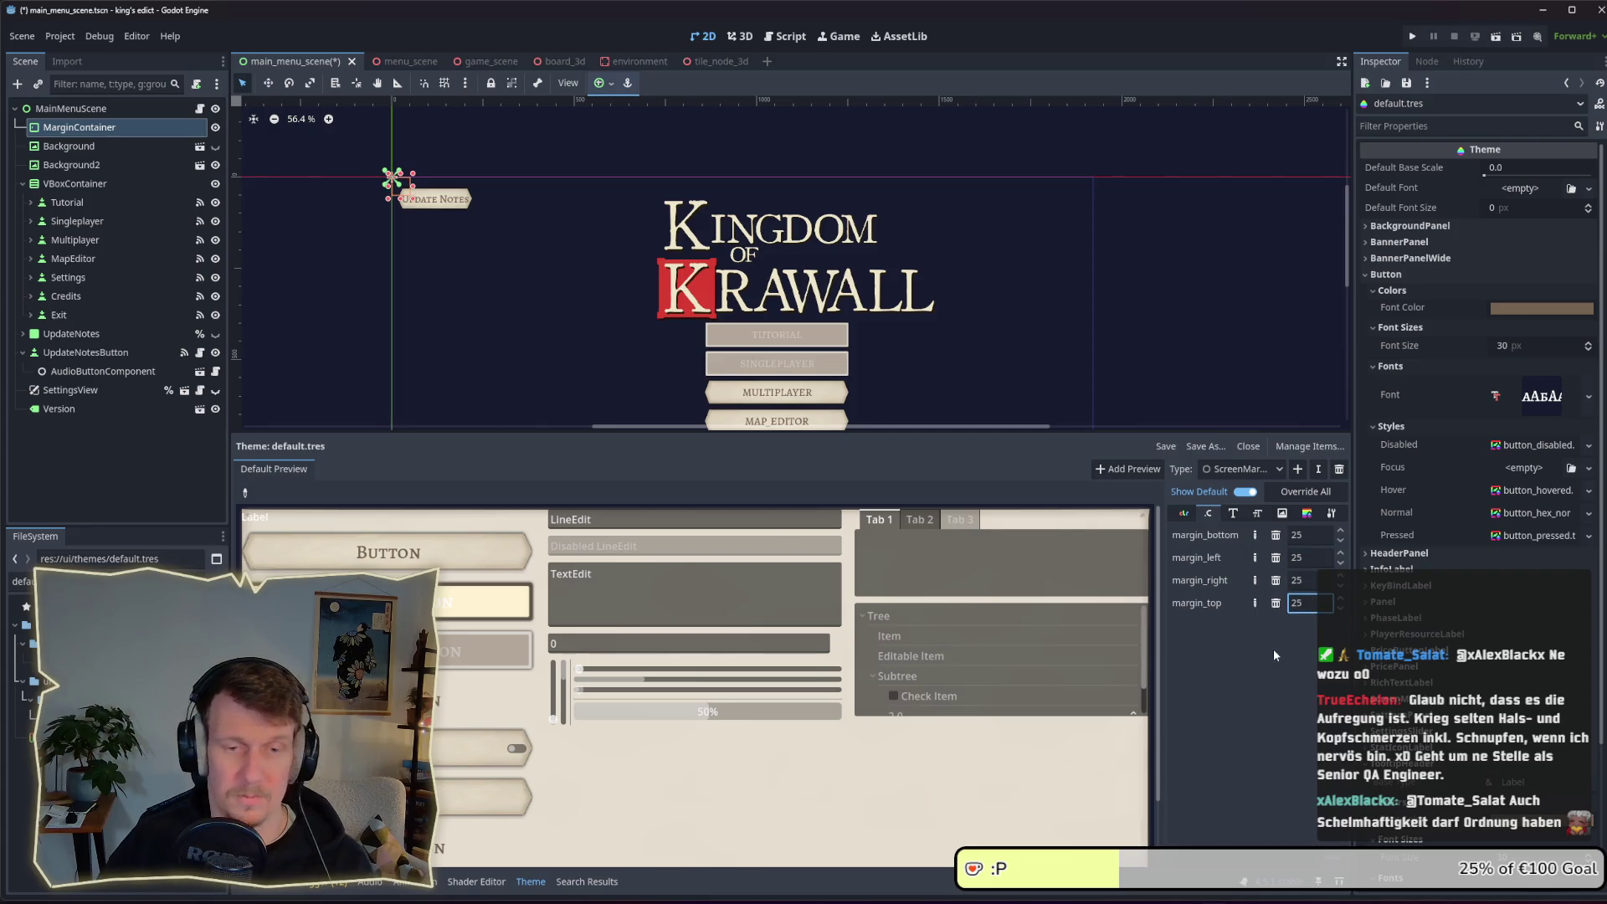
key(ctrl+s)
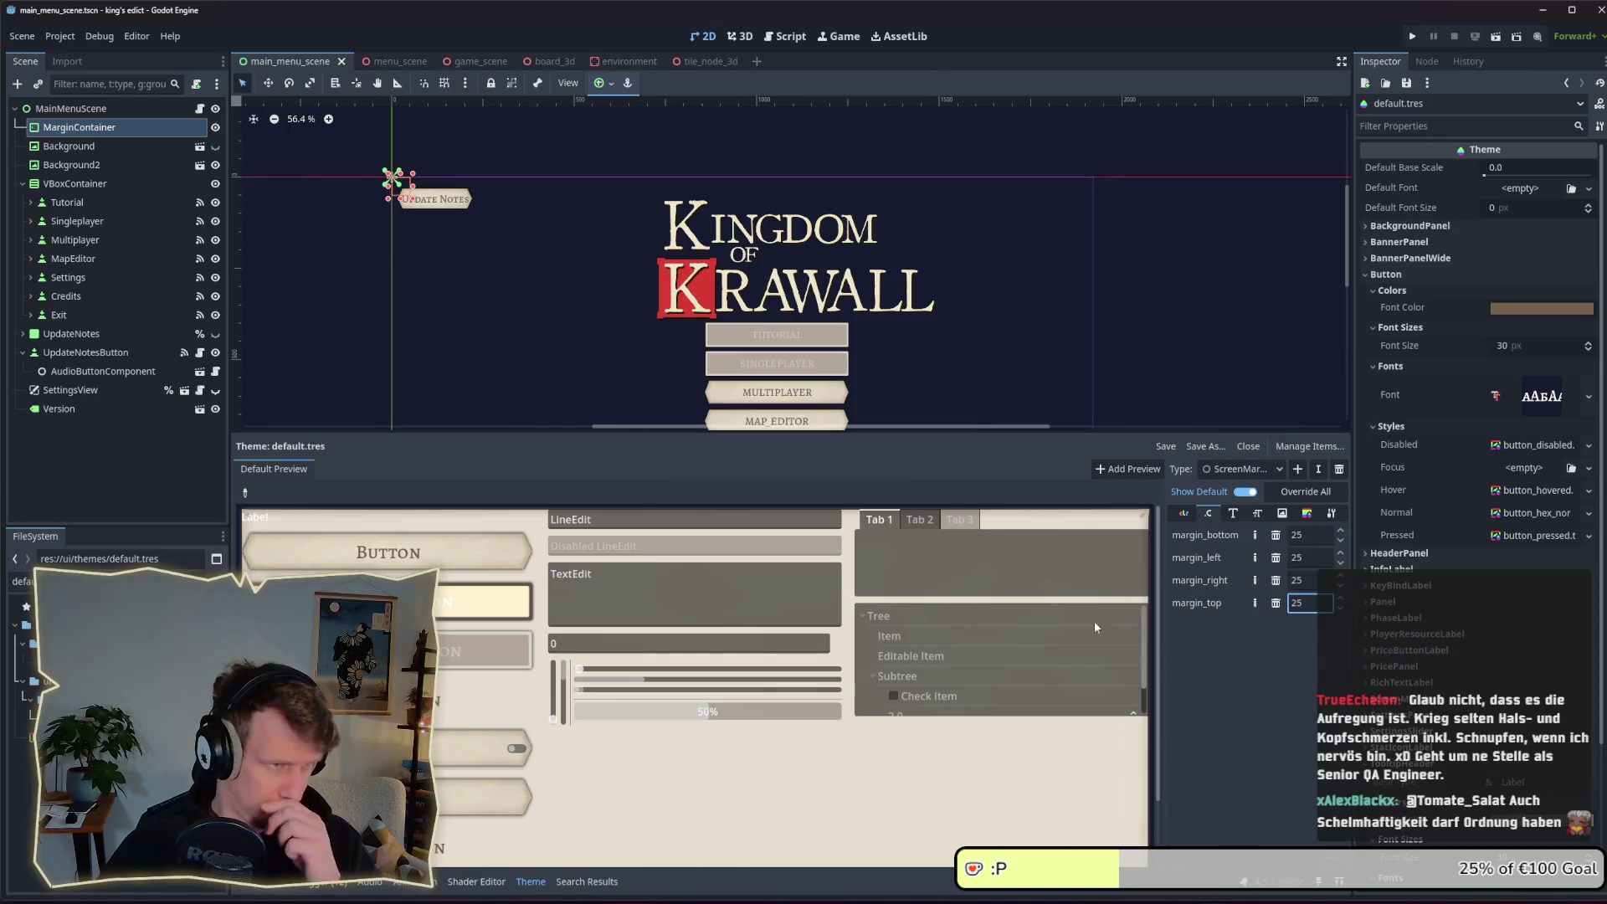
Switch the MarginContainer's layout mode to Anchors with the Full Rect preset
click(149, 128)
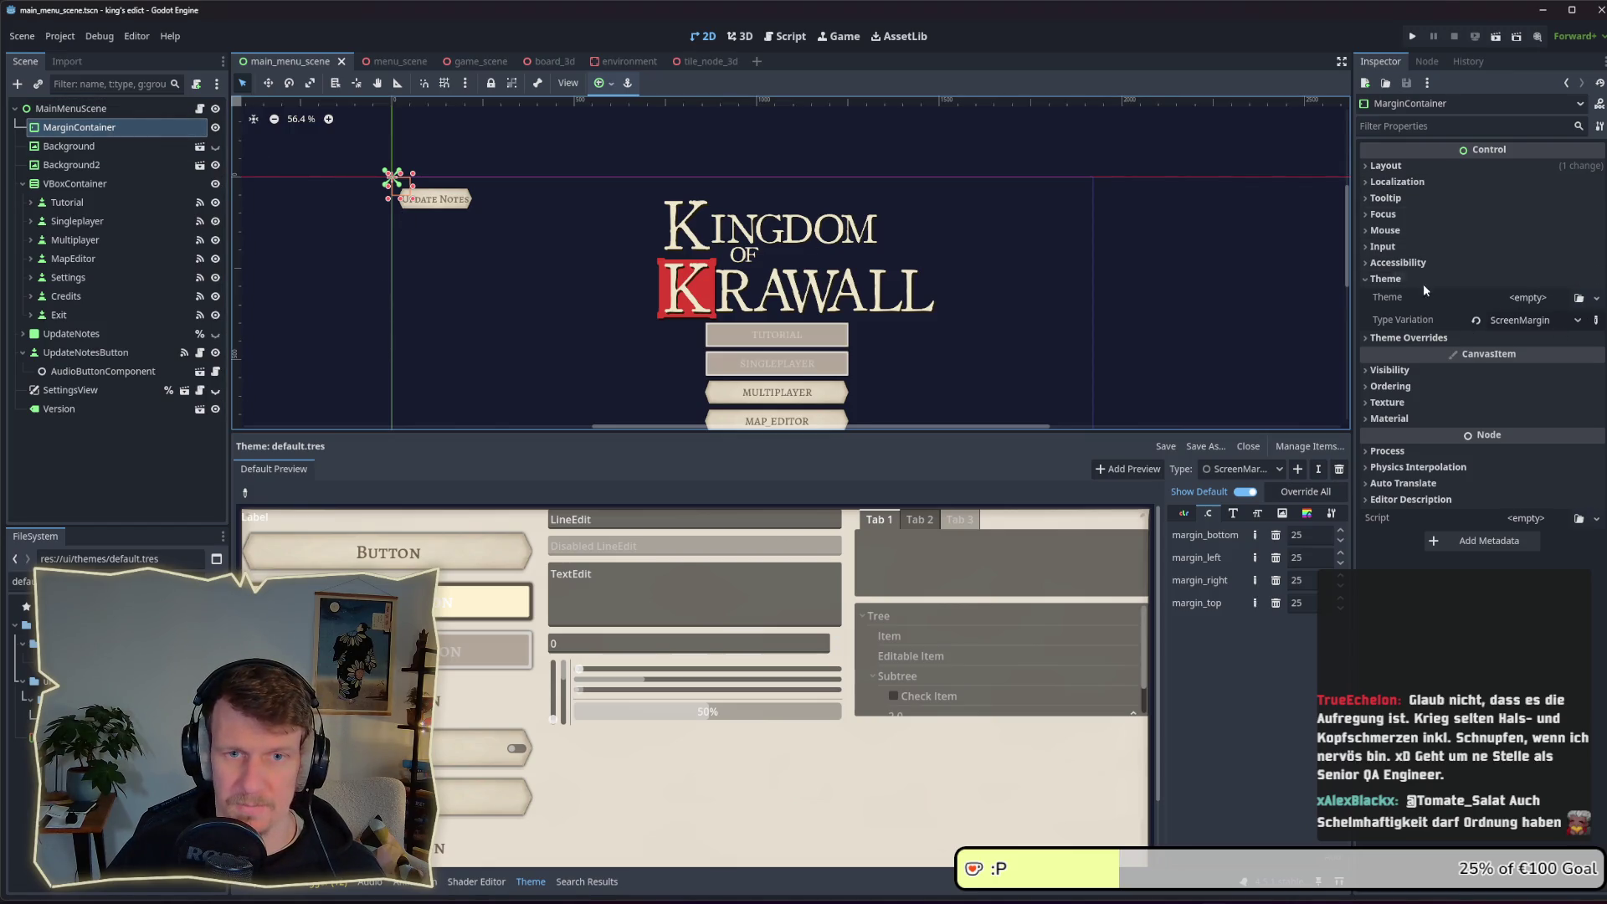
click(1397, 283)
click(1385, 233)
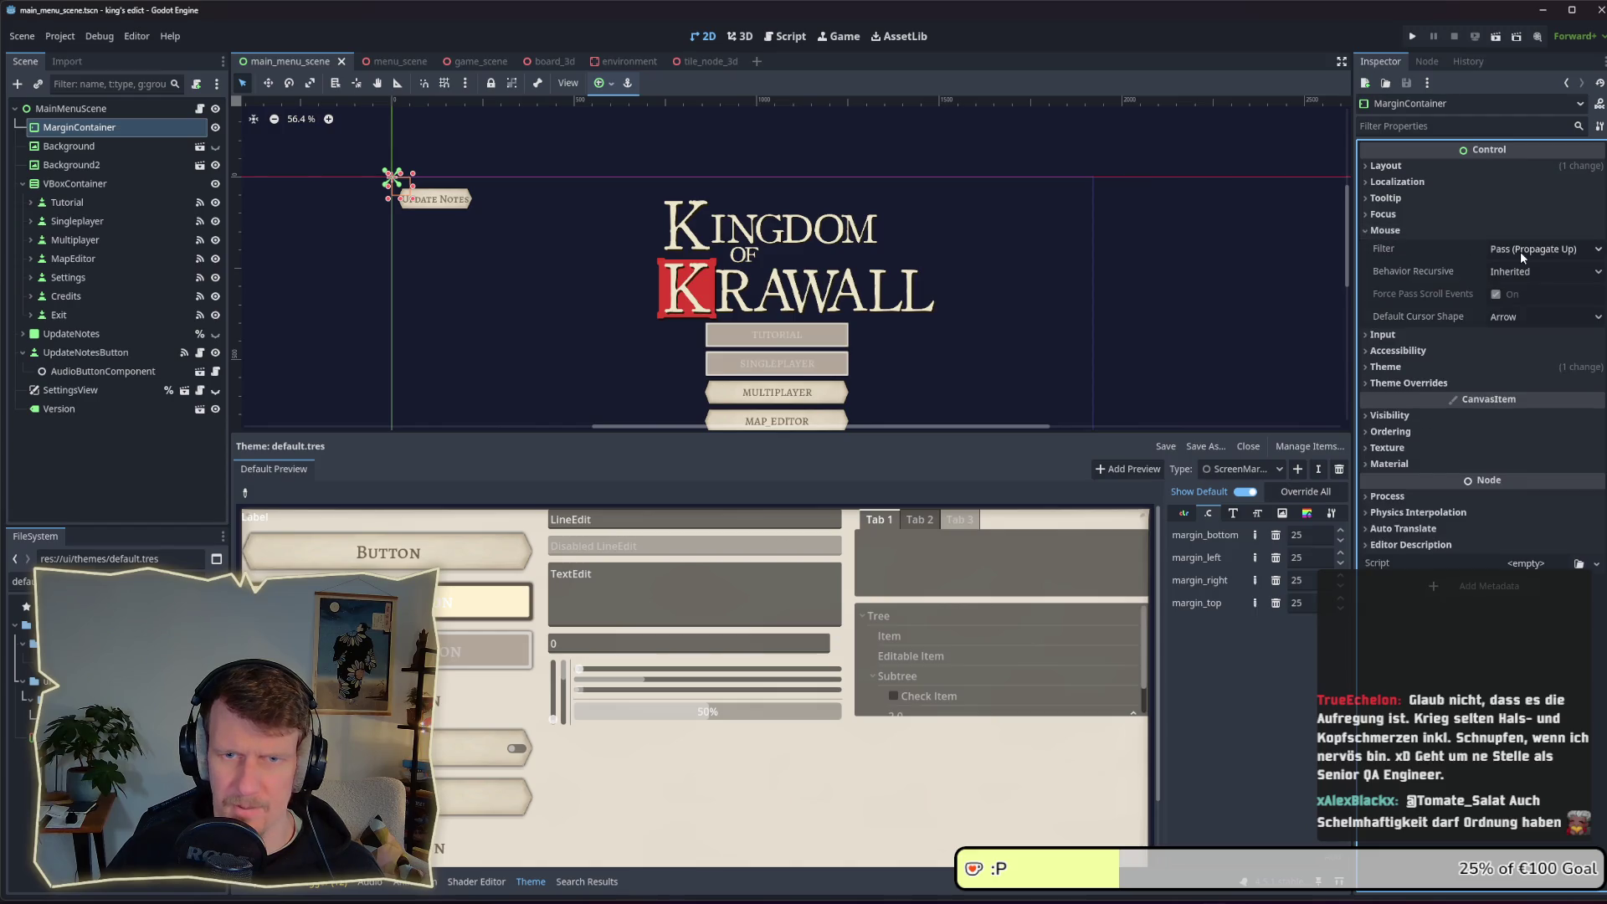
click(1400, 233)
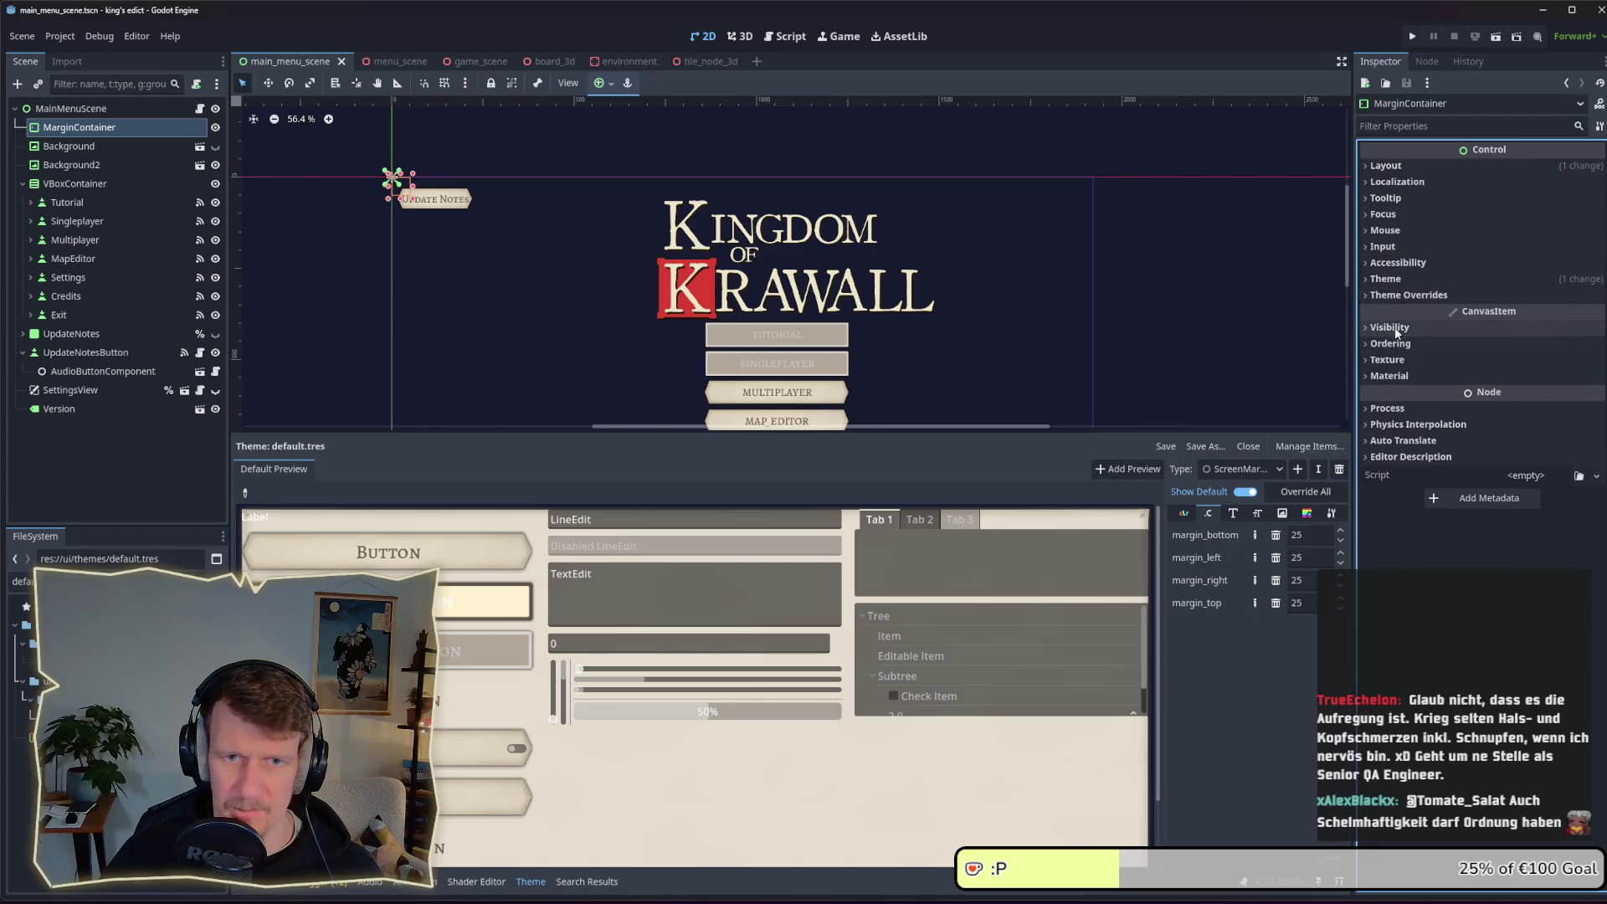
click(1387, 165)
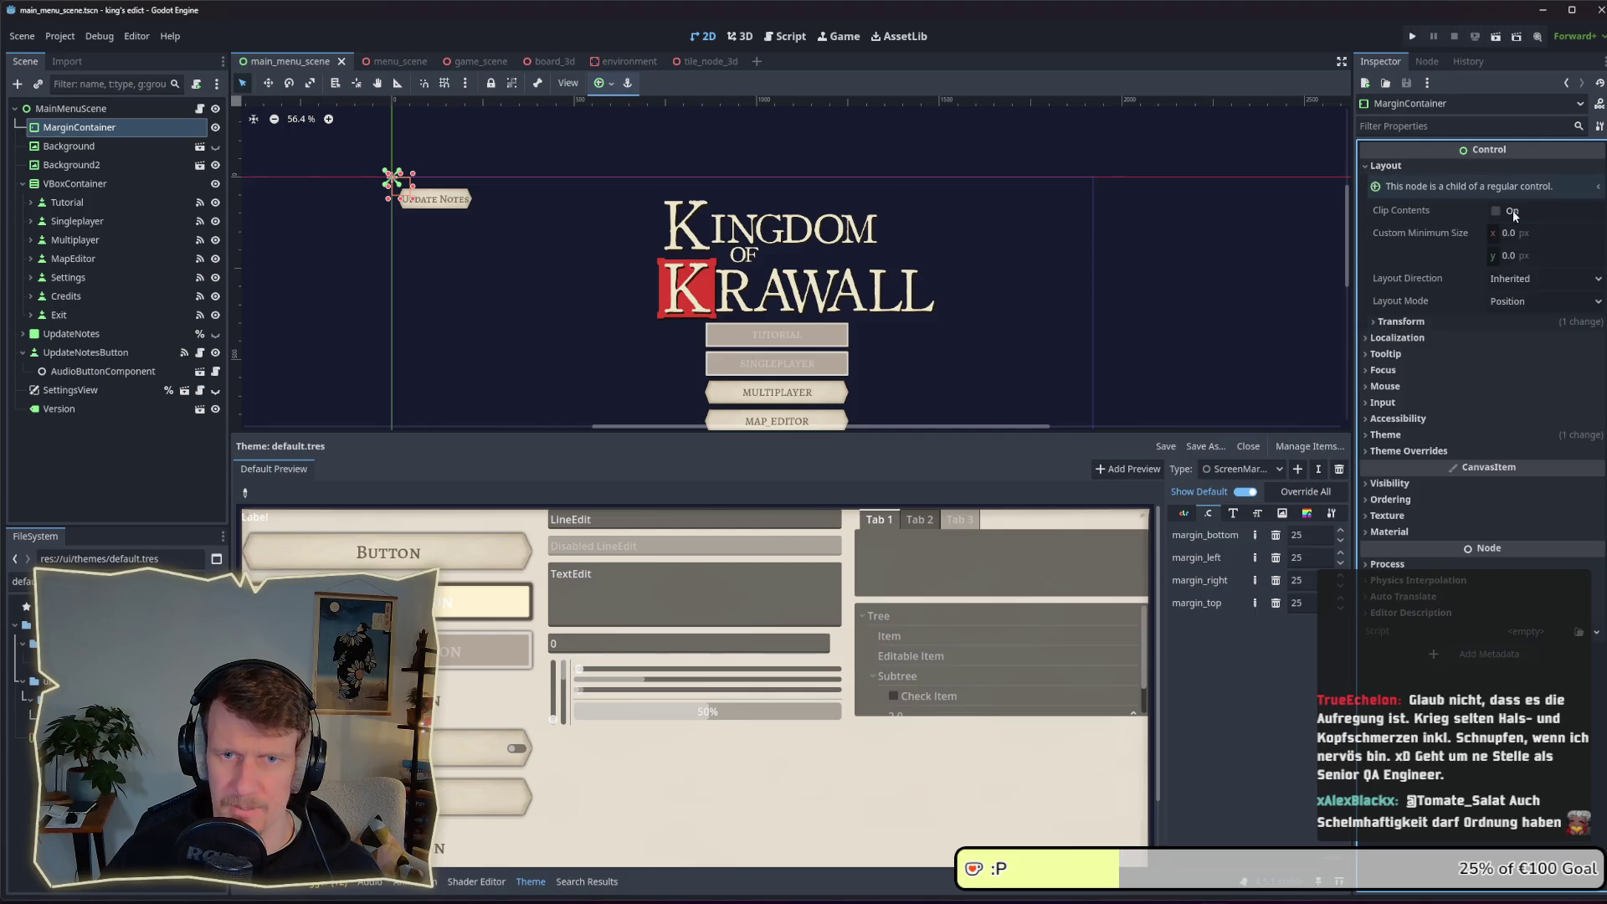
click(1510, 301)
click(1512, 339)
click(1511, 324)
click(1531, 370)
Enlarge the scene view to show the whole menu and select Background
drag(869, 432, 862, 649)
click(69, 146)
click(80, 127)
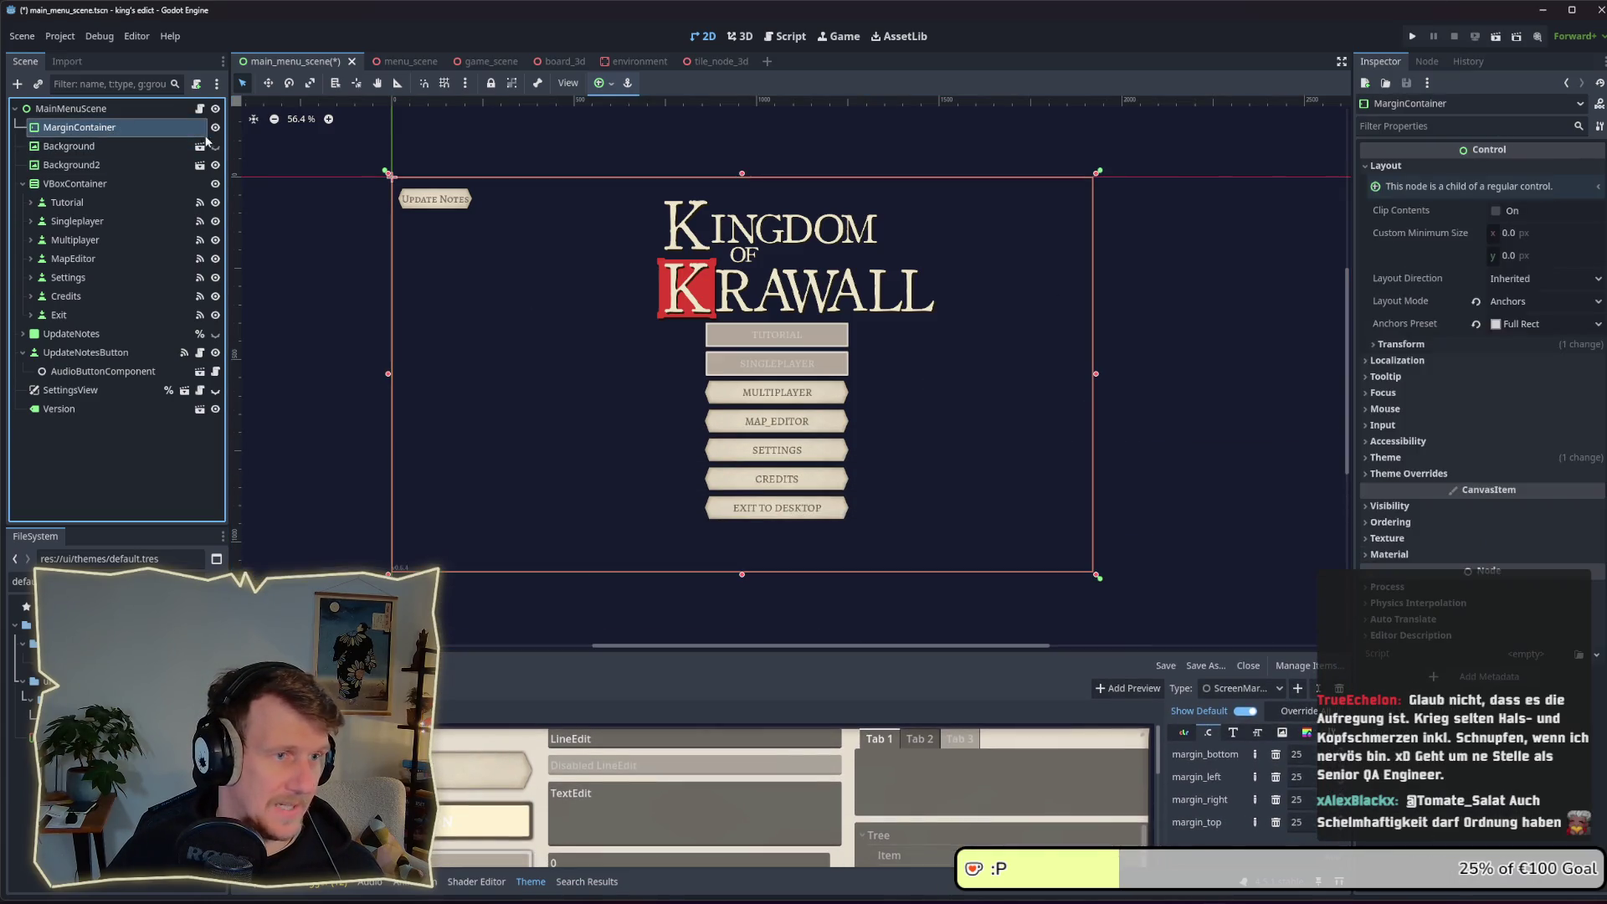
Drag the Version label above SettingsView in the scene tree
click(102, 149)
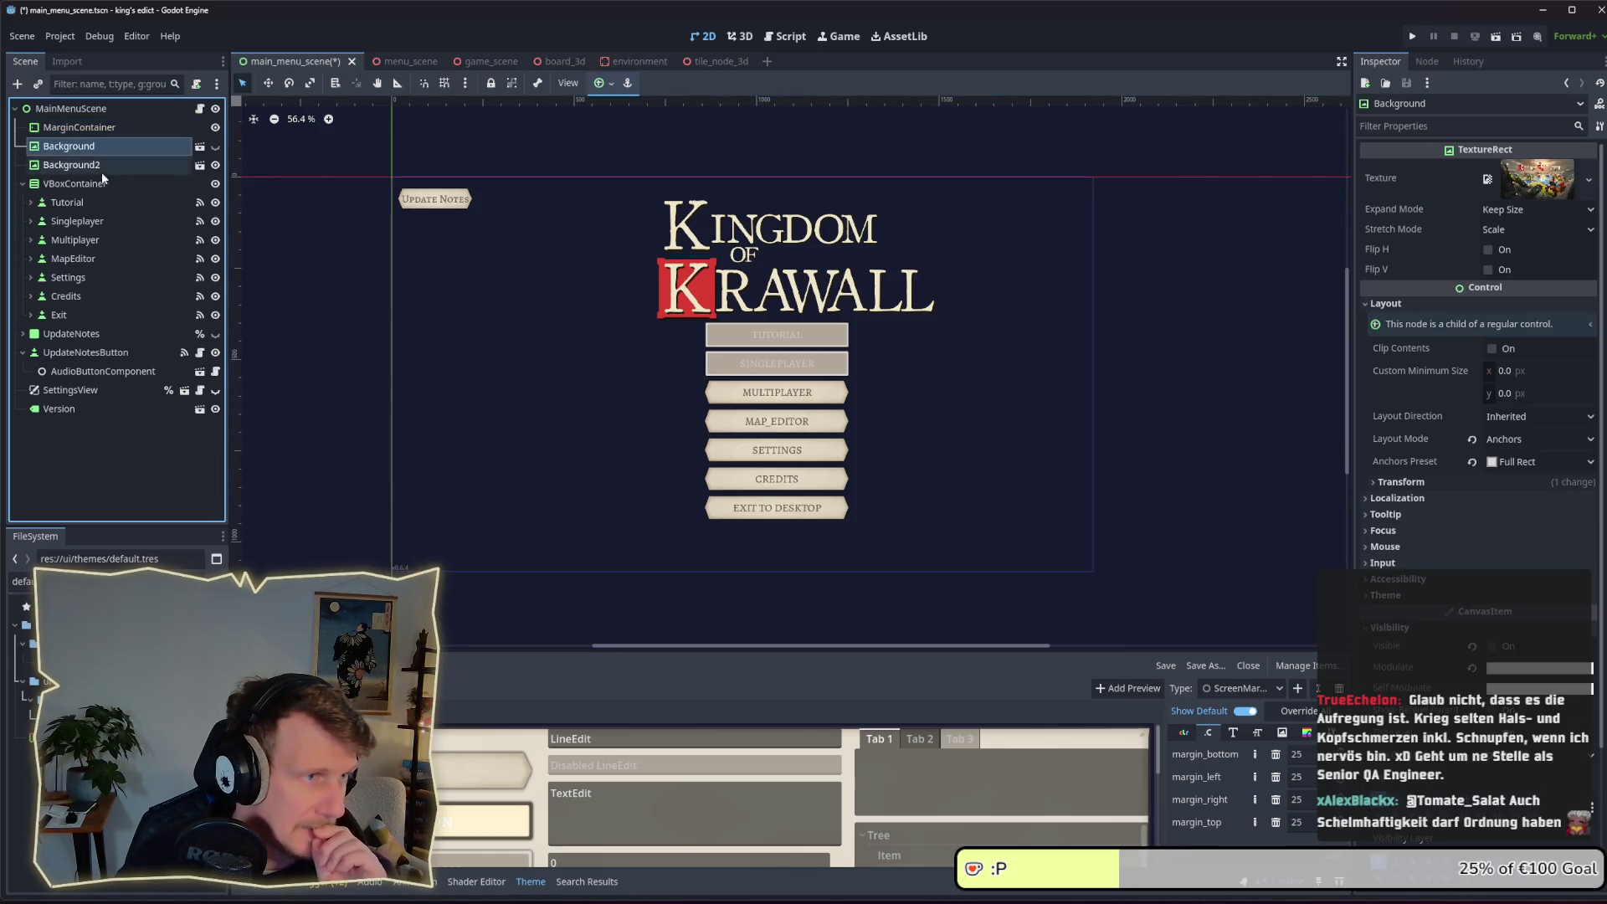
shift+click(78, 409)
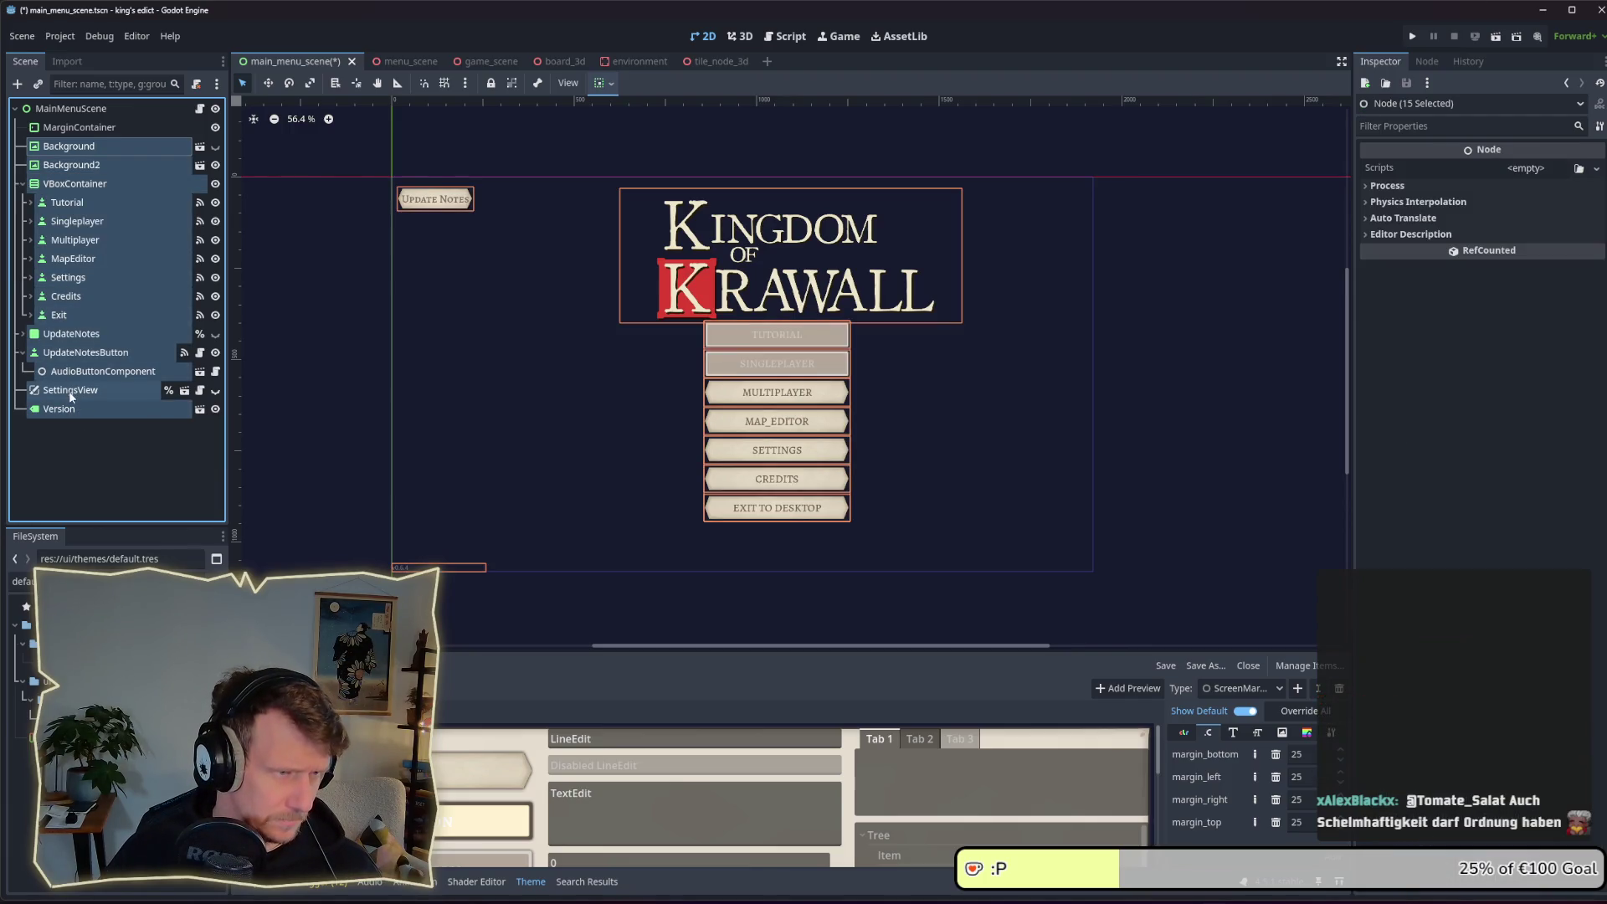
click(70, 390)
click(60, 408)
click(73, 391)
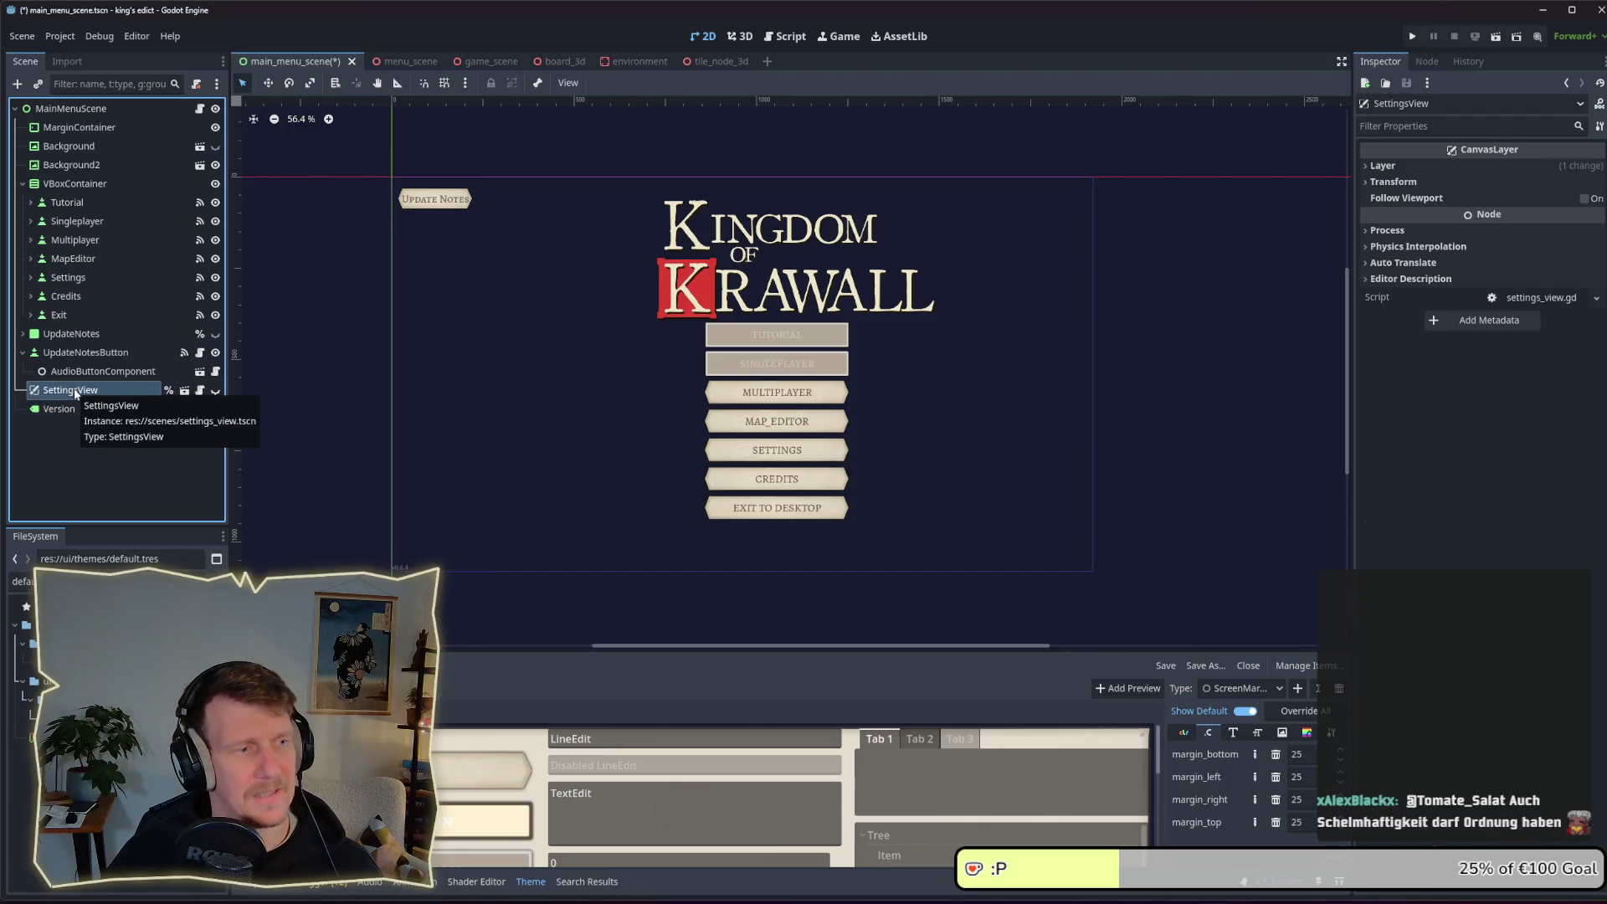
click(60, 408)
click(92, 370)
drag(60, 408, 70, 384)
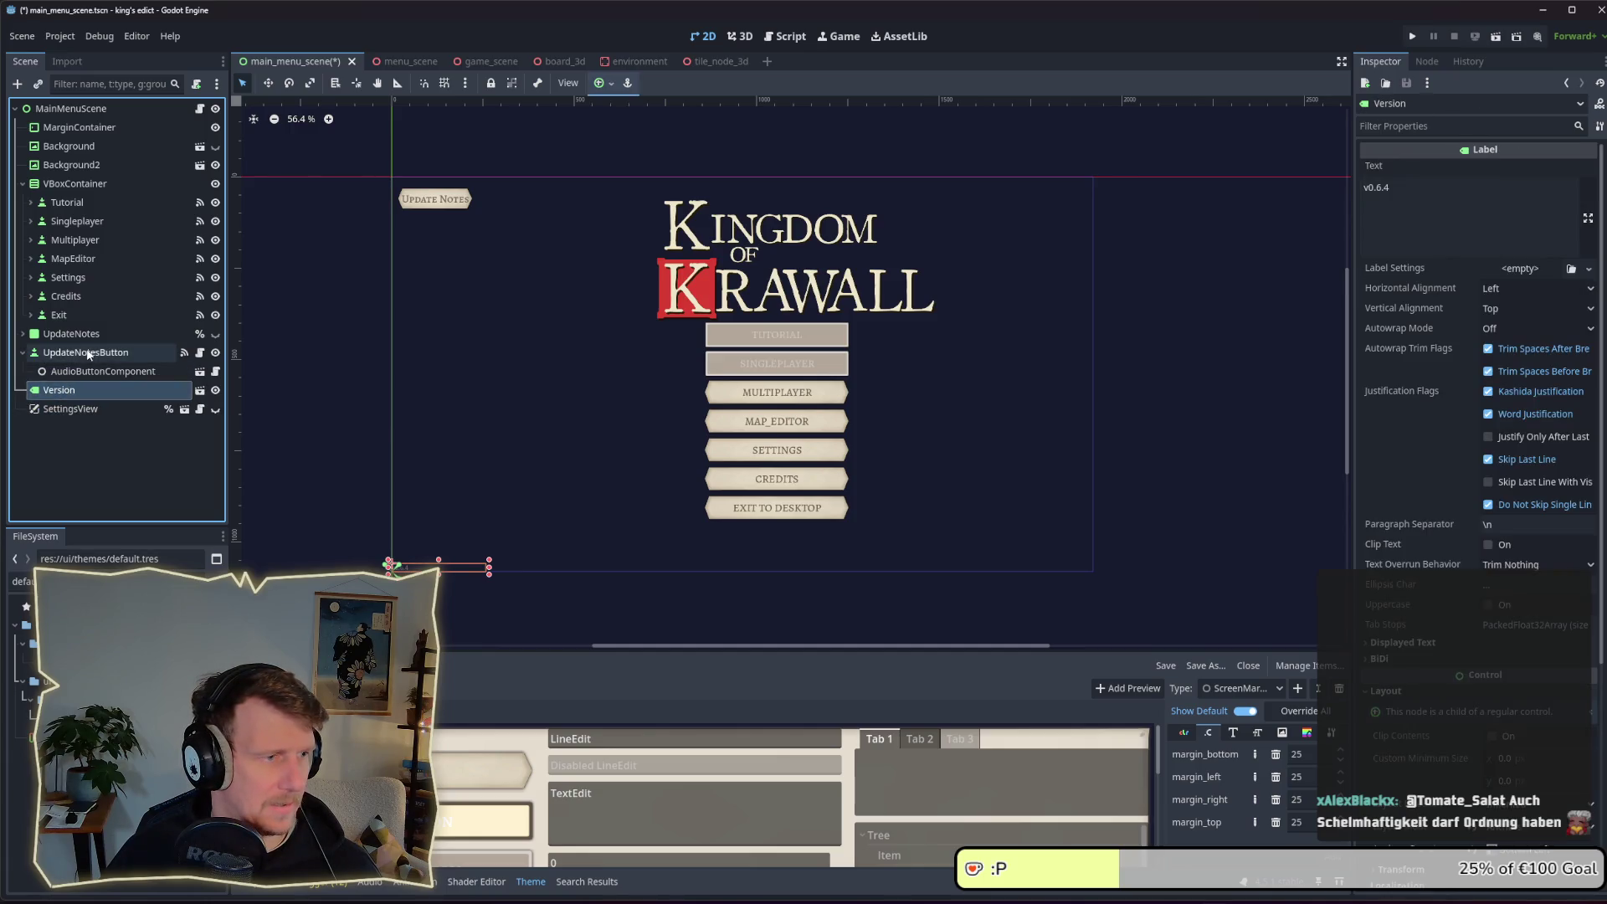
Try moving the menu nodes into MarginContainer, undo it, and select MainMenuScene
shift+click(55, 147)
drag(56, 148, 61, 135)
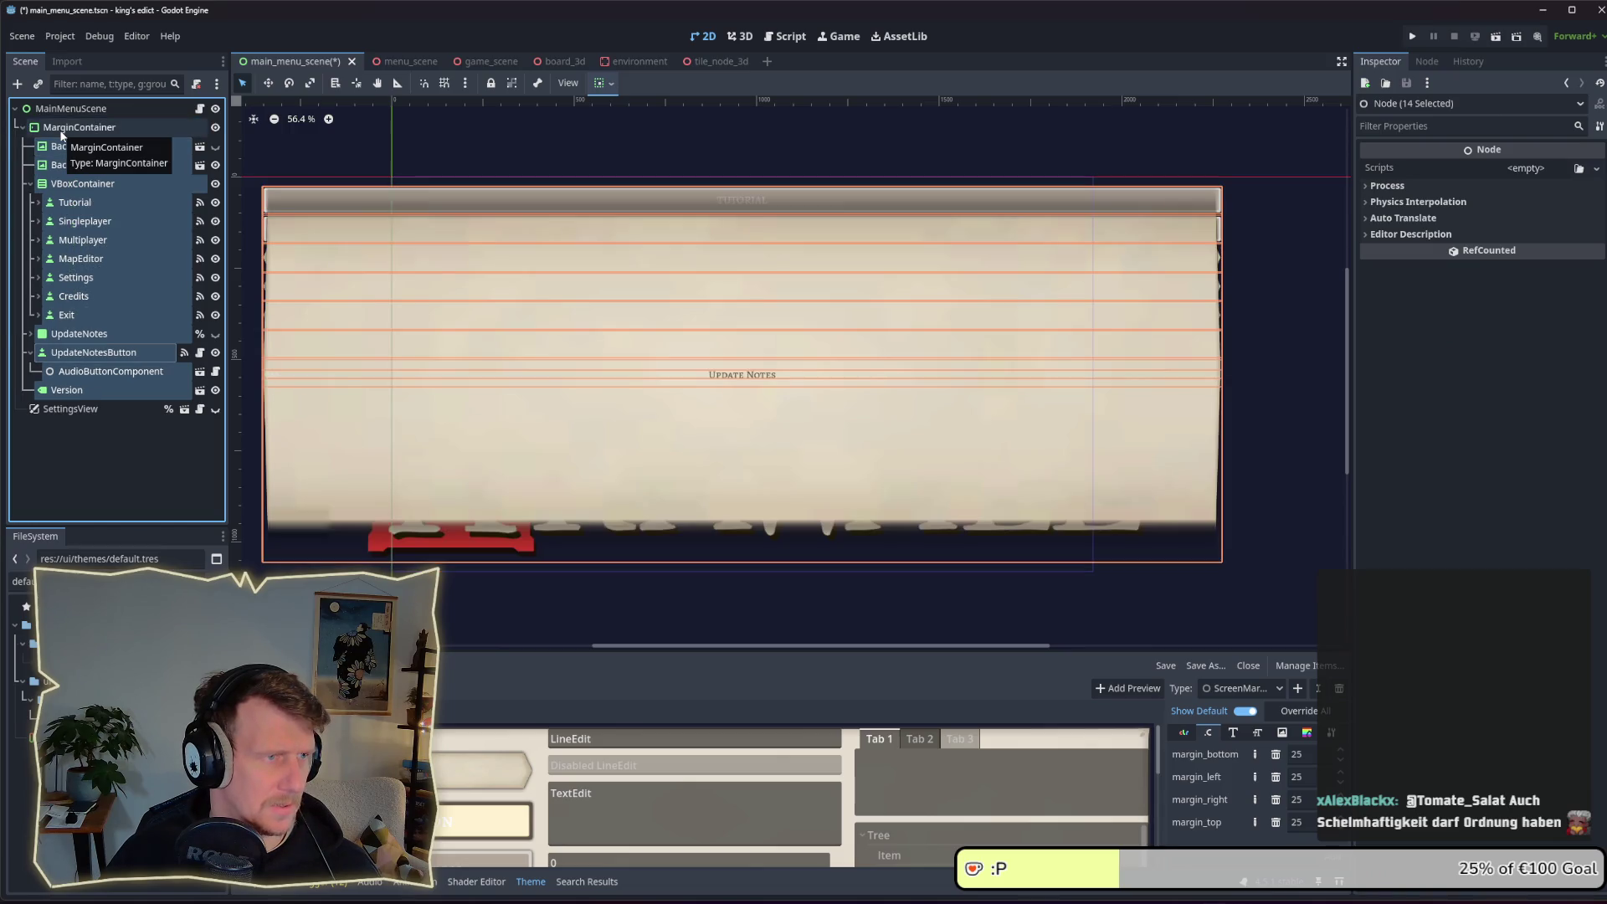
key(ctrl+z)
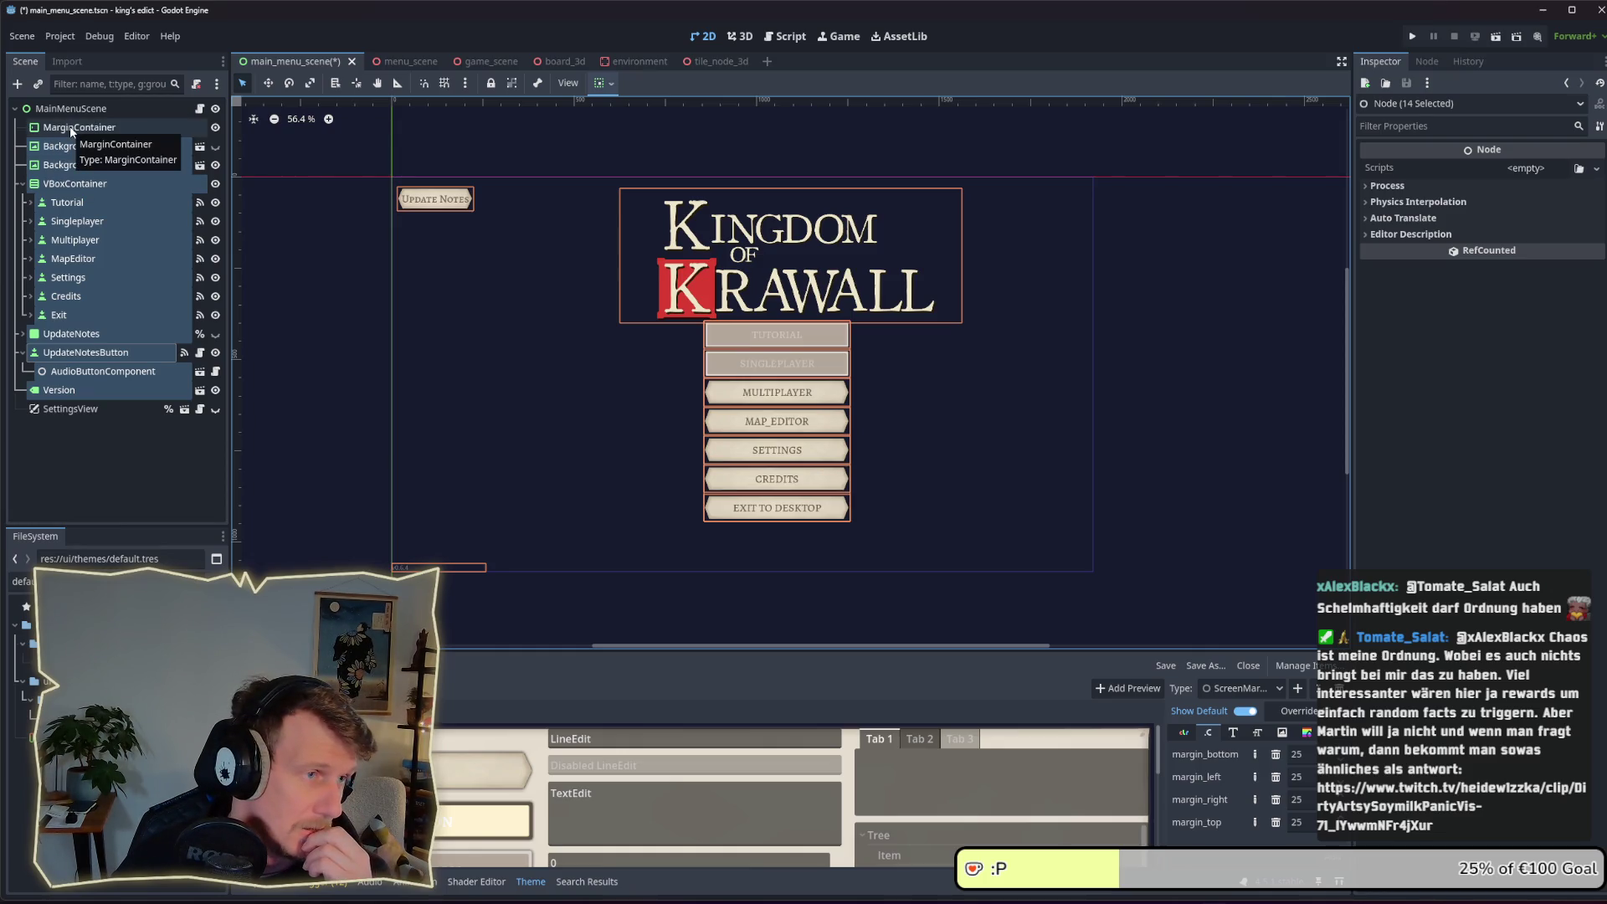
click(73, 110)
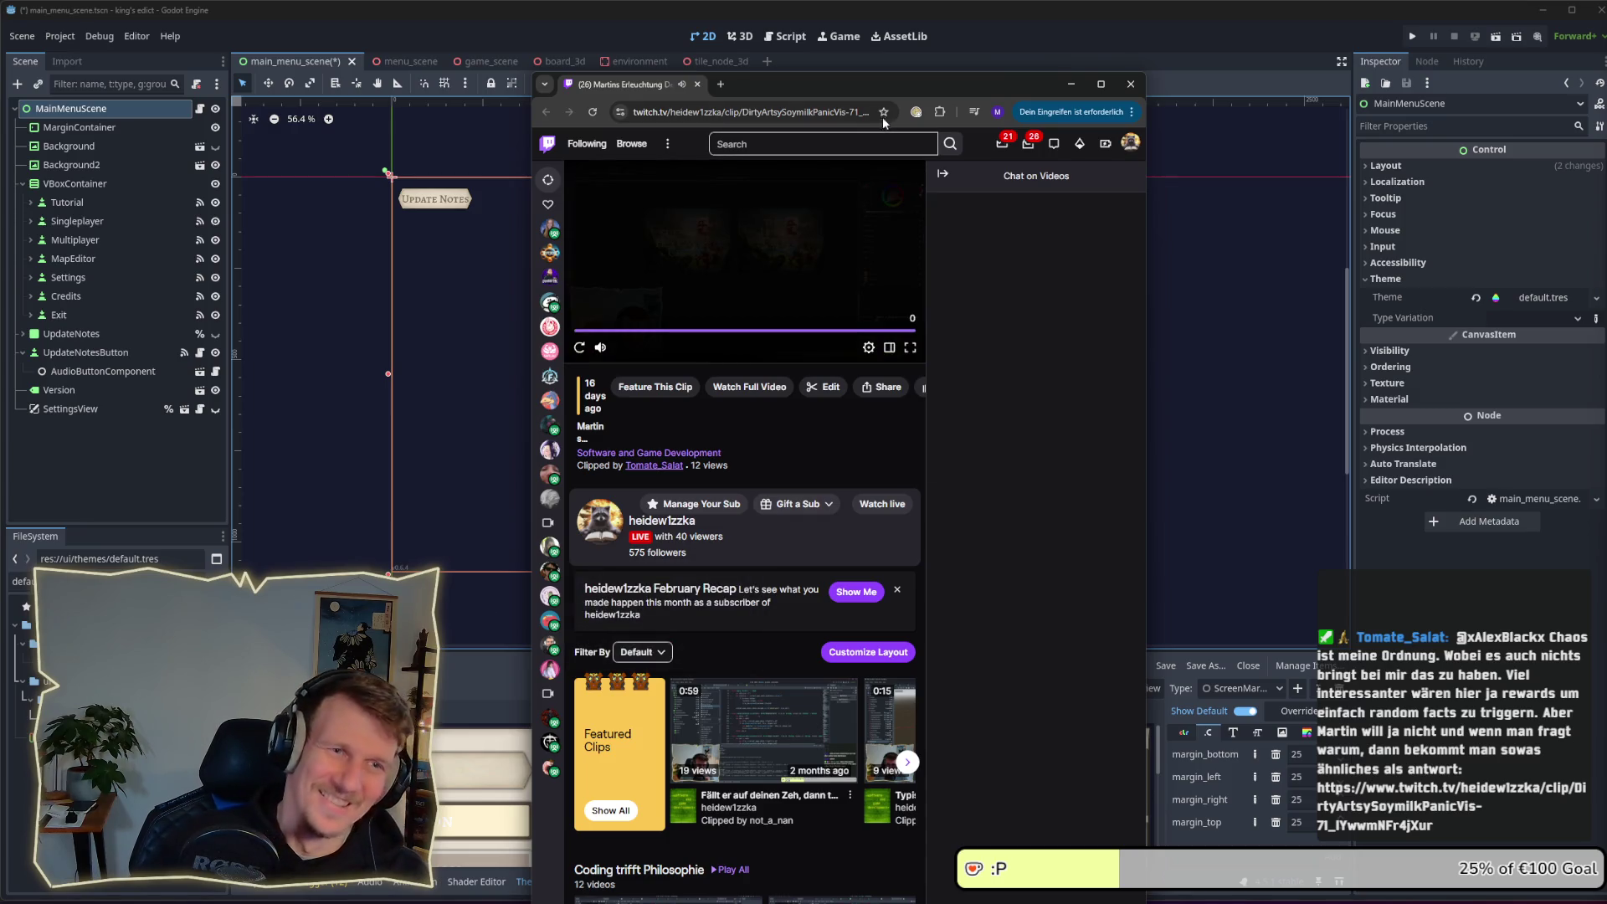
Close the Twitch clip browser window to return to the Godot editor
click(1130, 84)
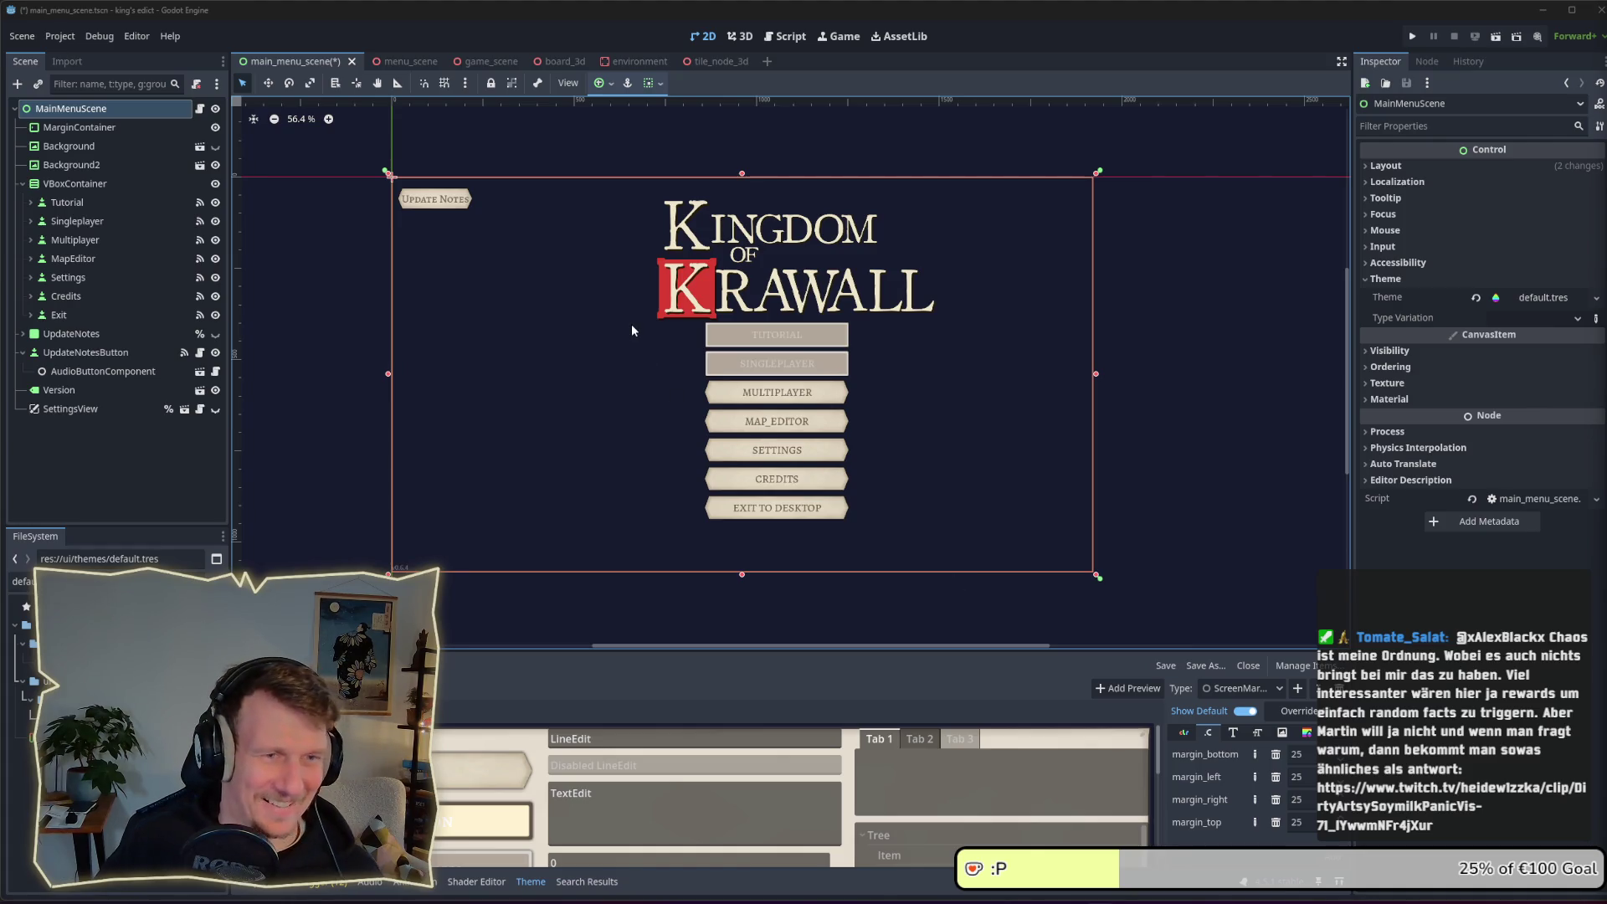
Inspect the Background node, then select MarginContainer and delete it, confirming the prompt
click(71, 131)
click(74, 145)
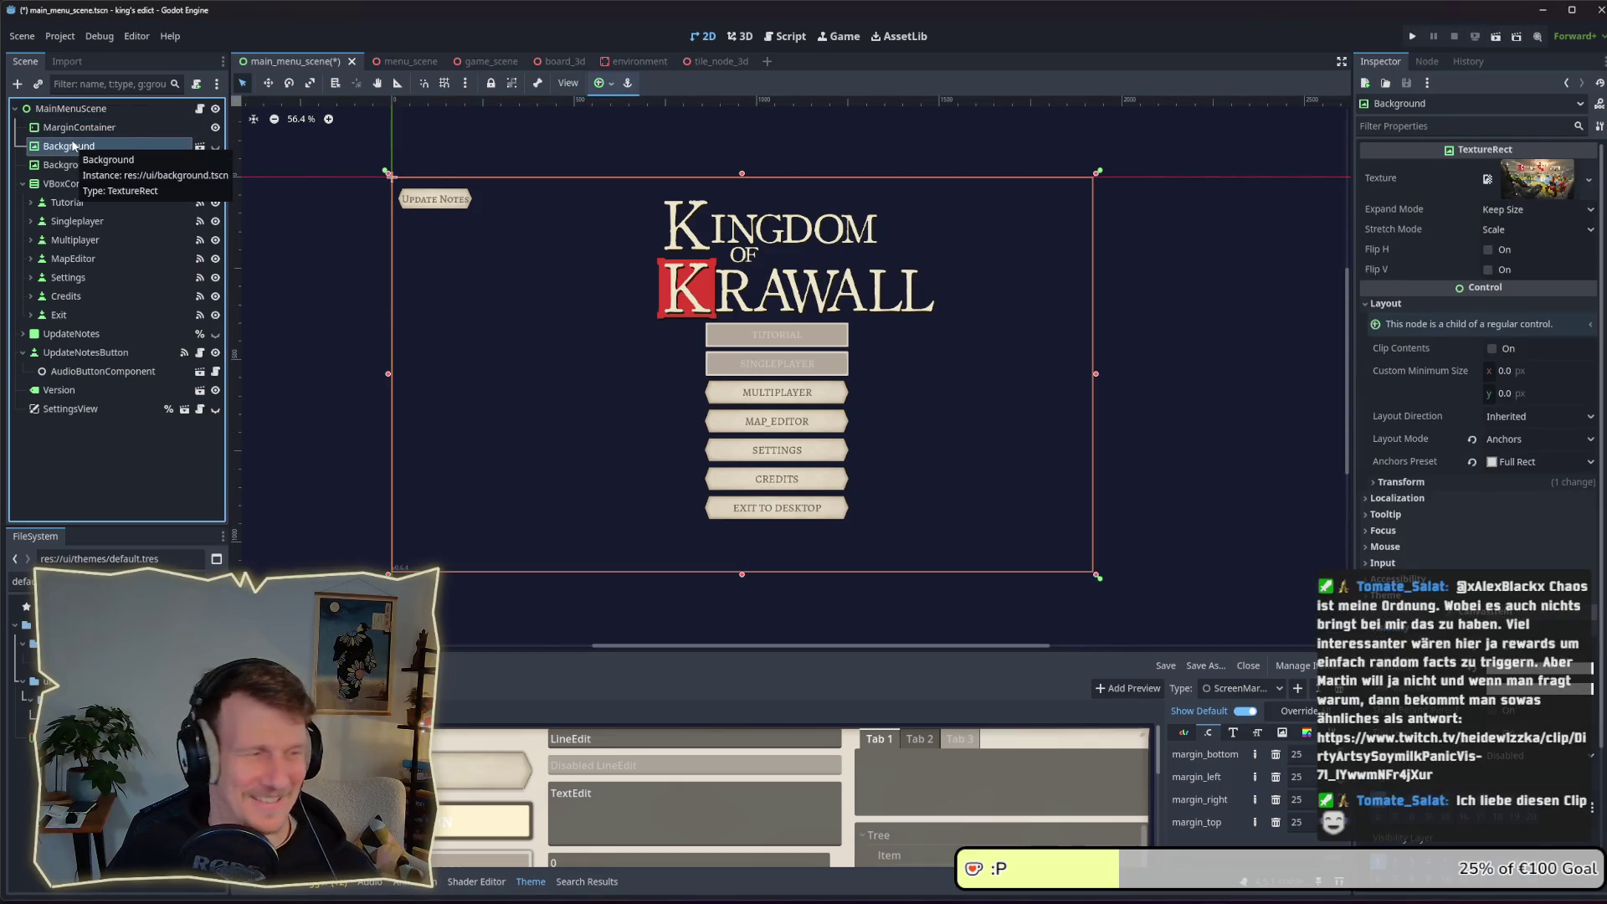
click(67, 130)
click(70, 145)
click(64, 132)
key(Delete)
key(Return)
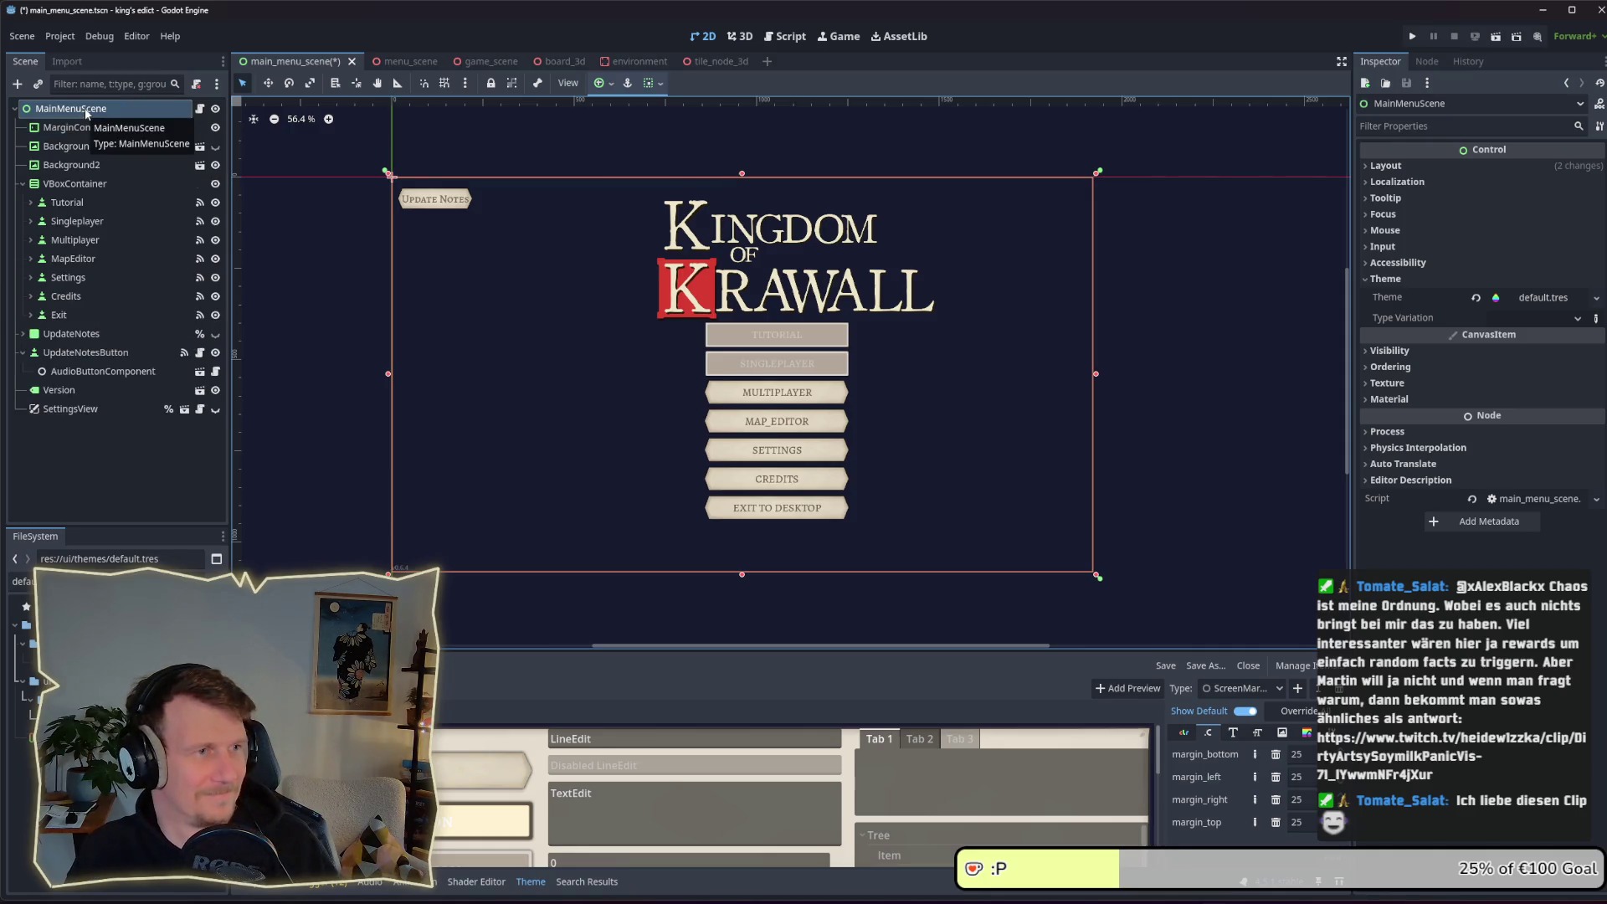
Add a Control node as a child of MarginContainer
right_click(99, 133)
click(143, 135)
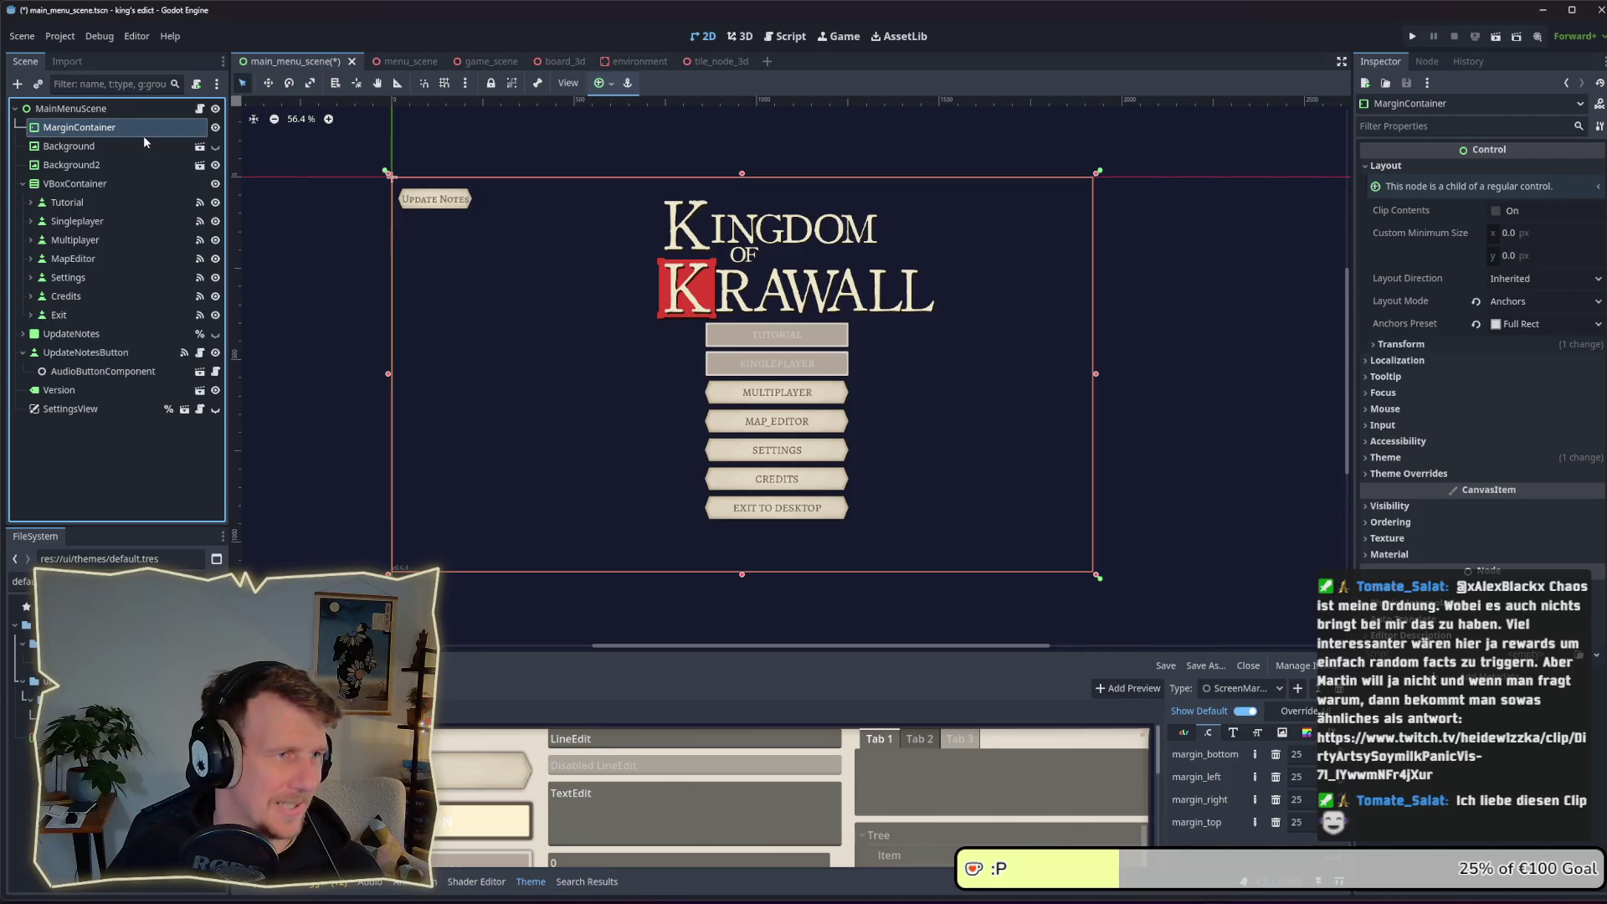
text(Contr)
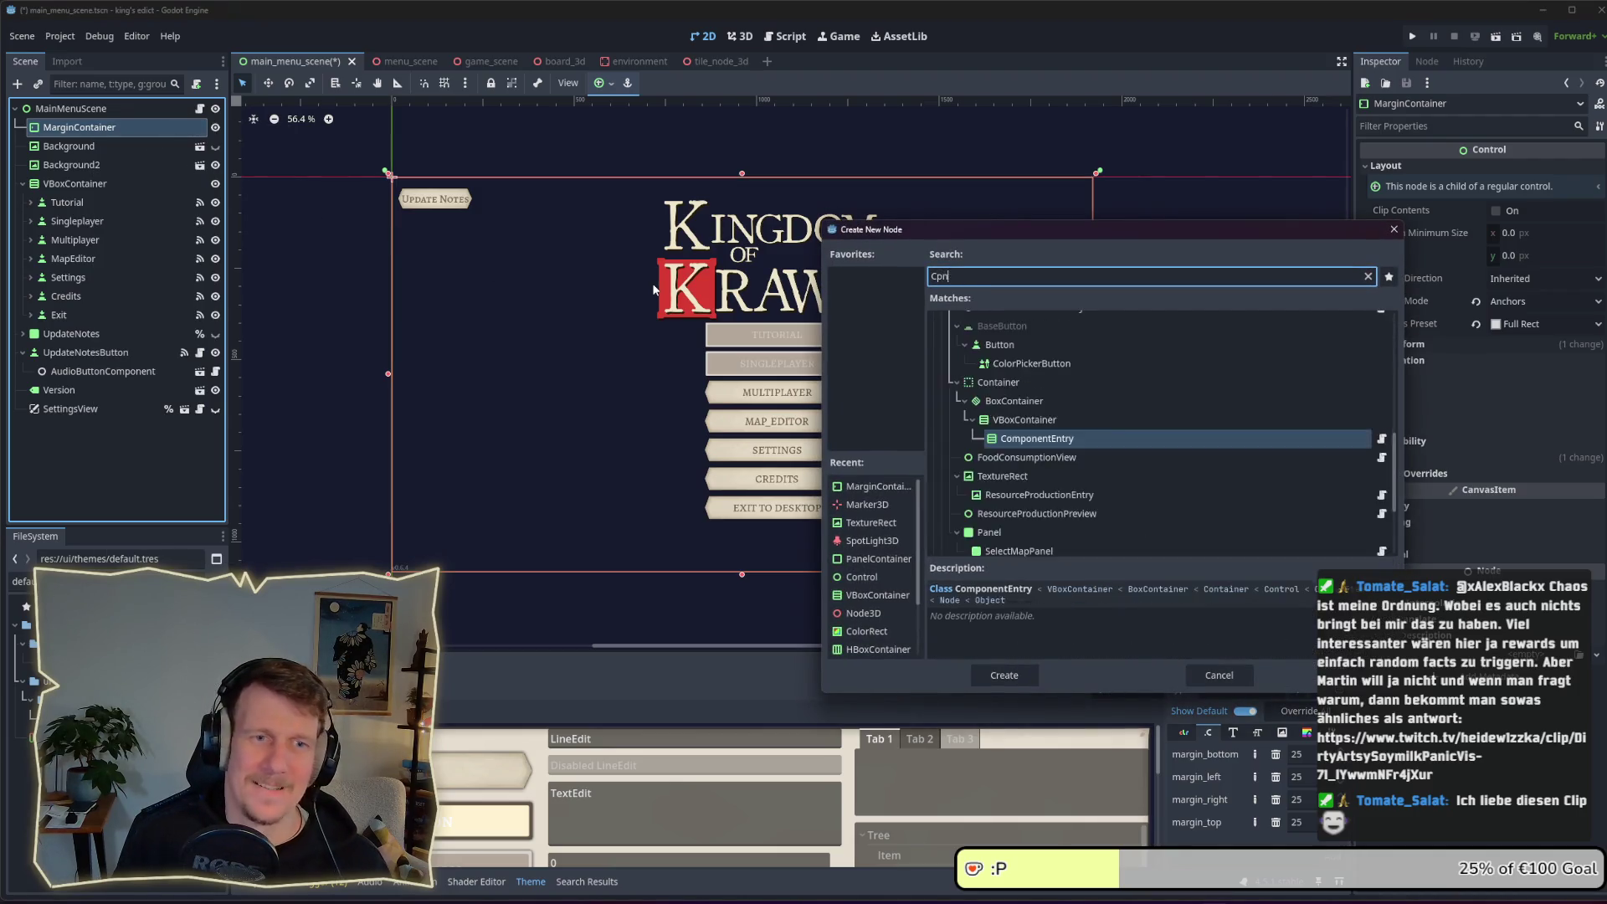
text(o)
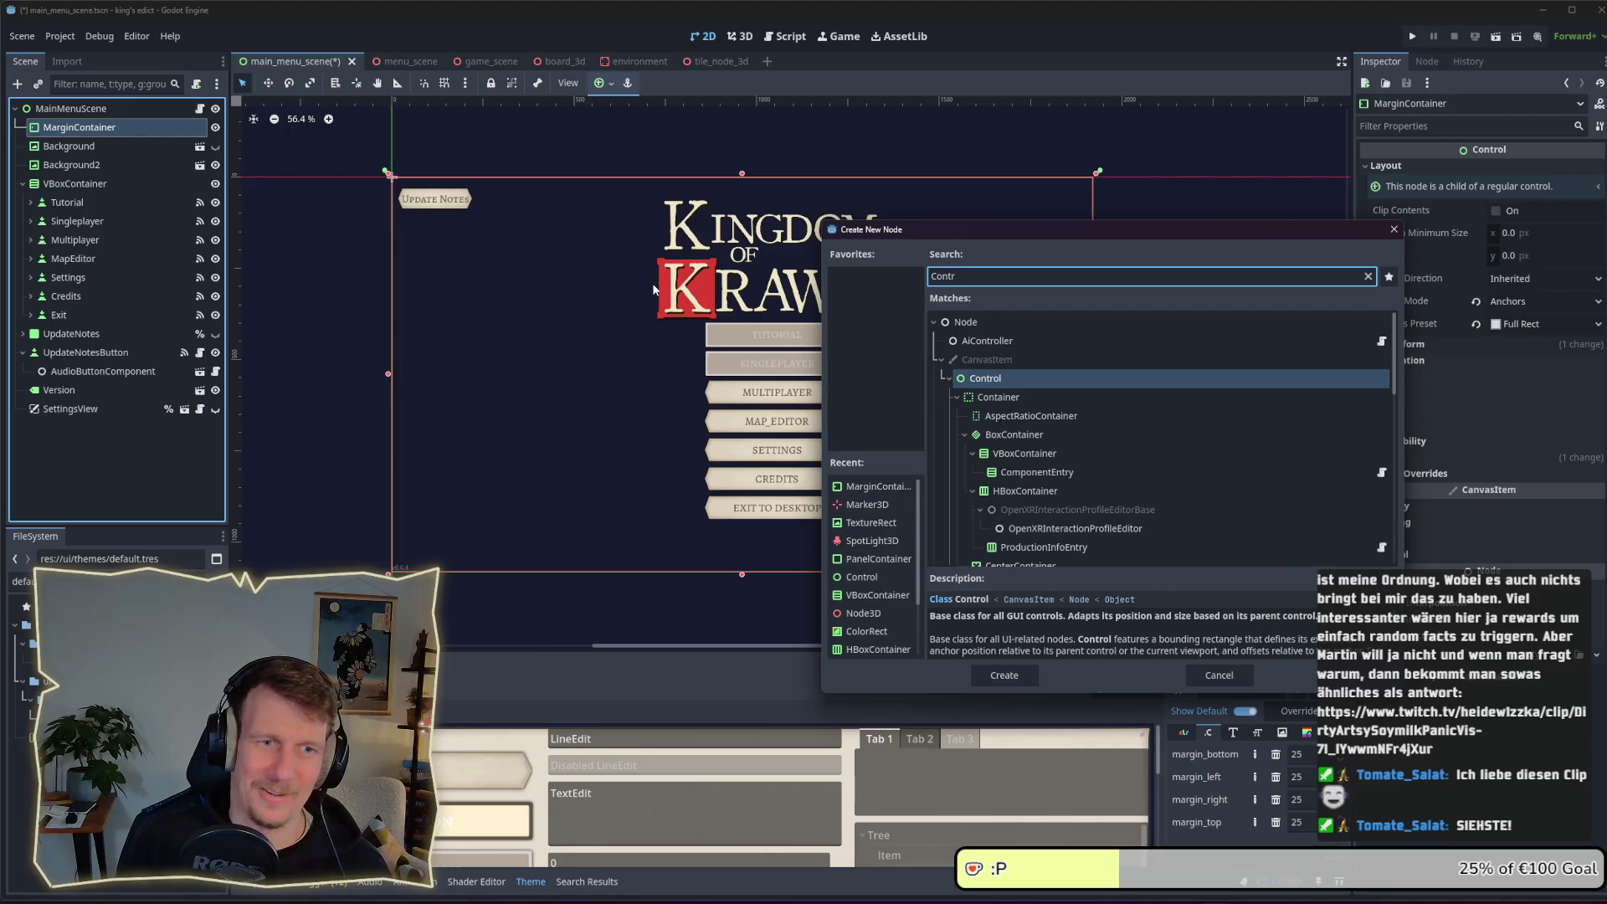
key(Return)
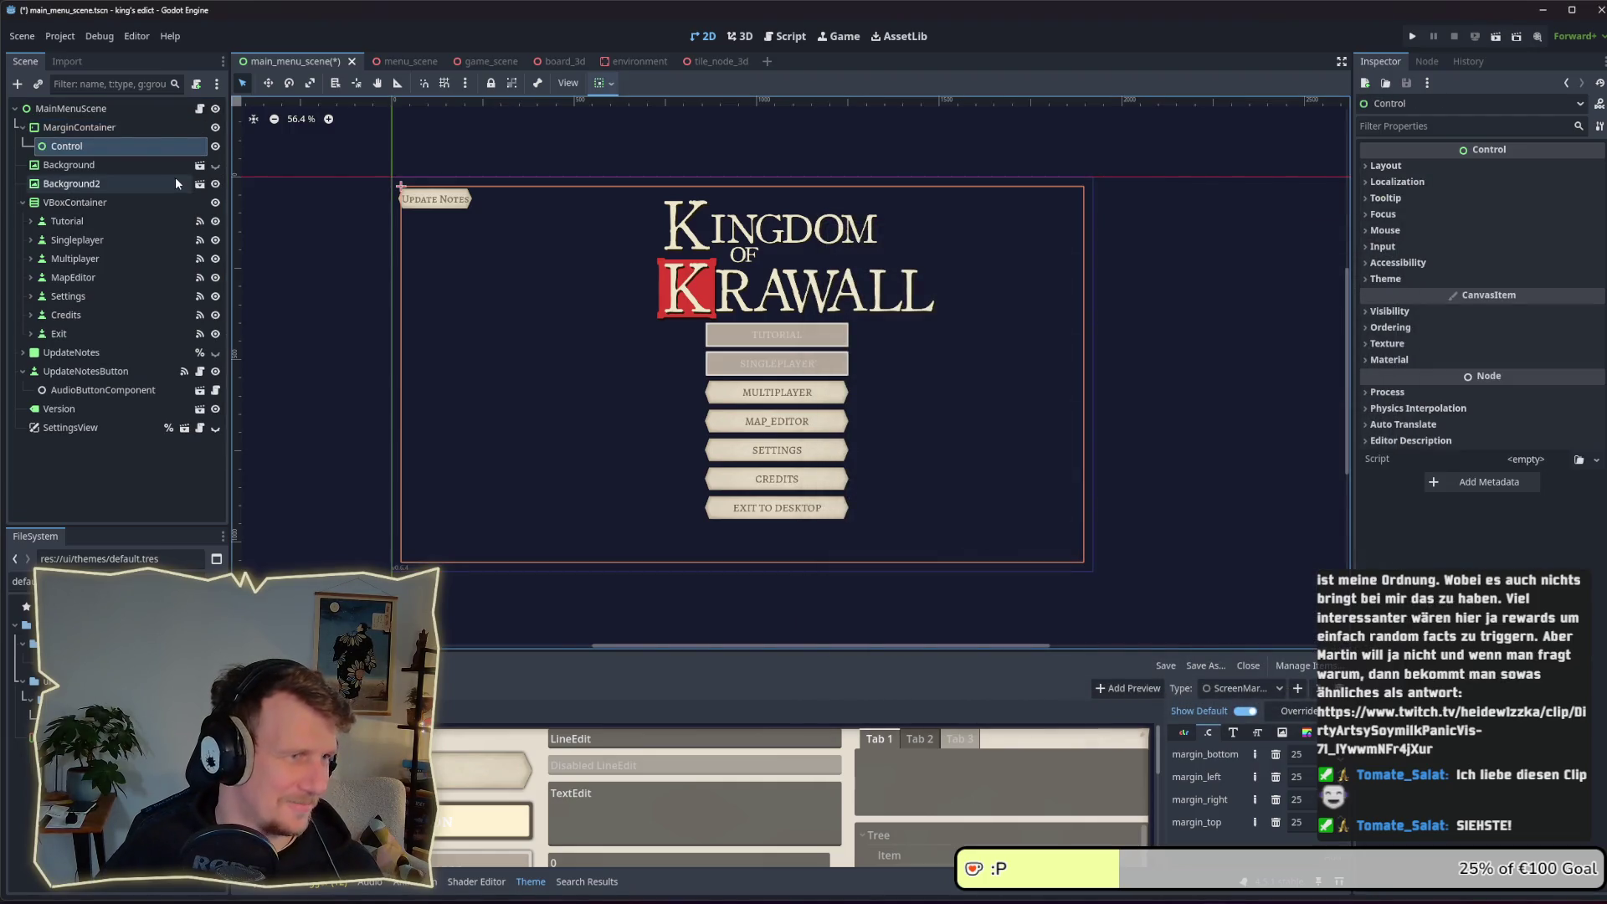
click(64, 130)
Move the fourteen nodes from Background through Version under the new Control
click(65, 146)
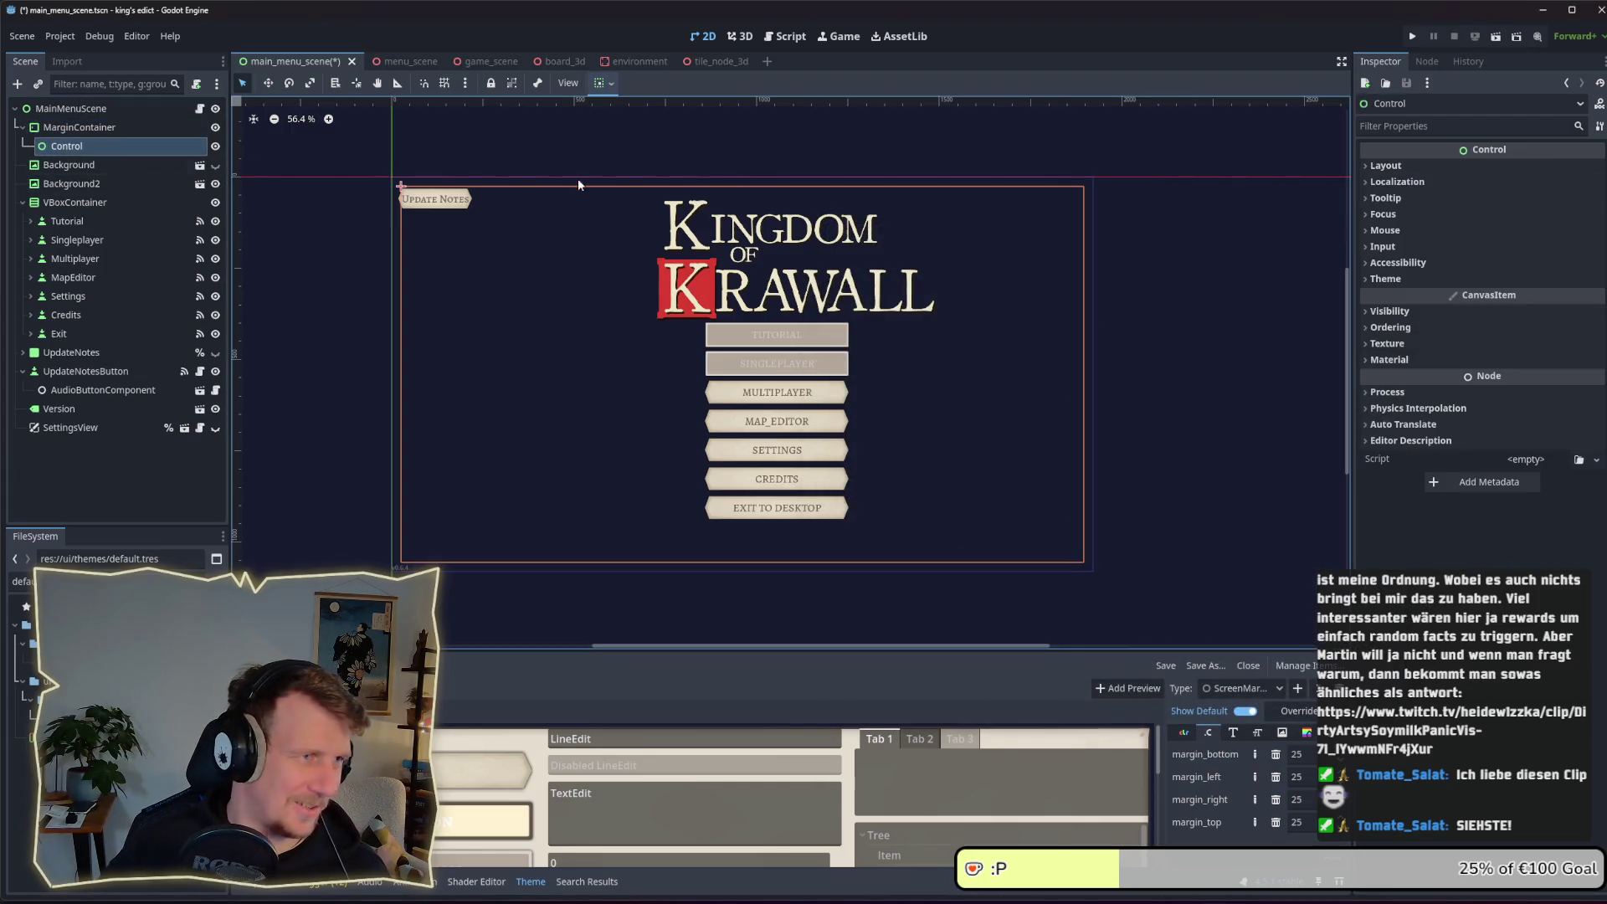
click(1423, 165)
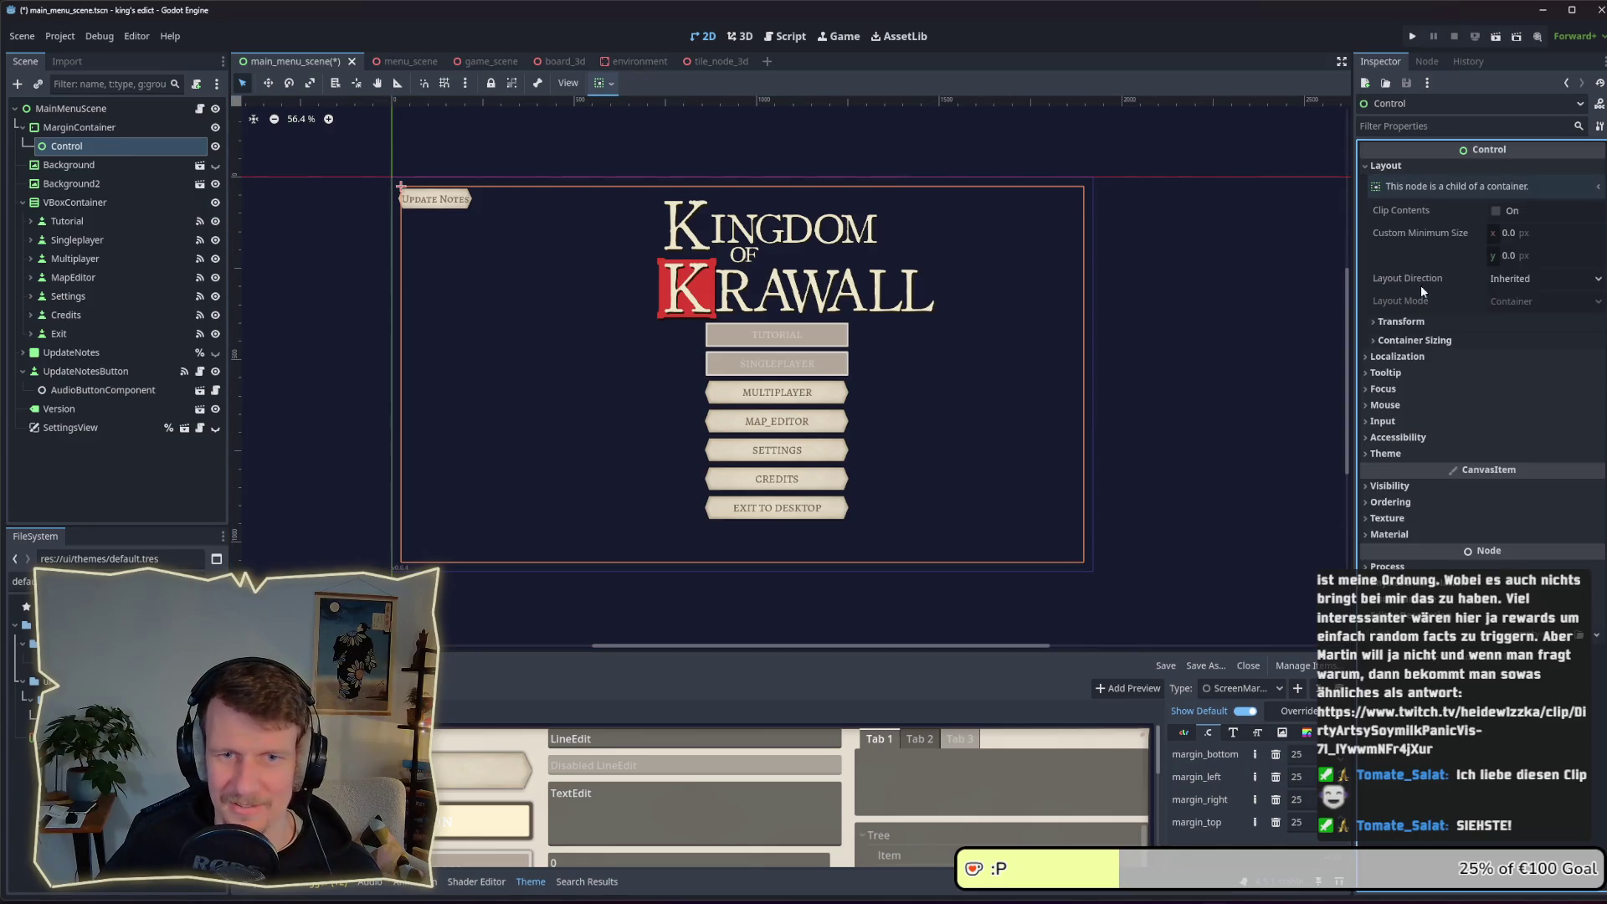
click(1498, 335)
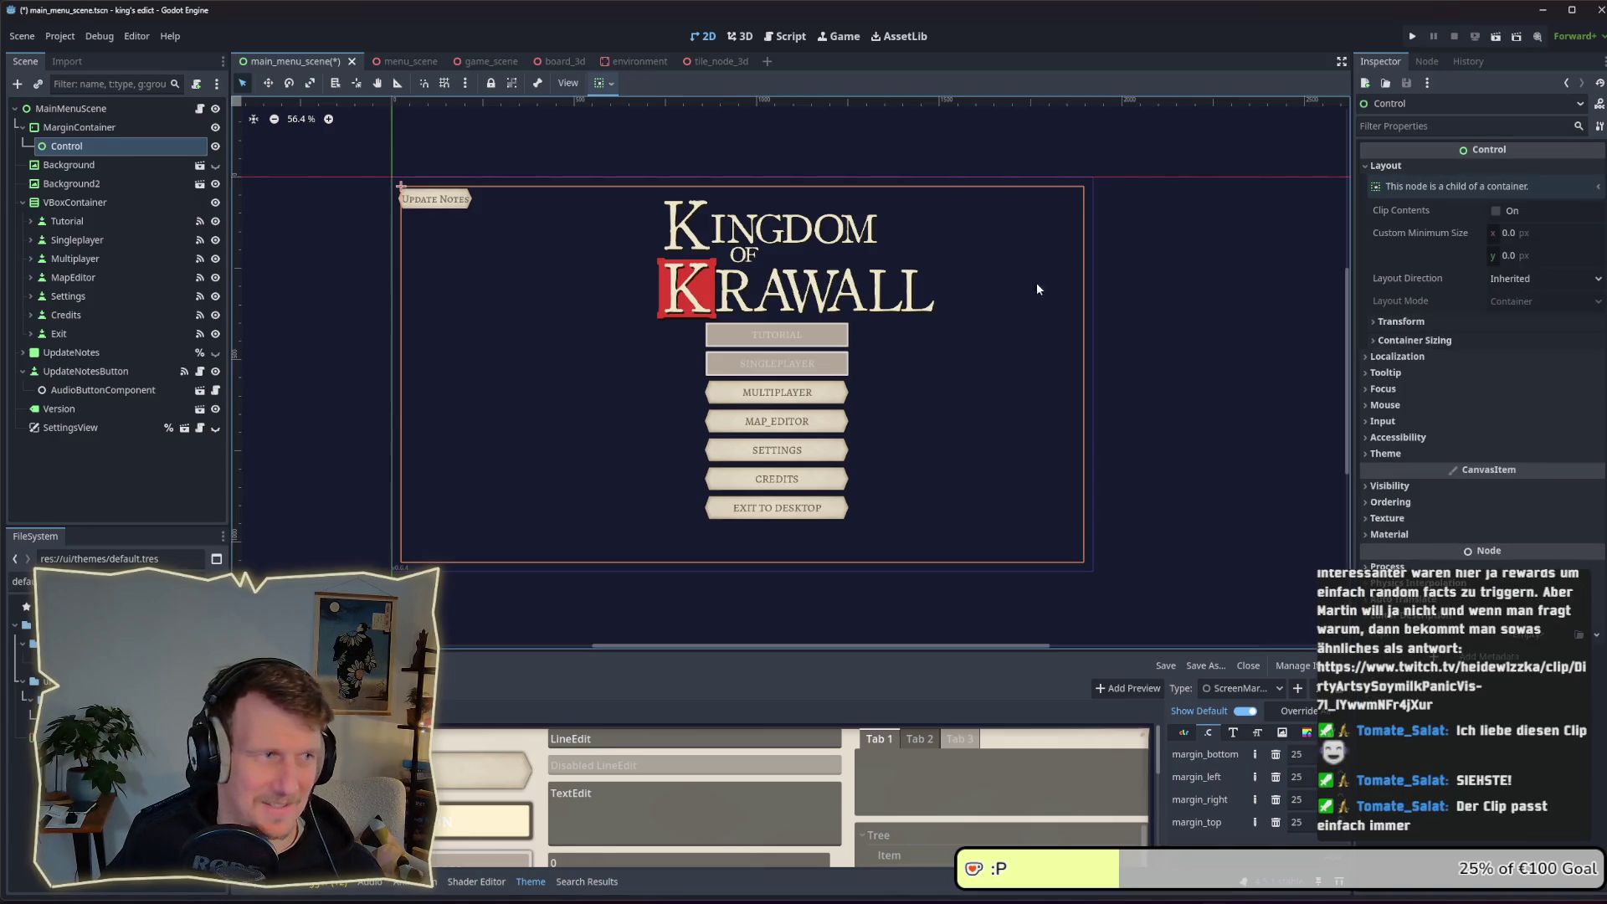
click(67, 165)
shift+click(59, 408)
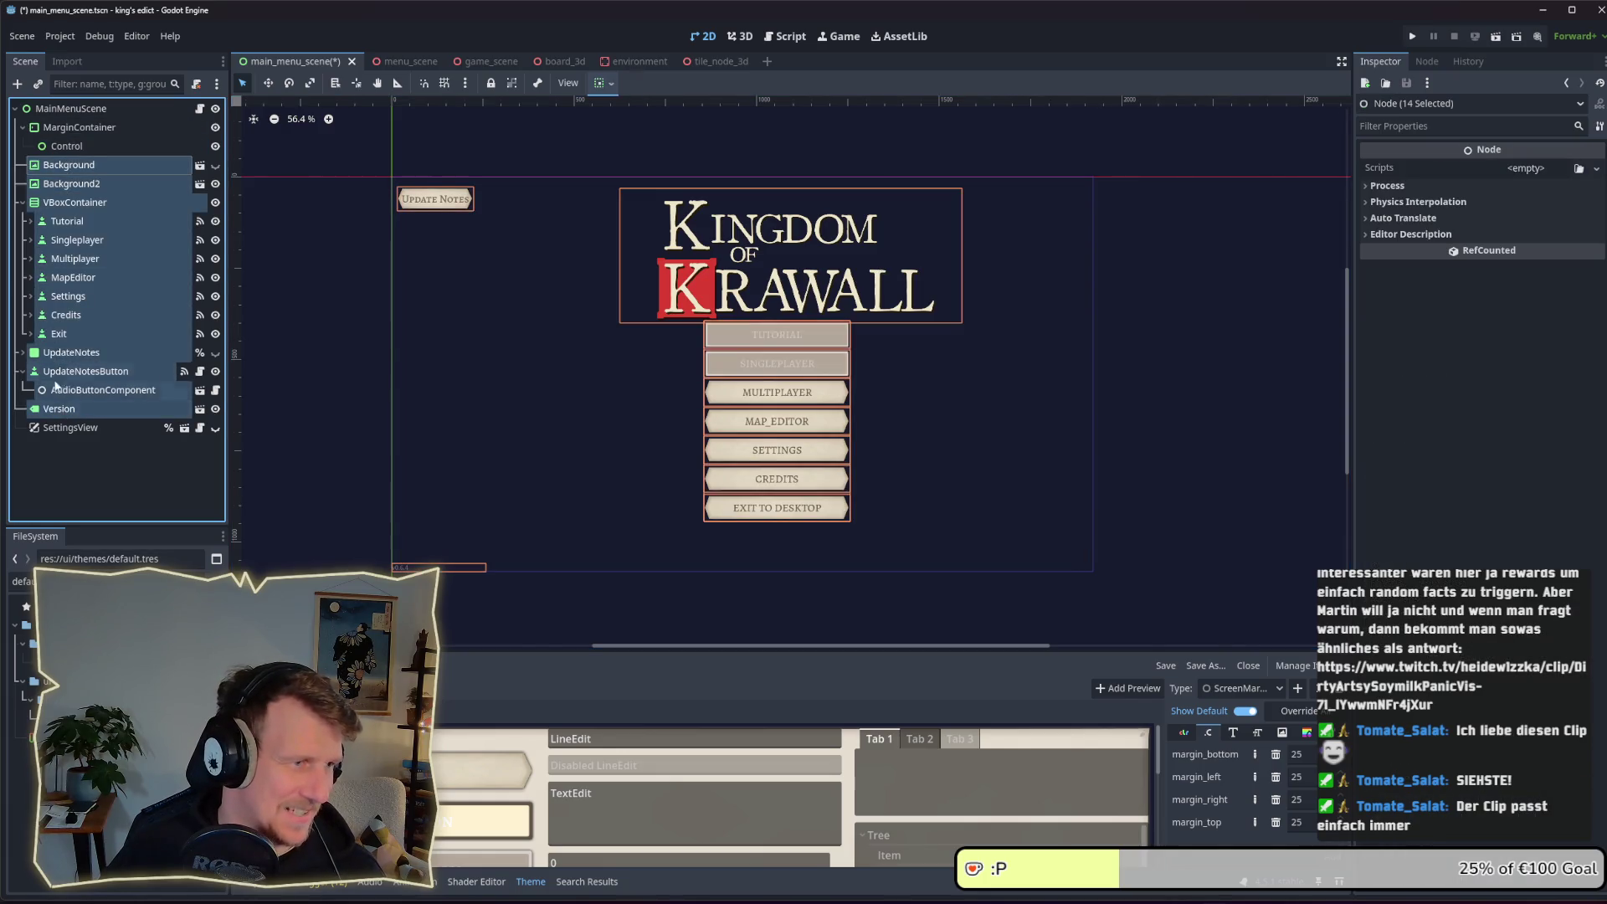
drag(59, 171, 66, 148)
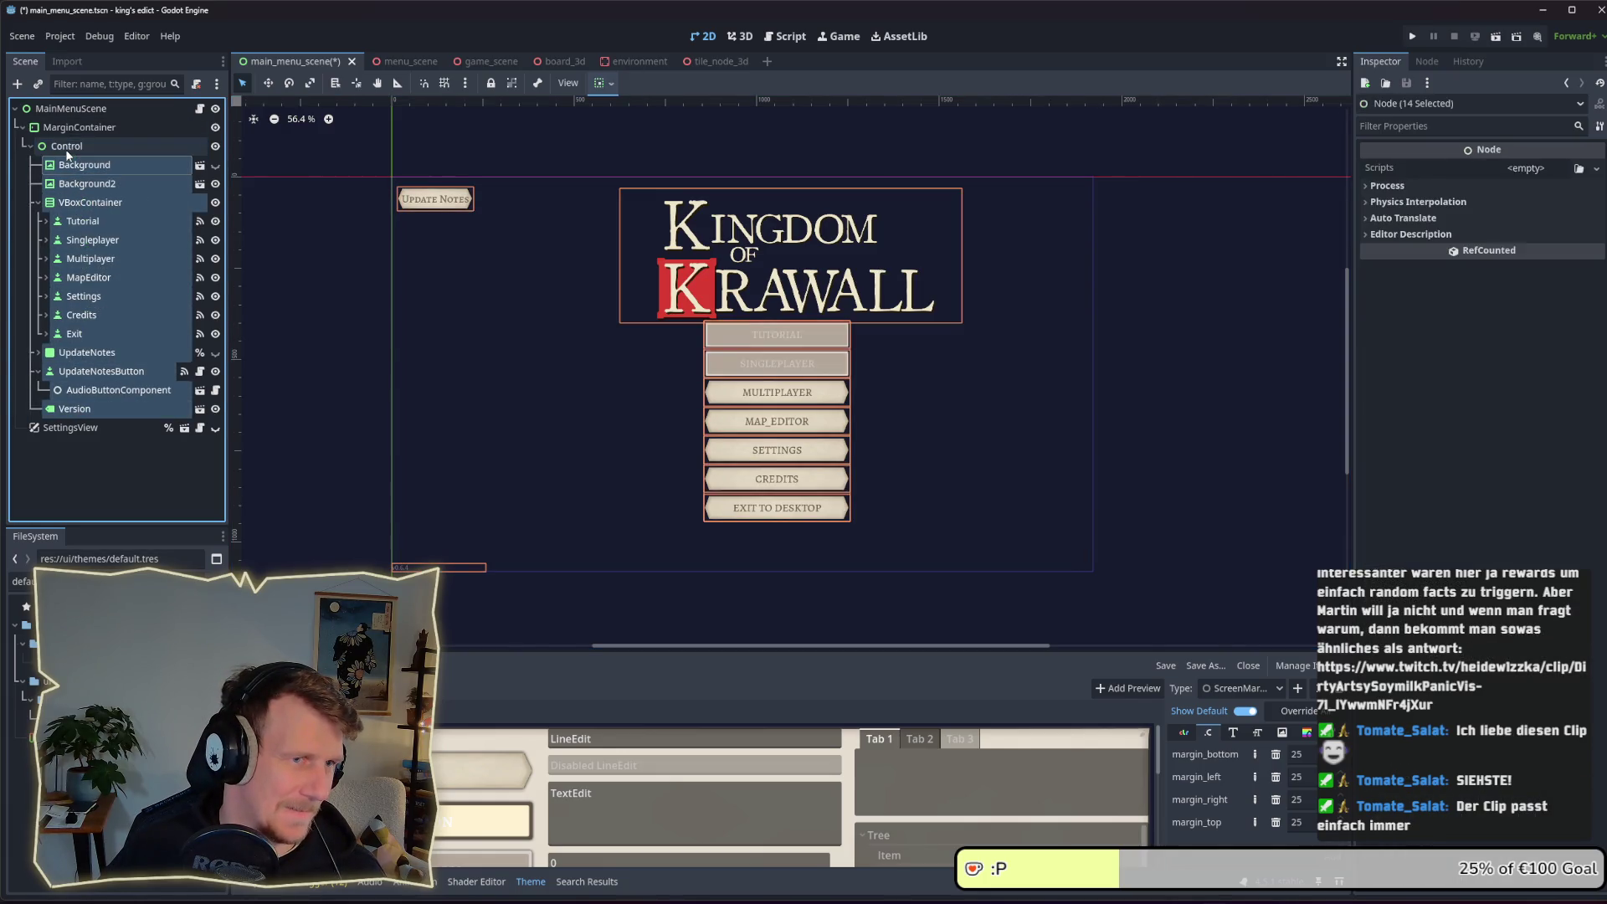
Move Background and Background2 back to the scene root
click(70, 146)
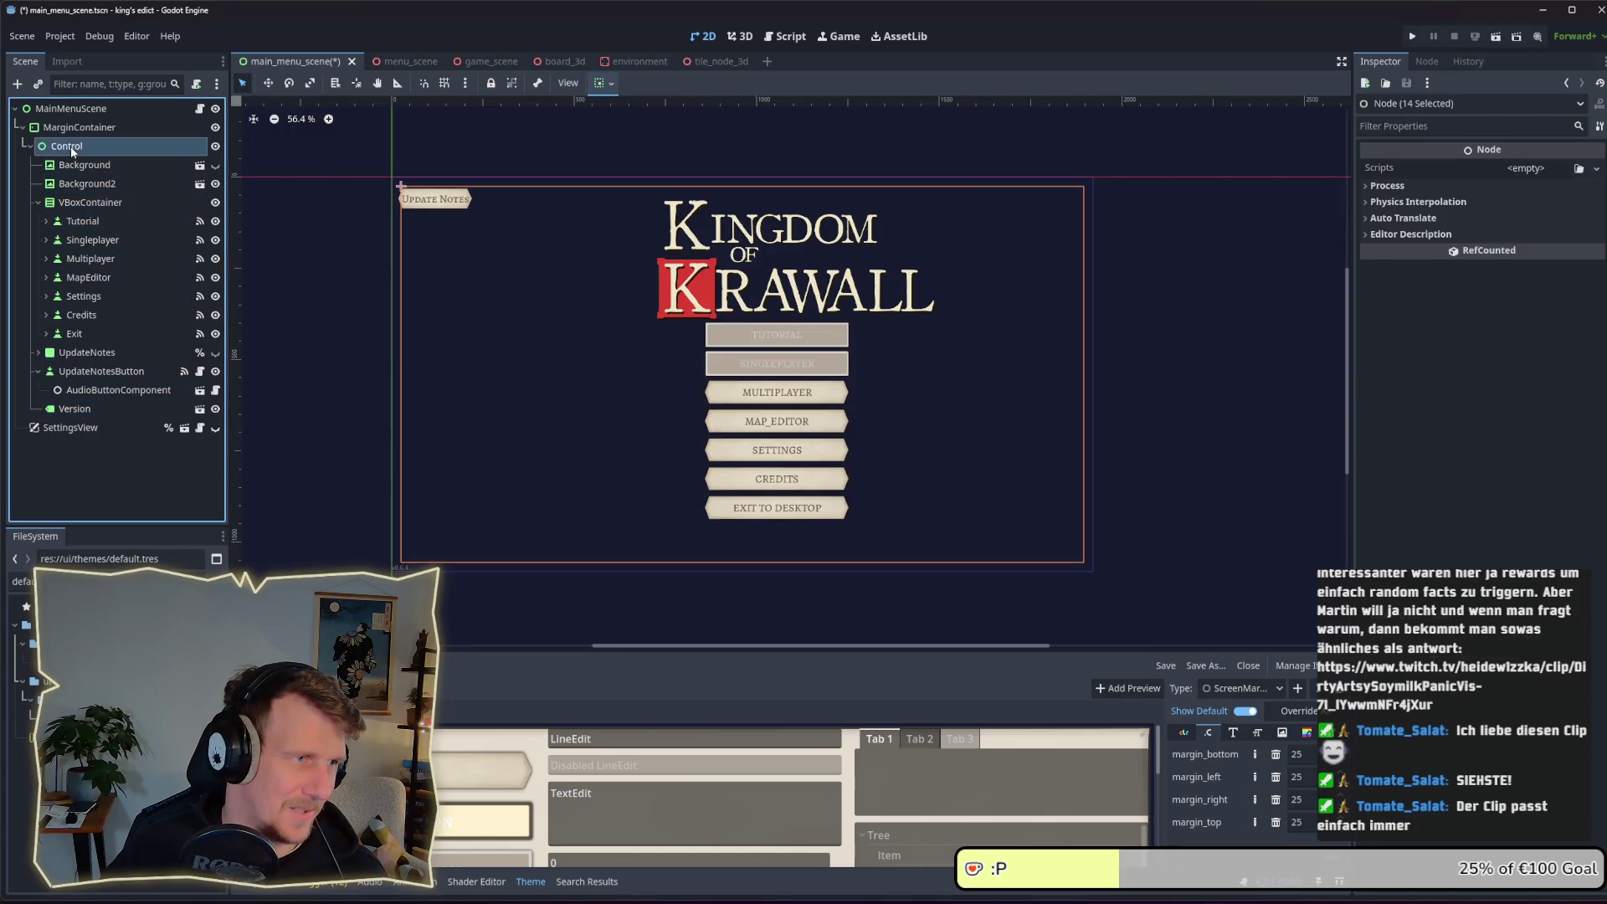
click(82, 168)
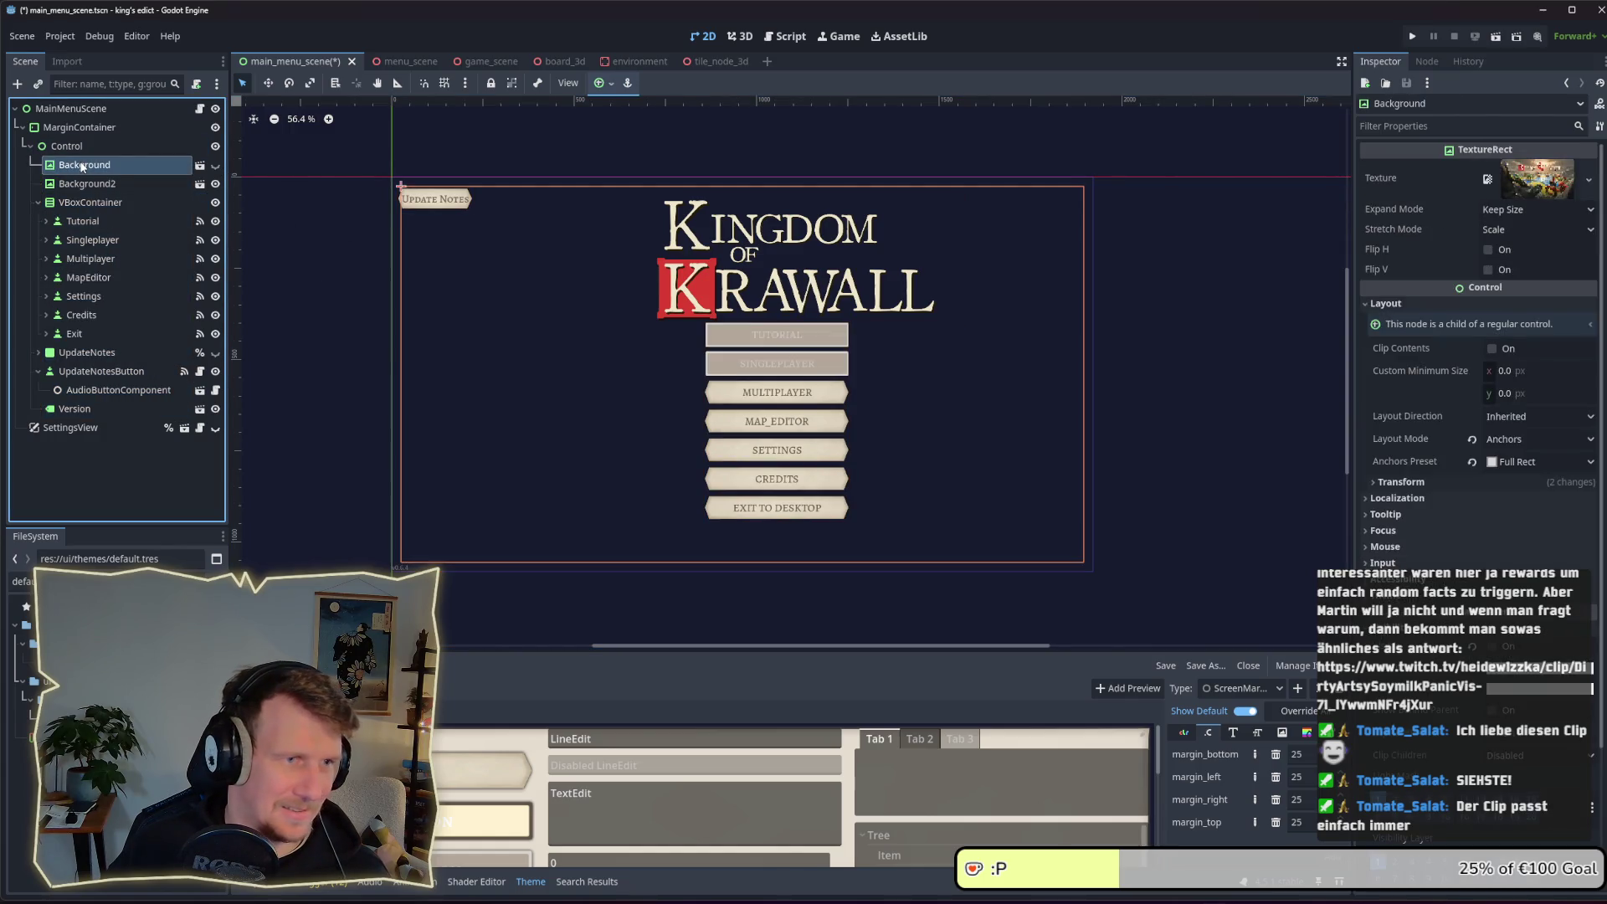
click(80, 183)
click(78, 167)
click(83, 185)
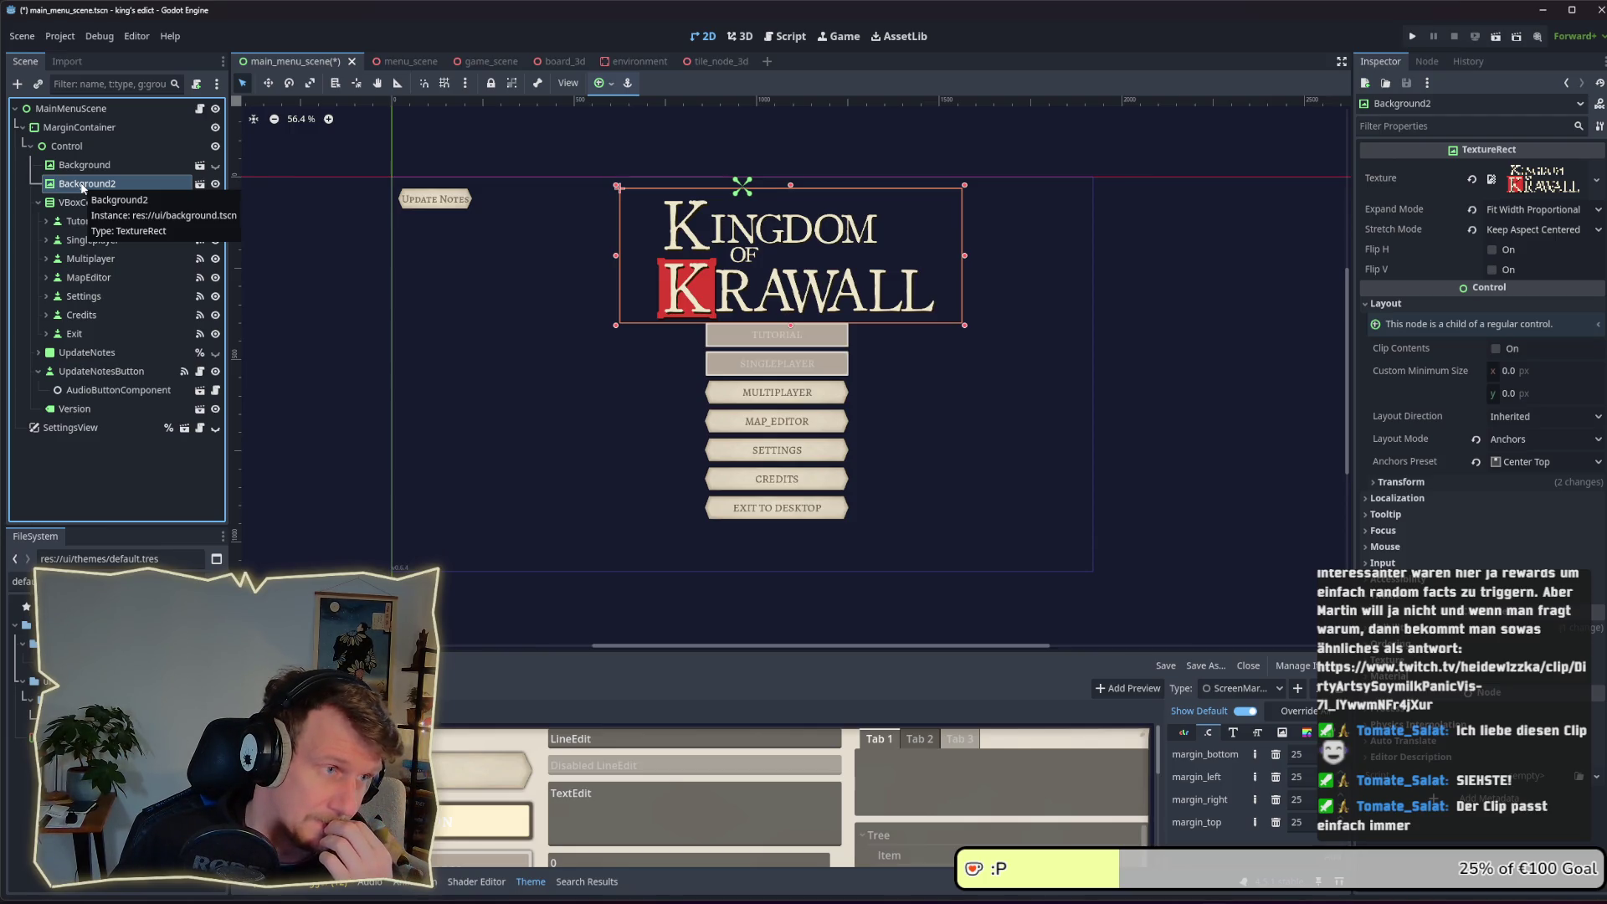
shift+click(81, 165)
drag(82, 165, 81, 122)
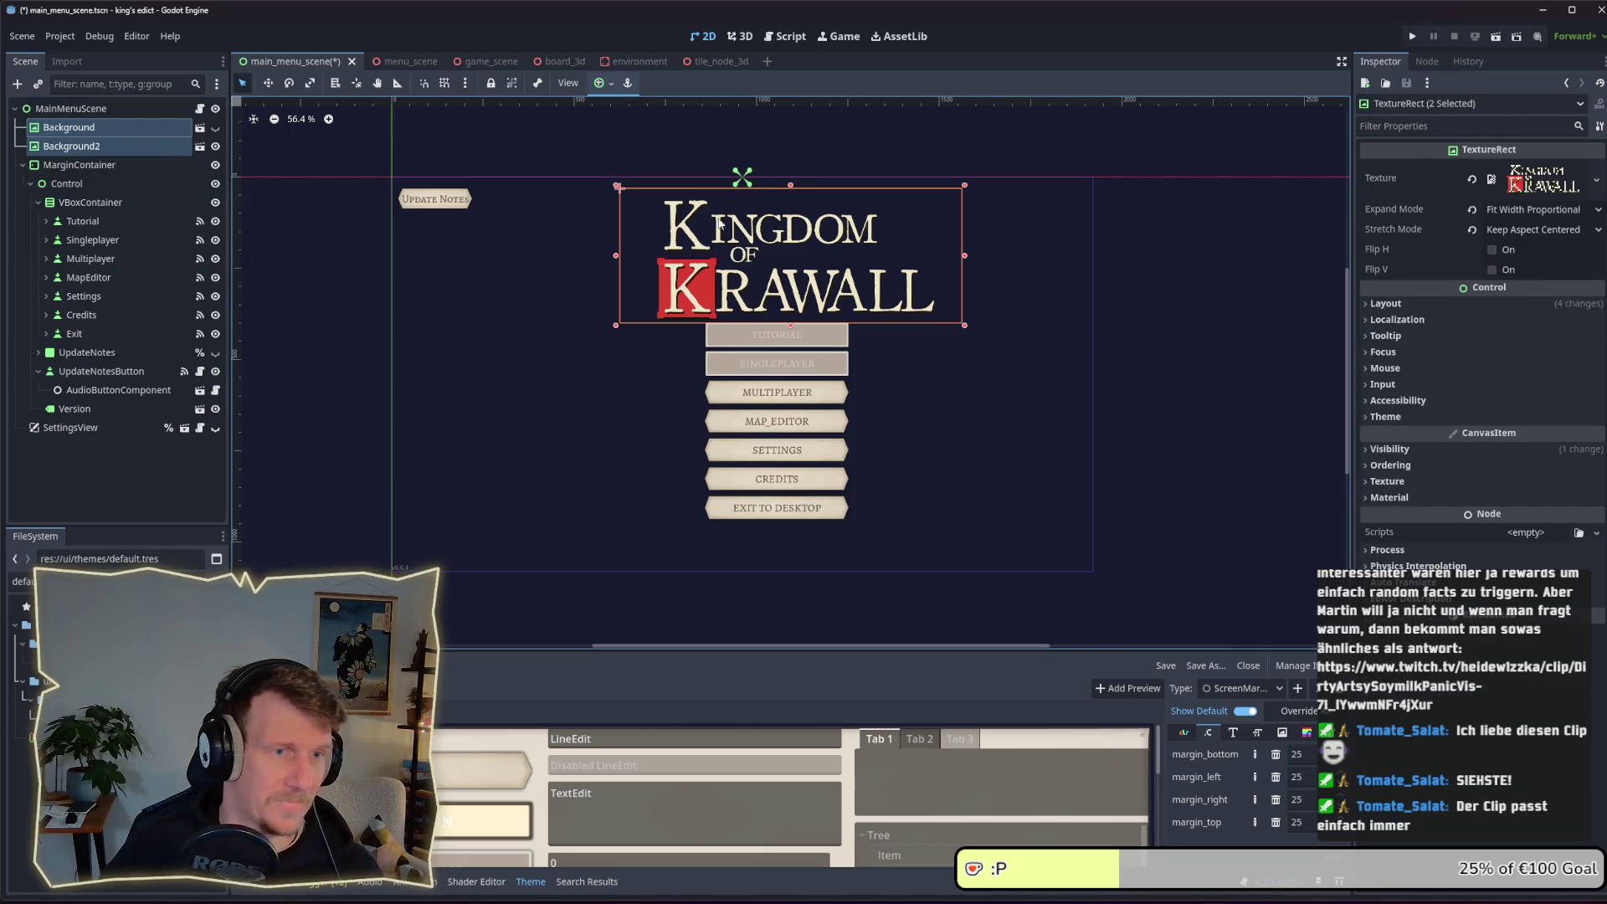
Check the new hierarchy by selecting Control and the VBoxContainer of menu buttons
click(715, 130)
click(89, 131)
click(84, 165)
click(87, 184)
click(92, 203)
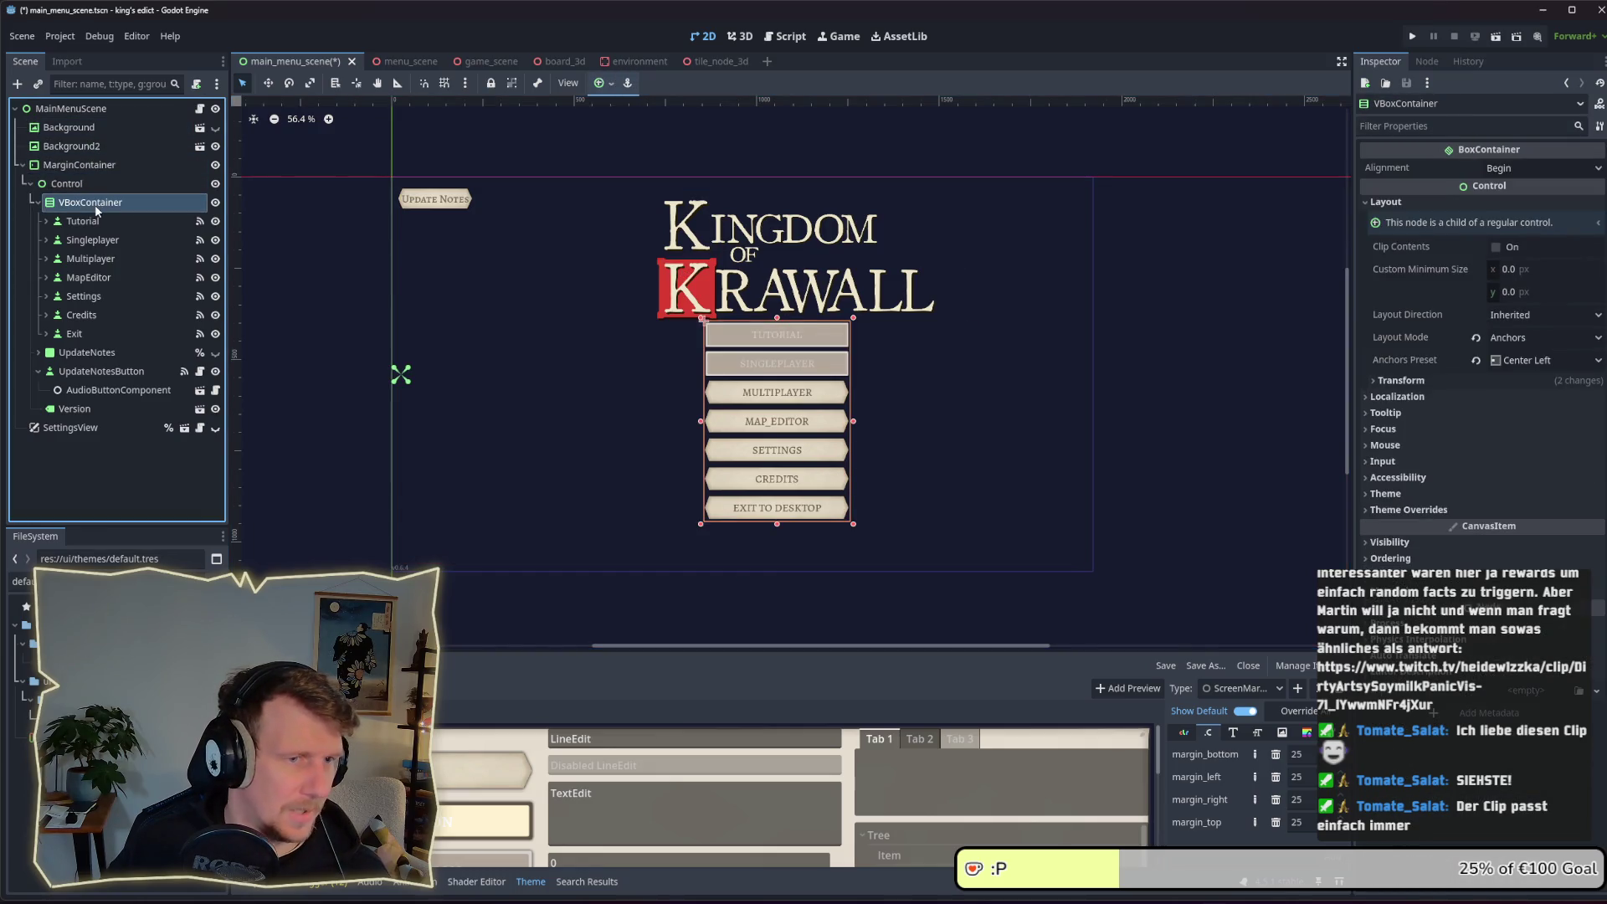
click(84, 183)
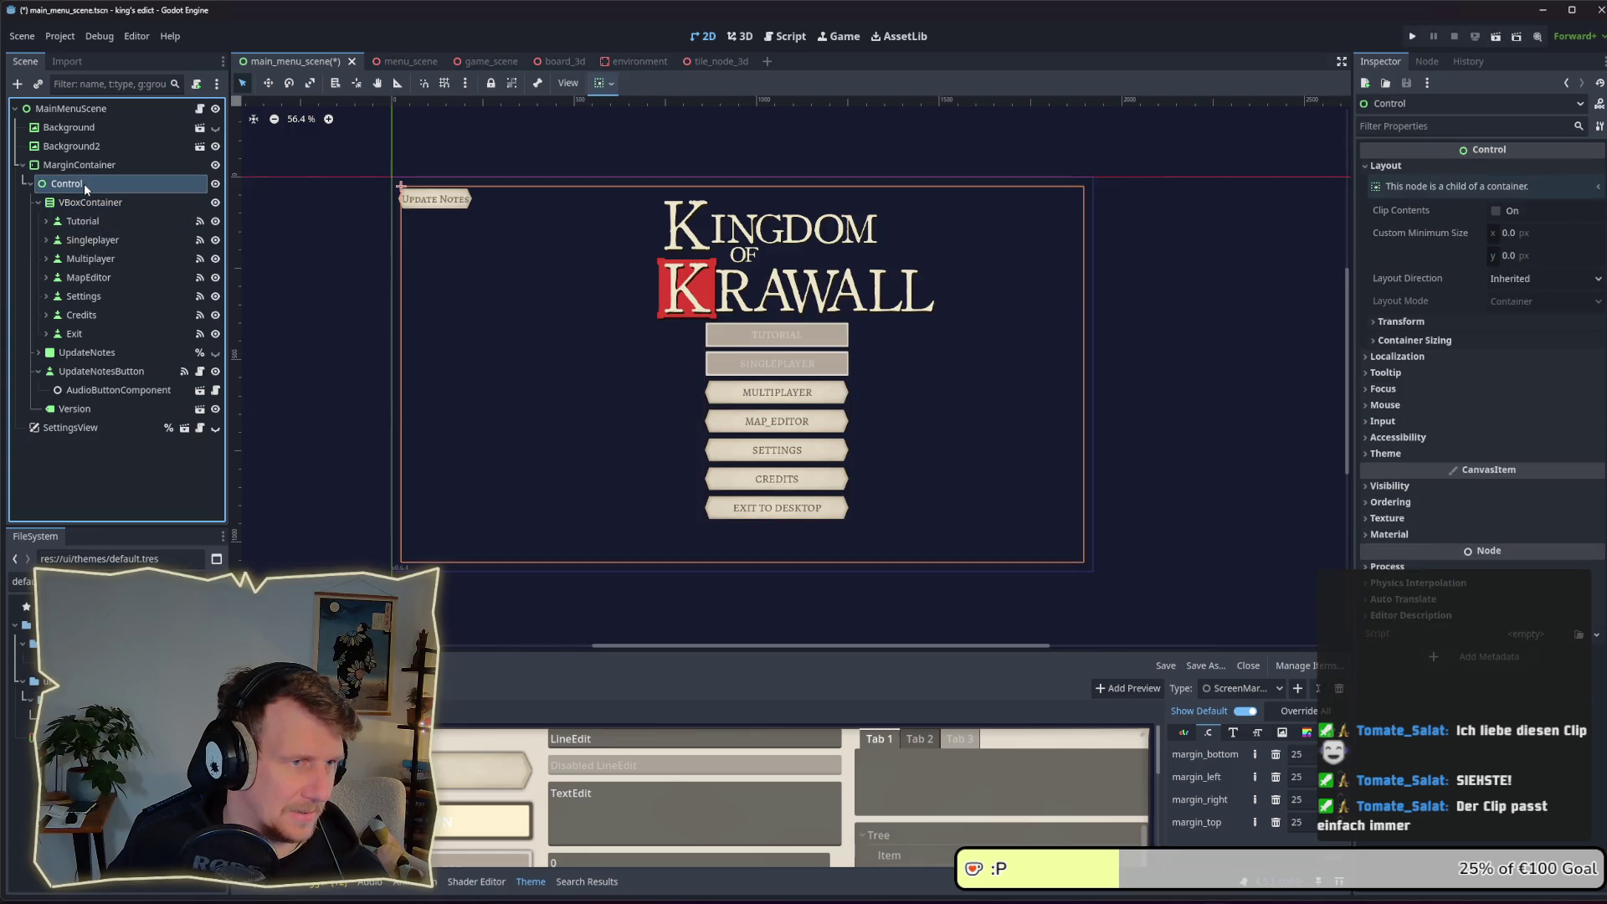
Set the UpdateNotes panel's Transform position to x 0, y 0
click(84, 333)
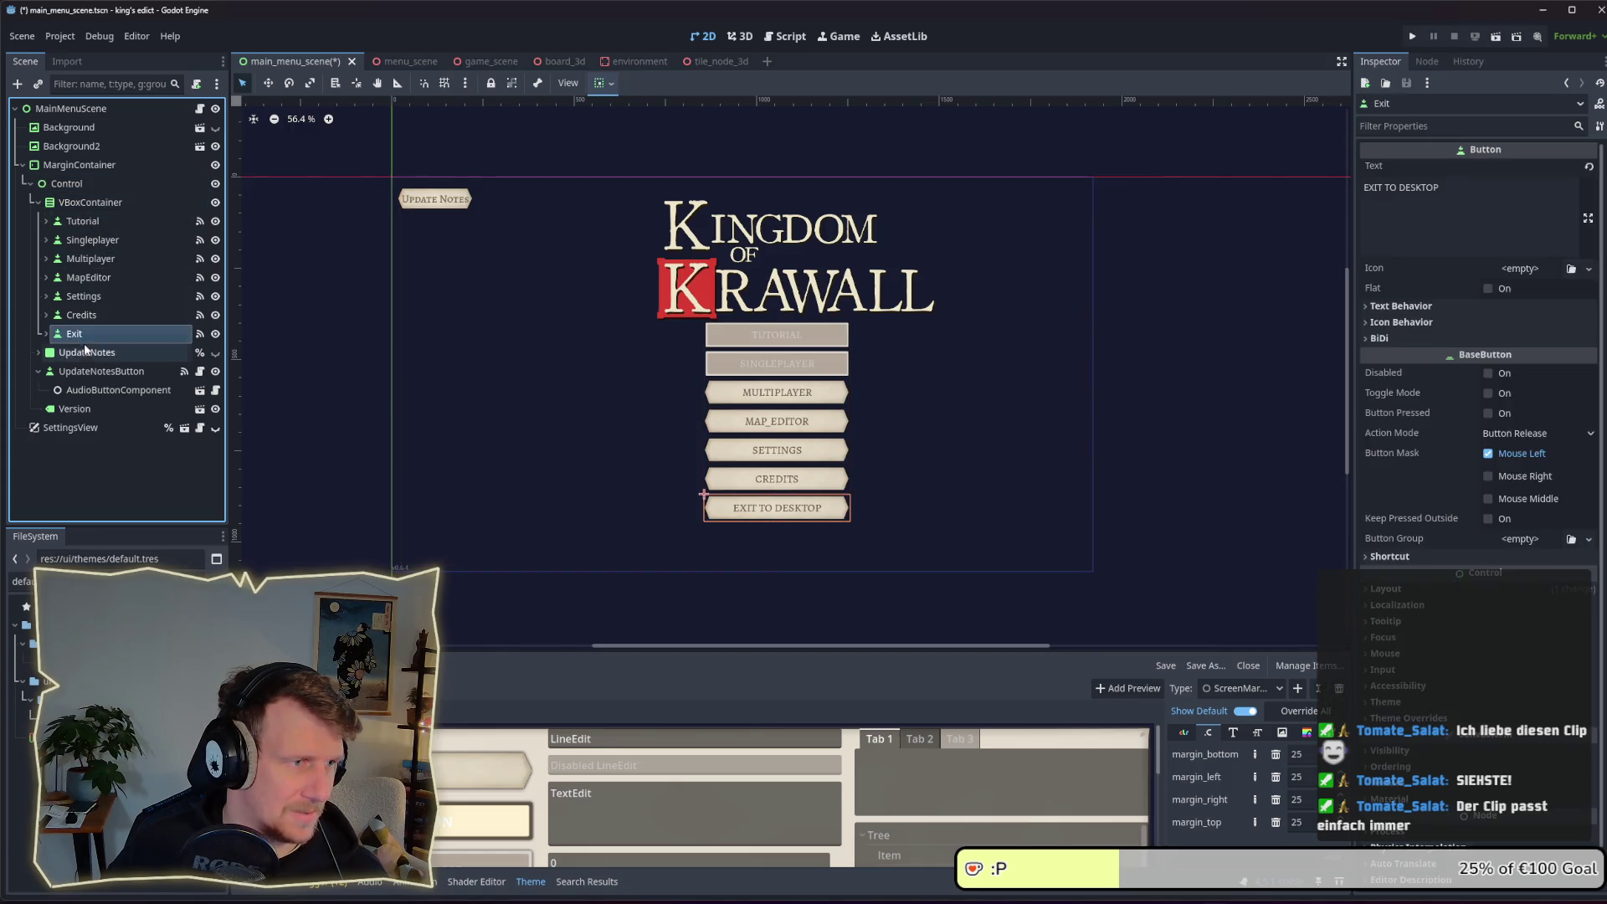
click(87, 352)
click(1385, 166)
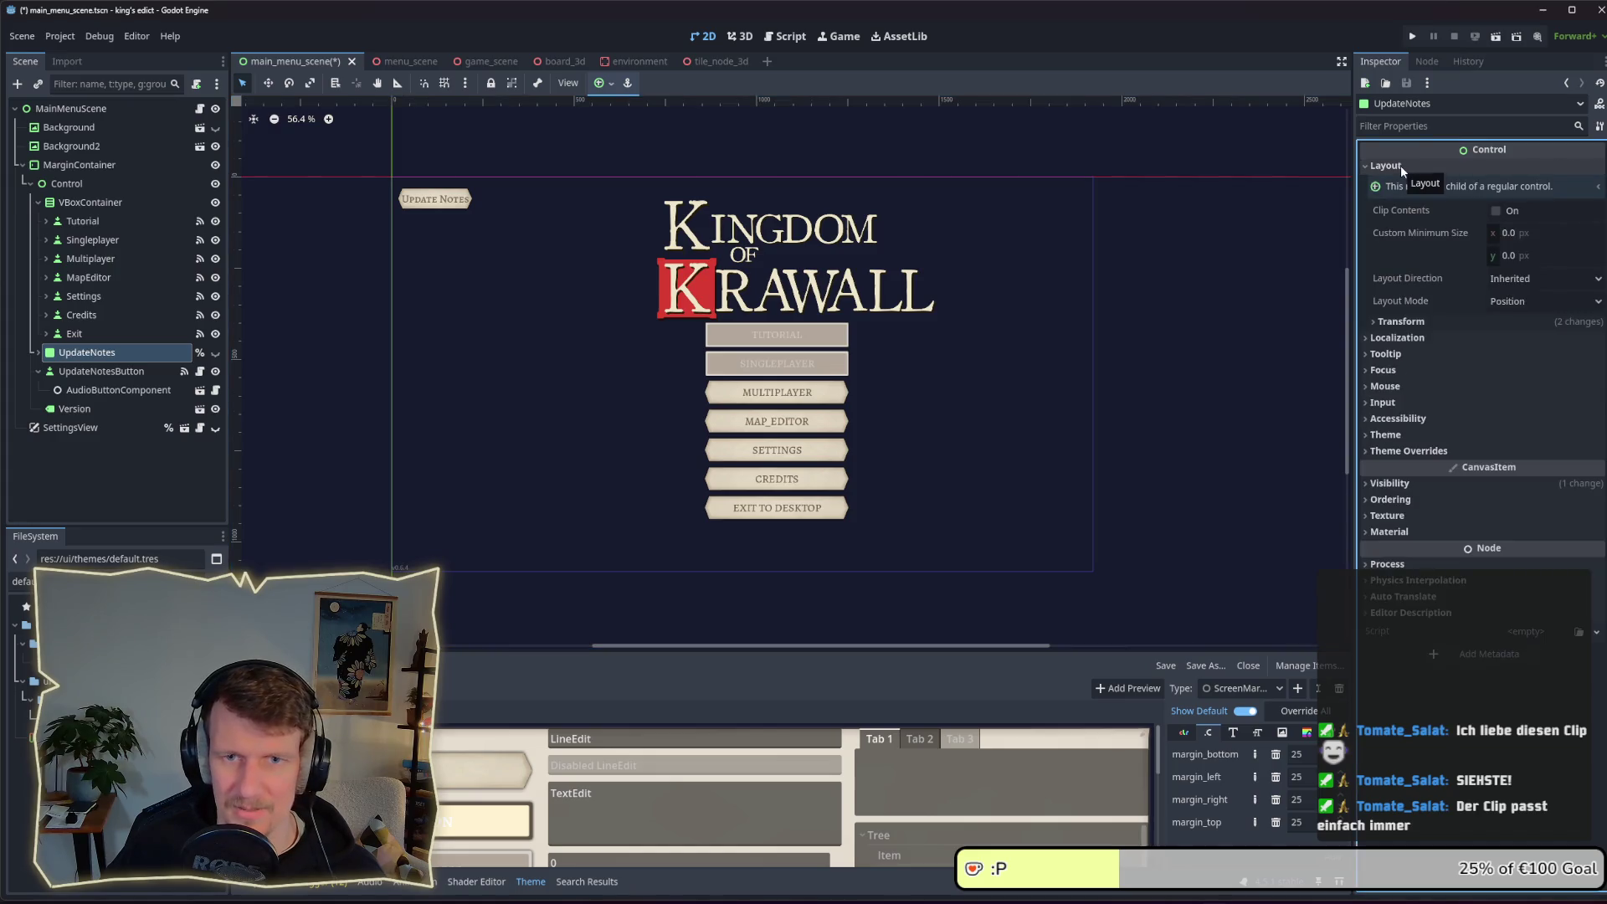
click(1418, 321)
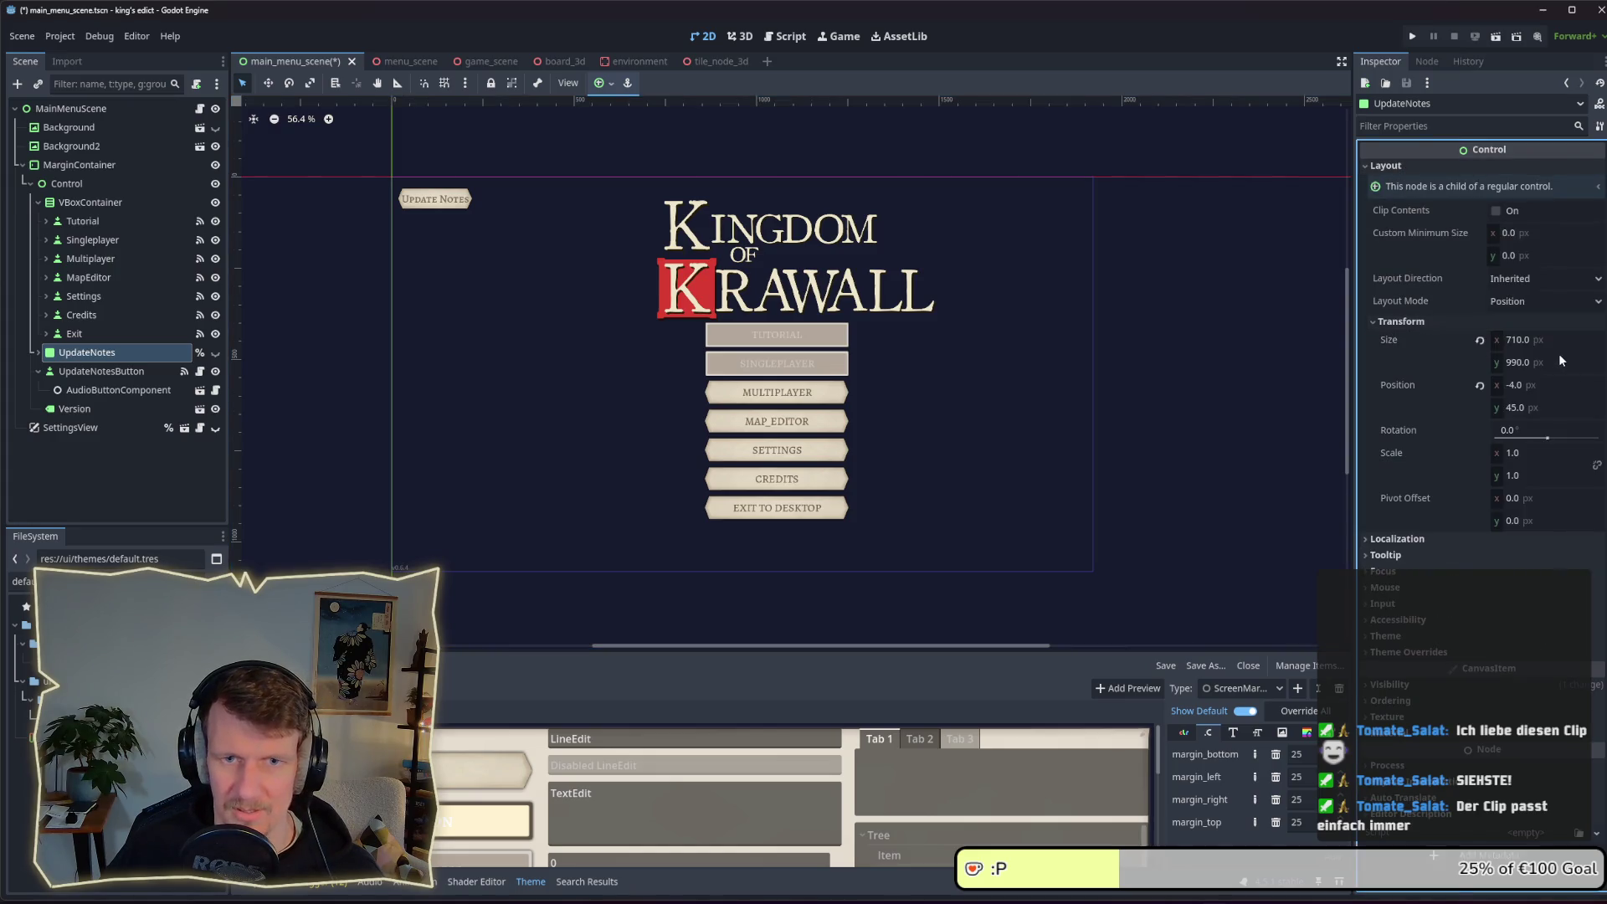
click(1542, 386)
click(1539, 408)
text(0)
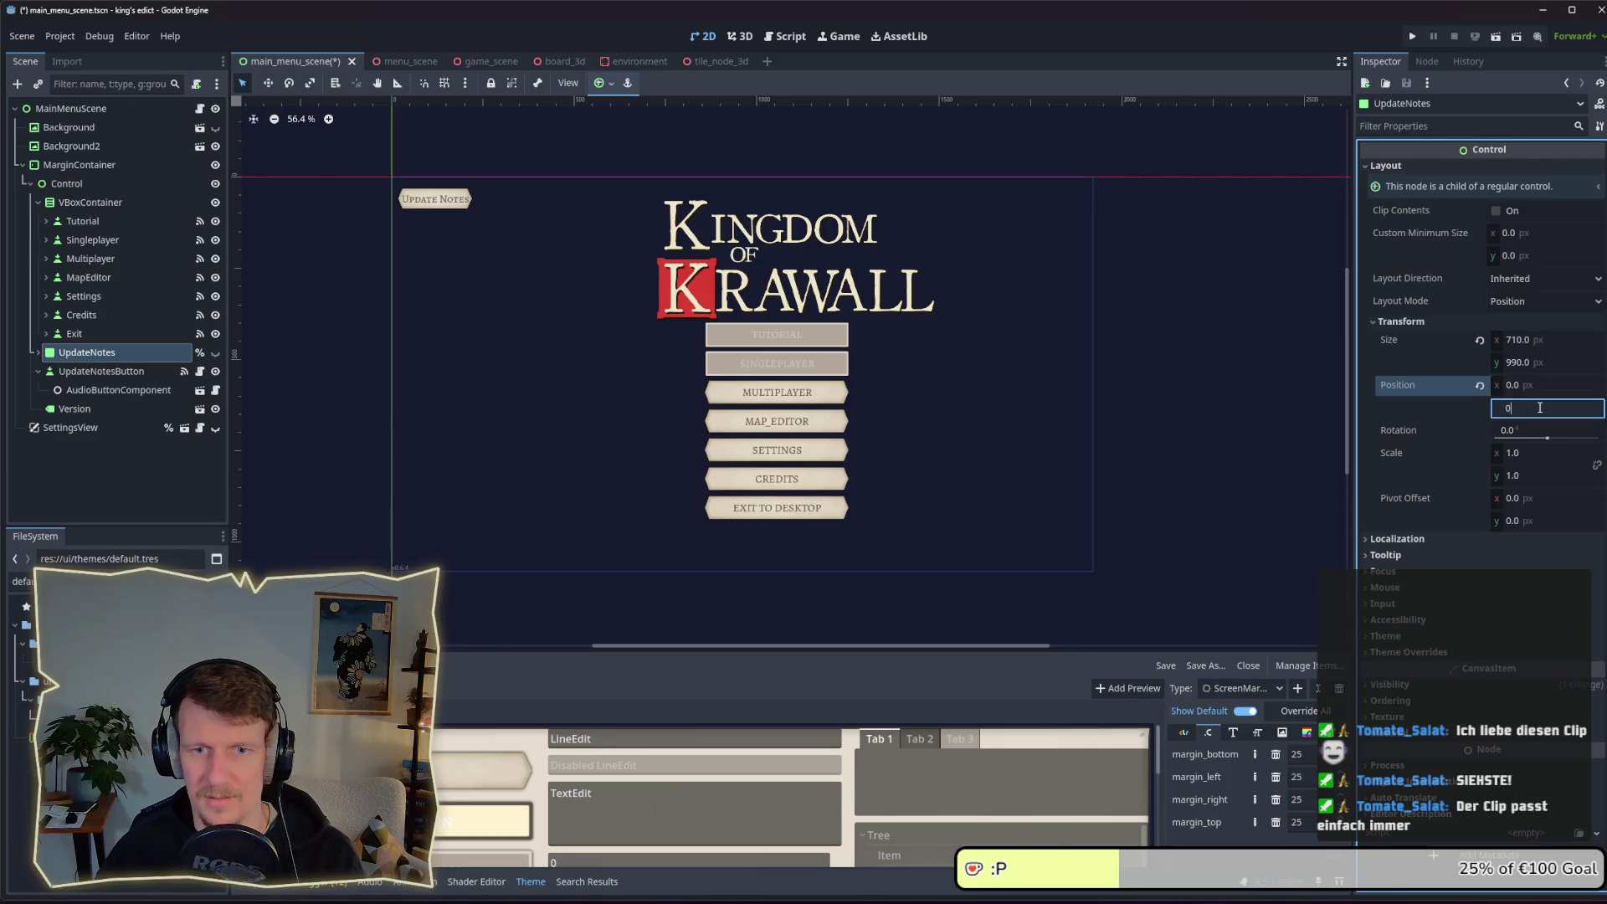
key(Return)
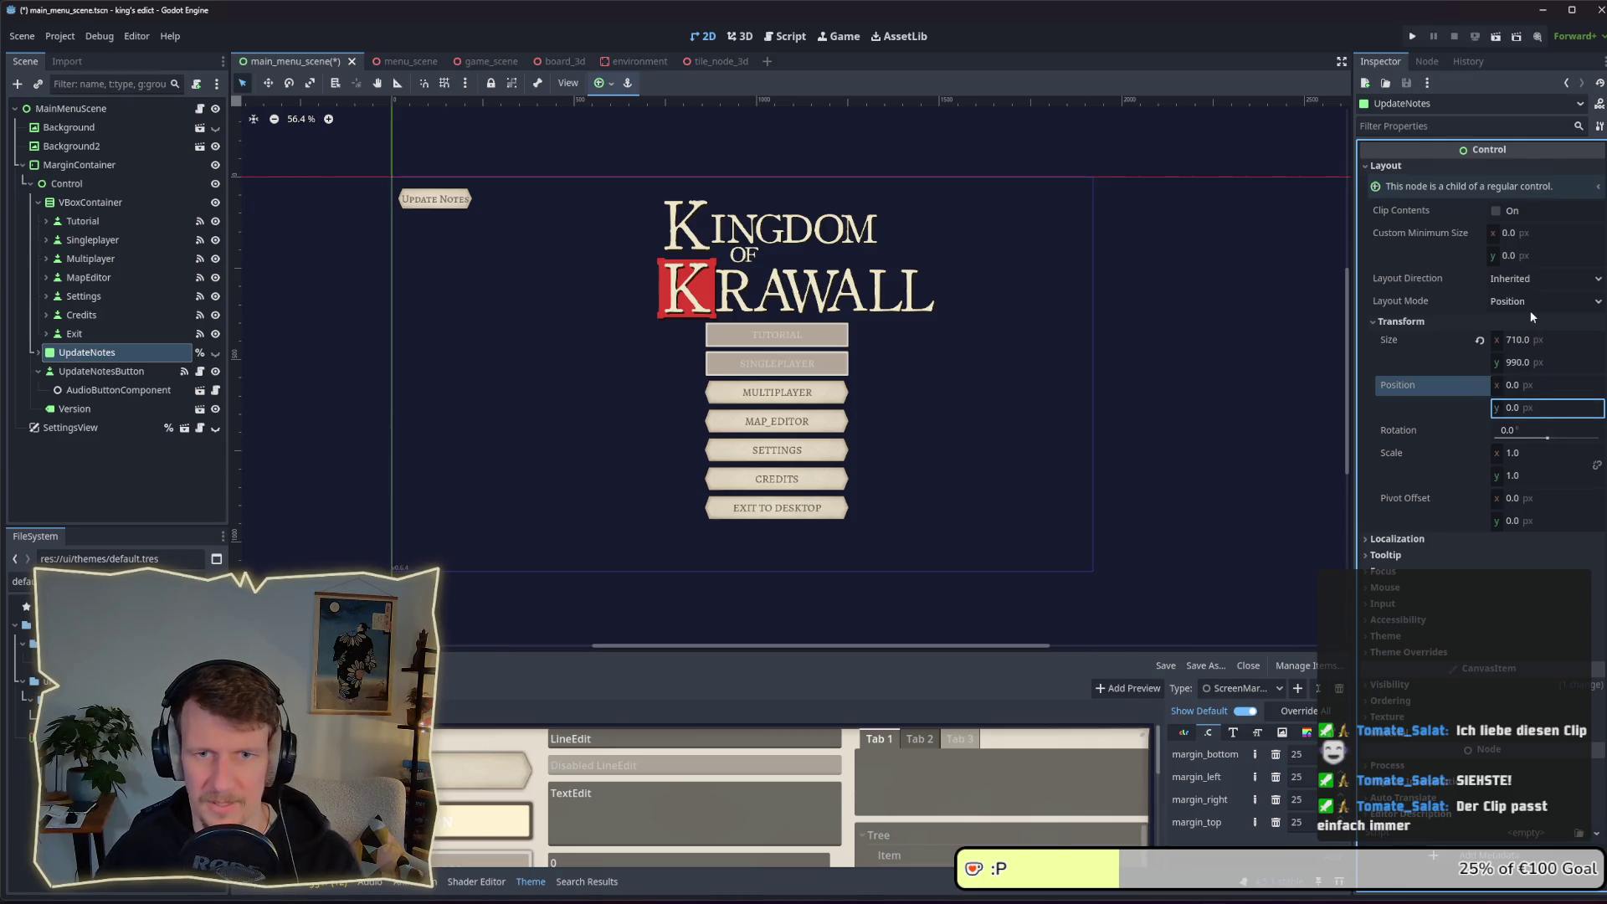
click(1414, 321)
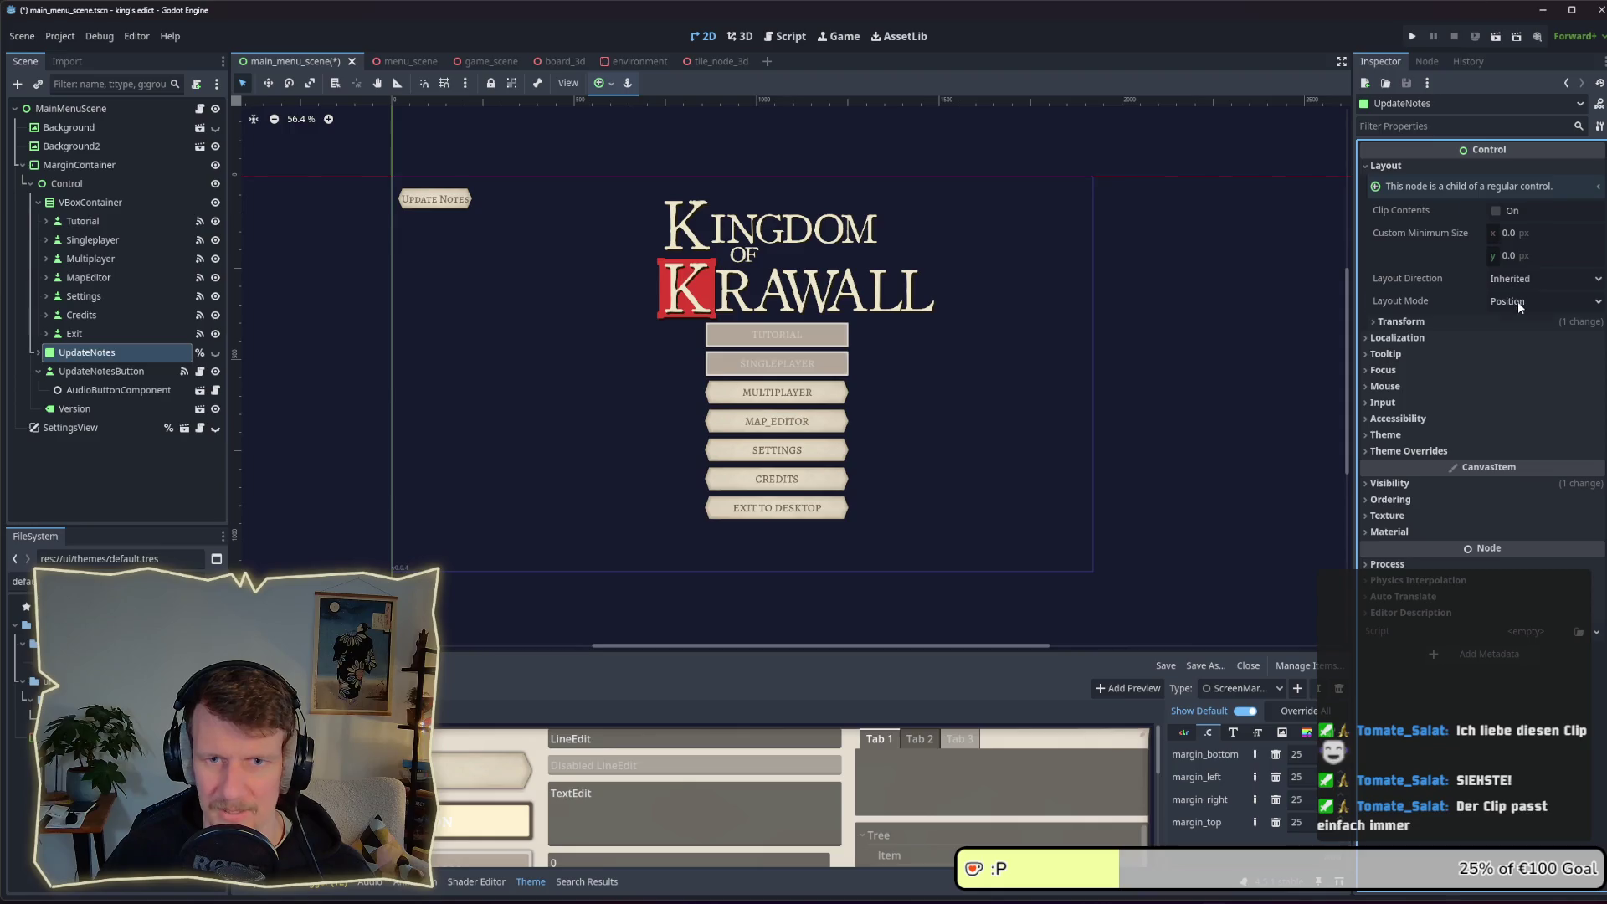
Switch UpdateNotes to Anchors layout mode with the Top Left preset
click(1518, 301)
click(1515, 338)
click(1505, 323)
click(1505, 323)
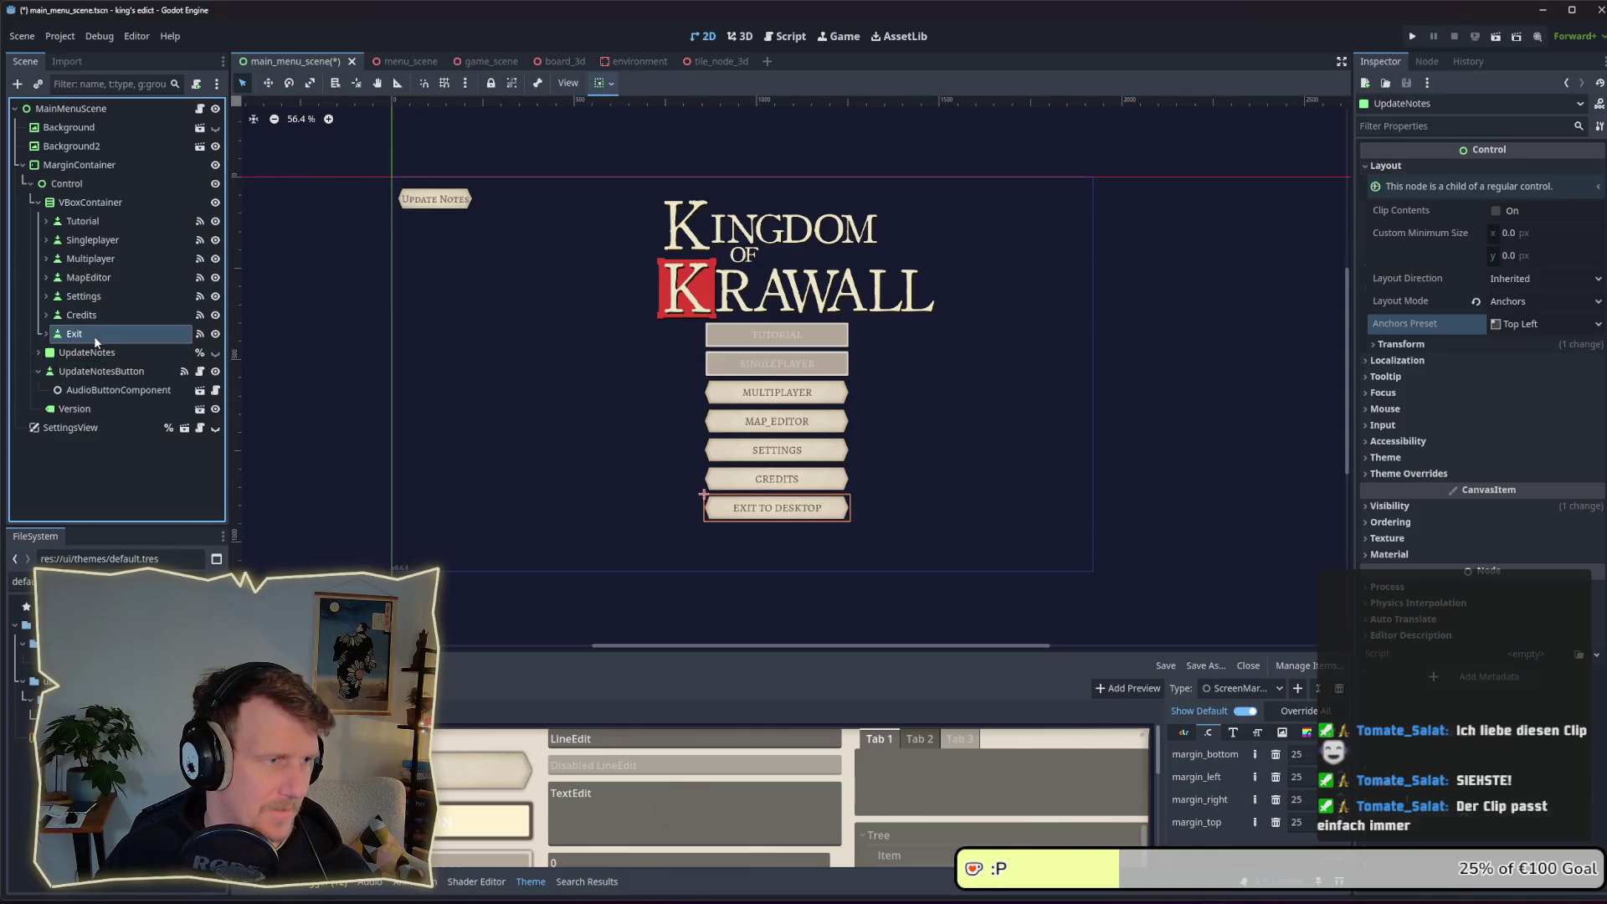
Set the UpdateNotesButton's Transform position y to 0
click(118, 370)
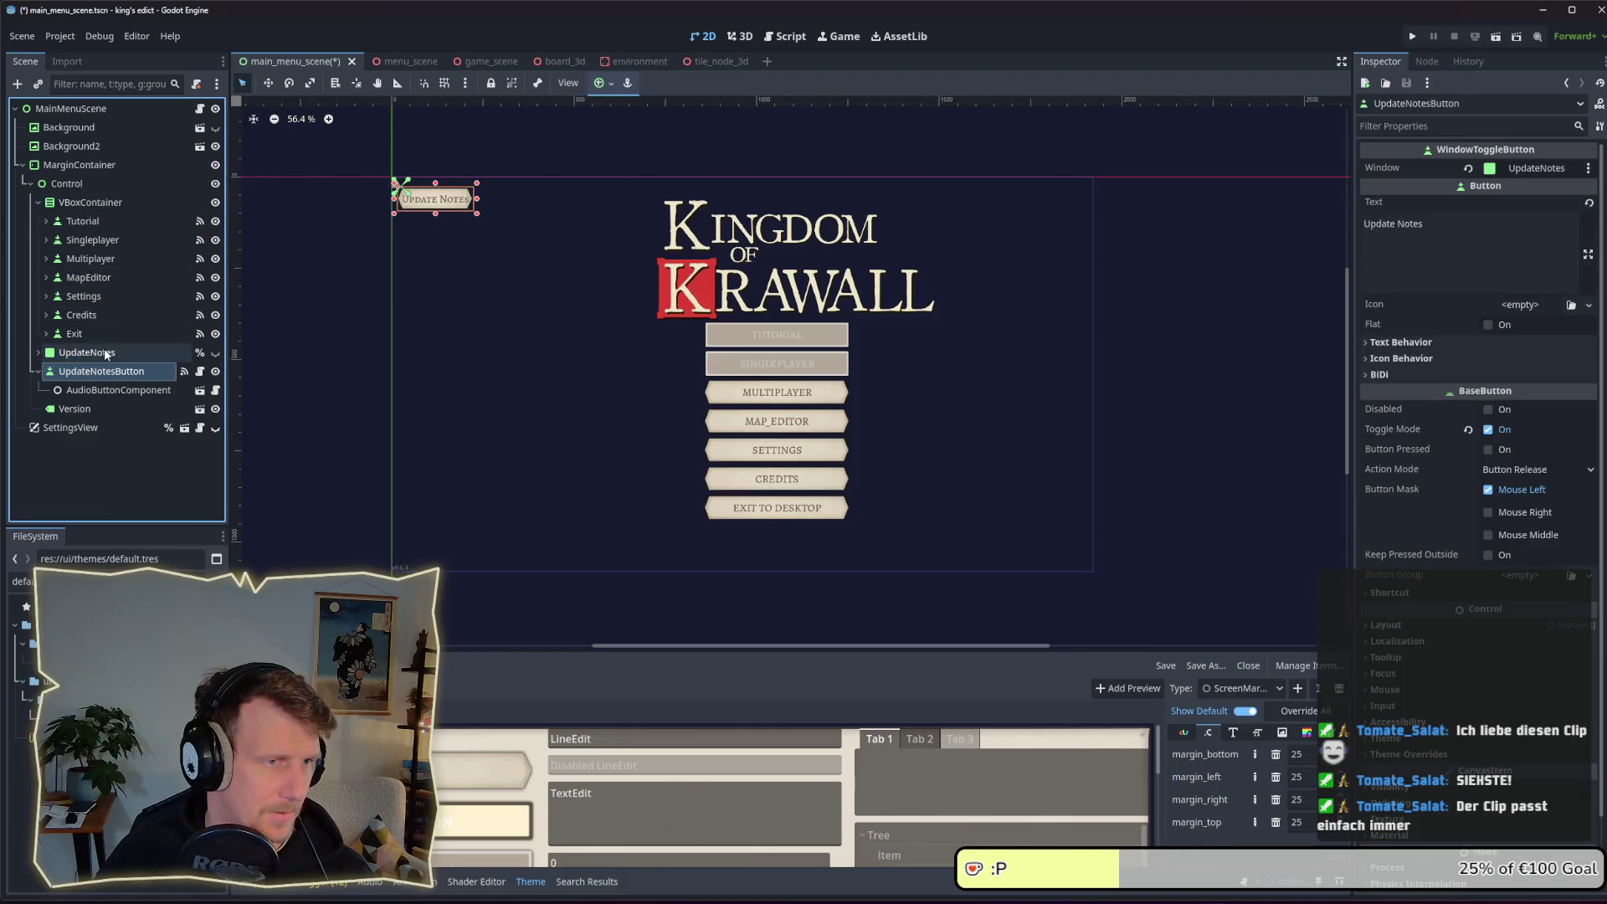
click(106, 358)
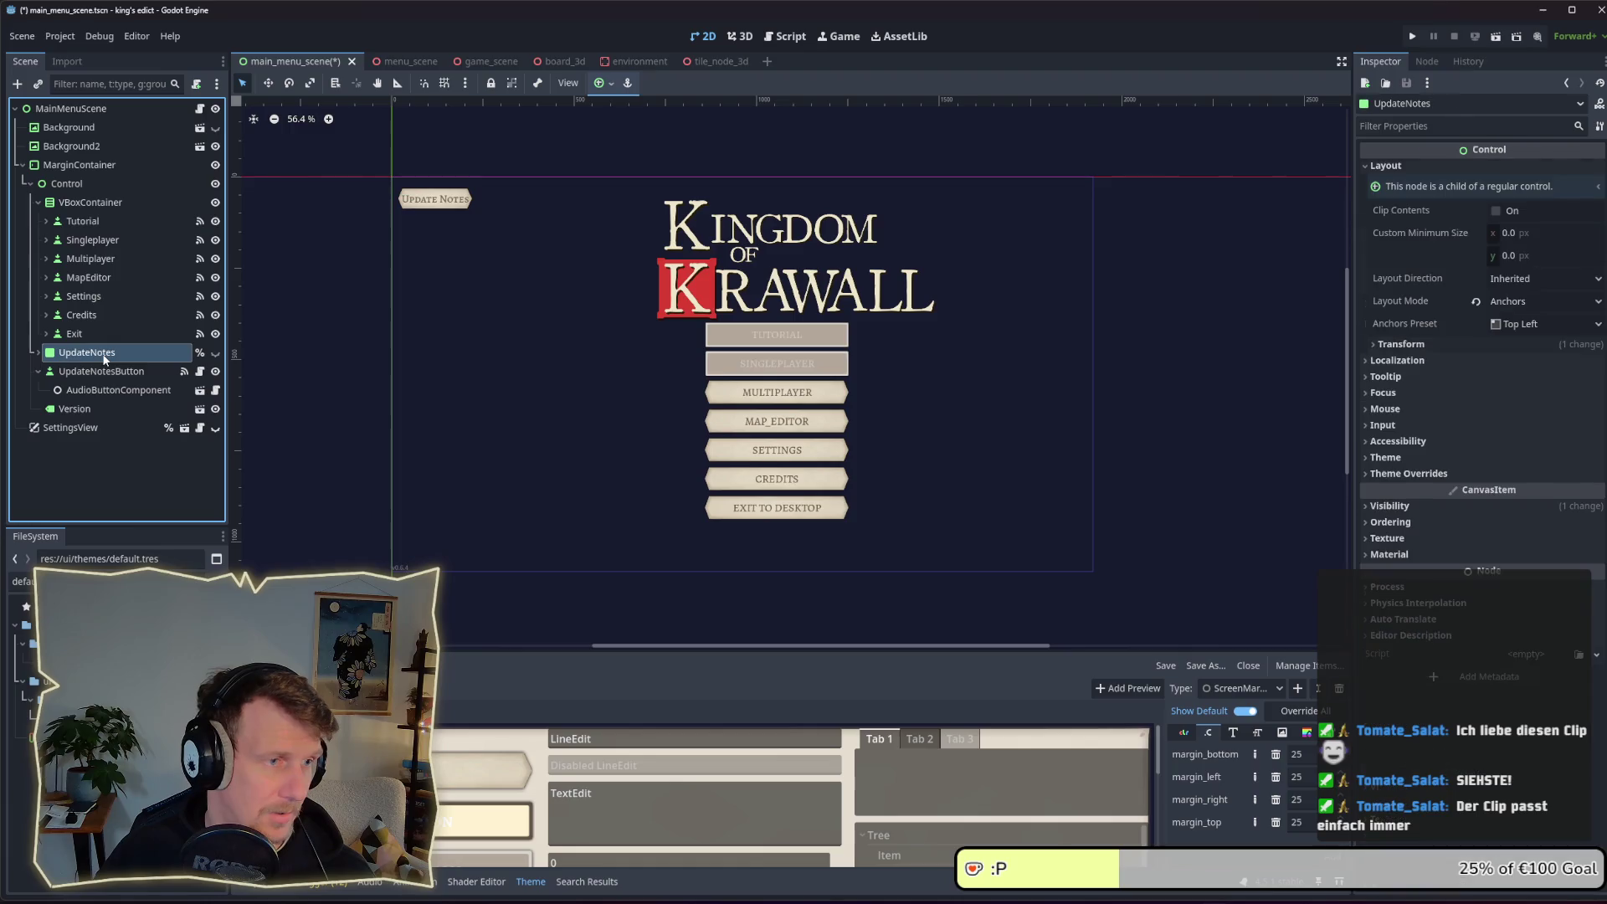
click(105, 372)
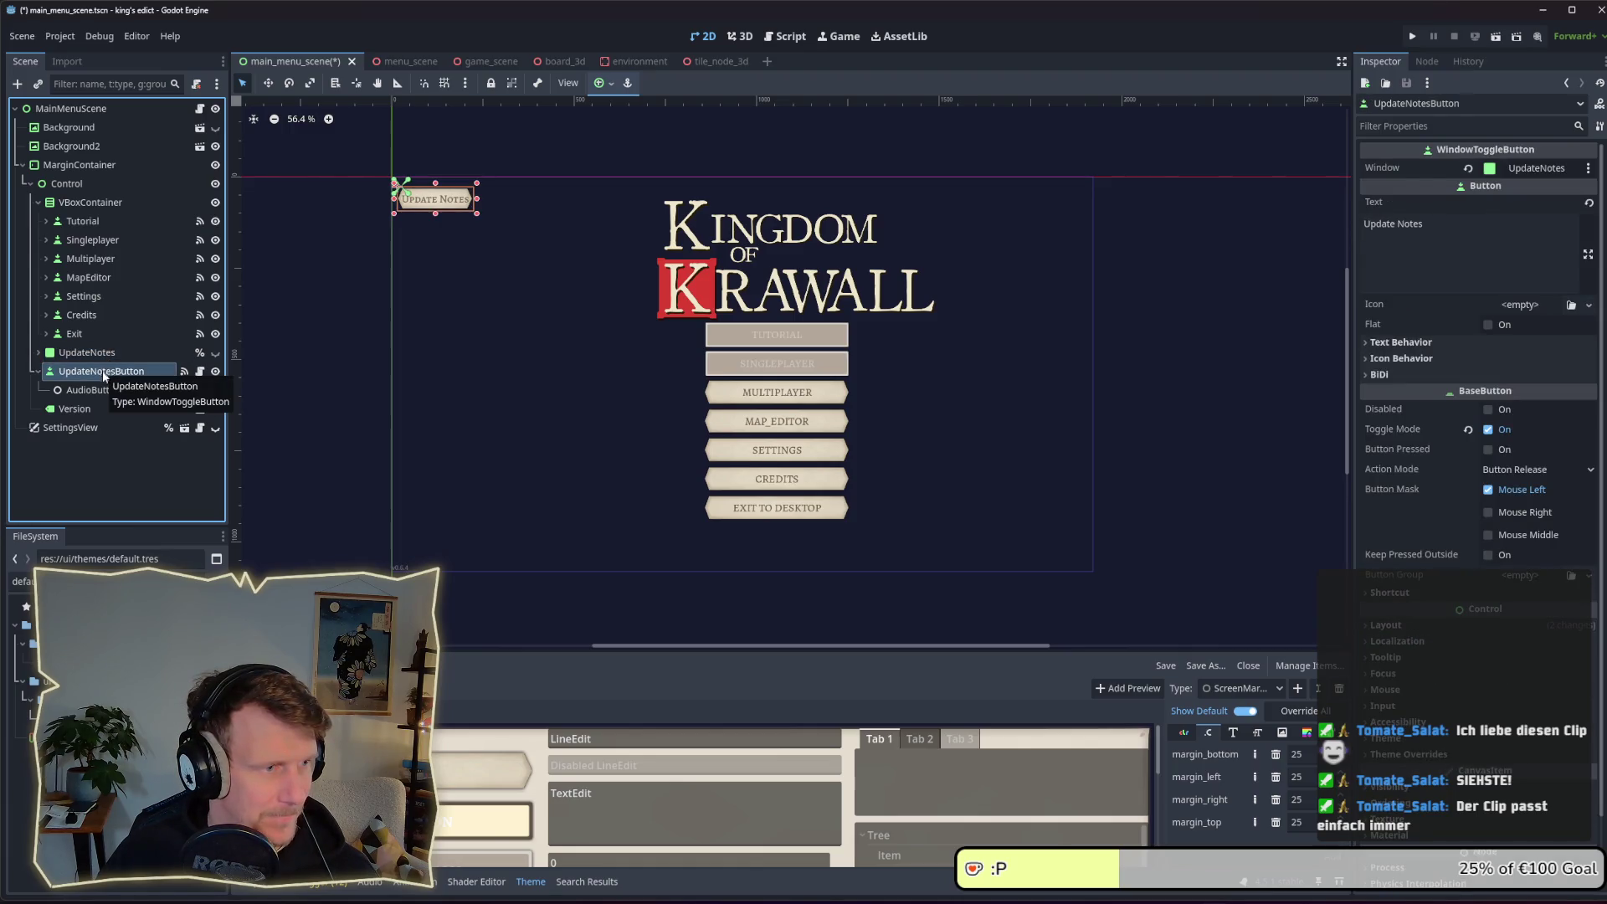
click(1423, 626)
scroll(1438, 756, down, 5)
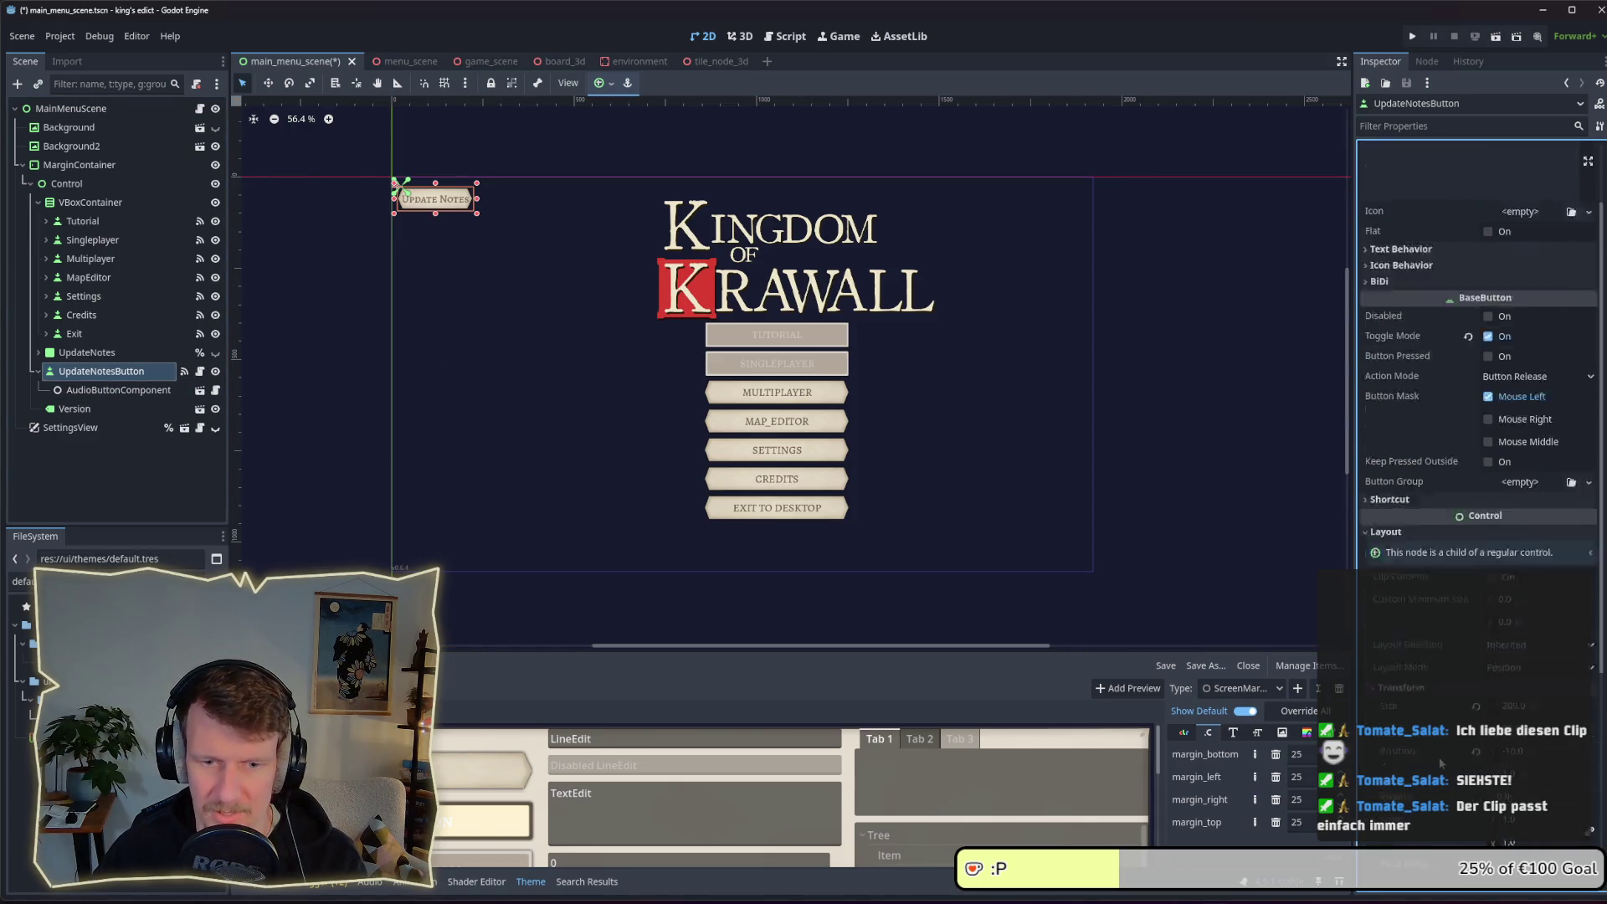
click(1523, 493)
text(0)
key(Return)
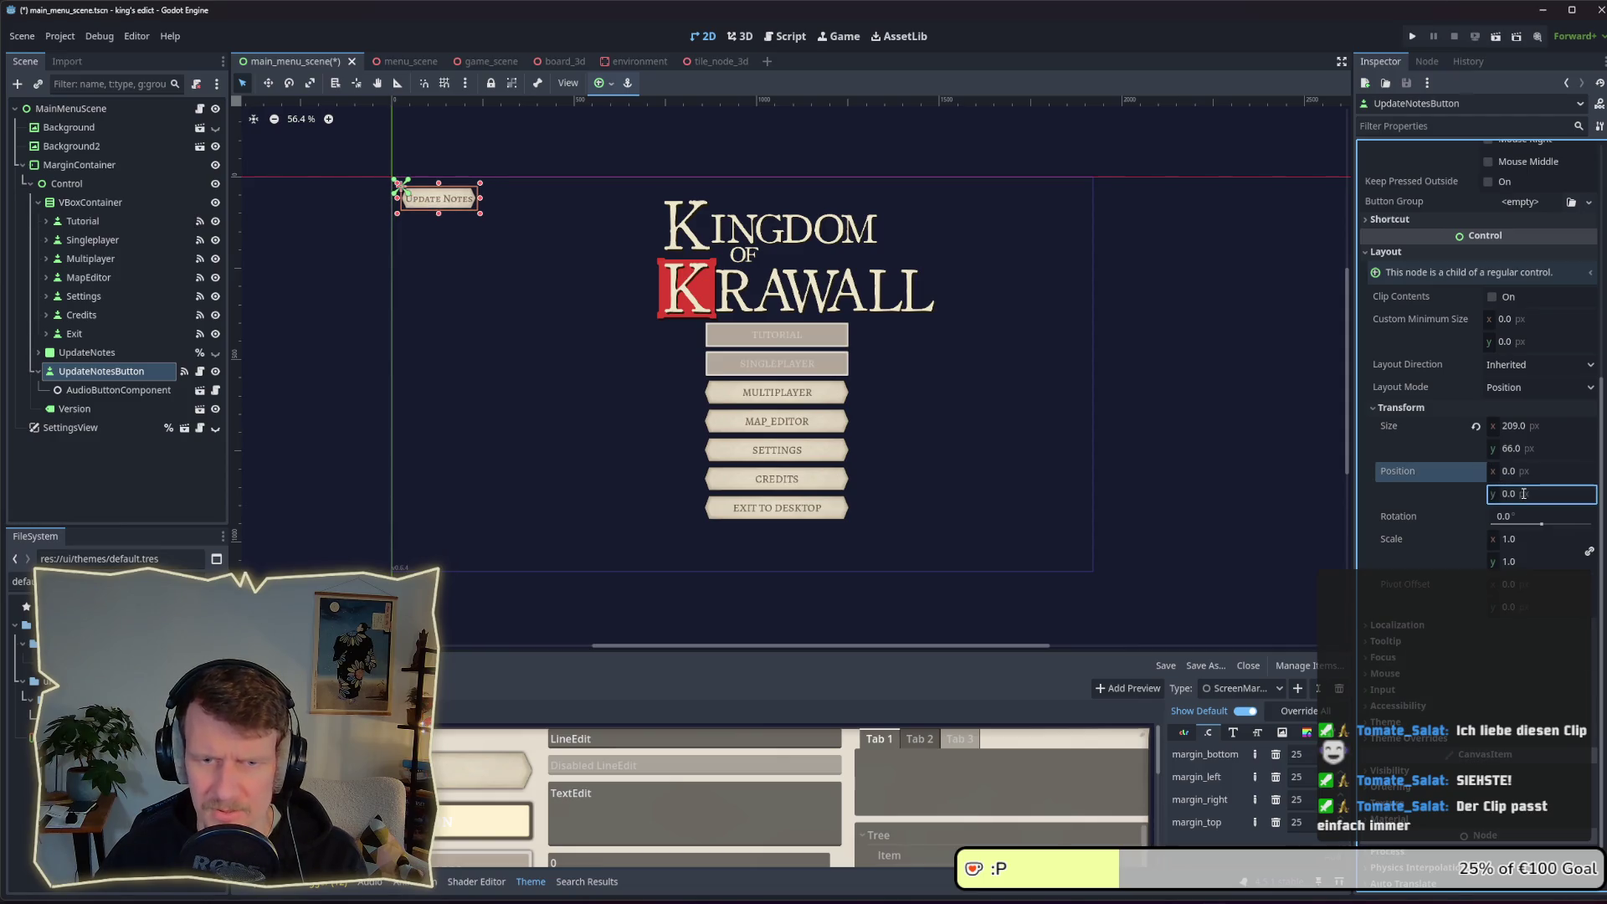
click(1448, 405)
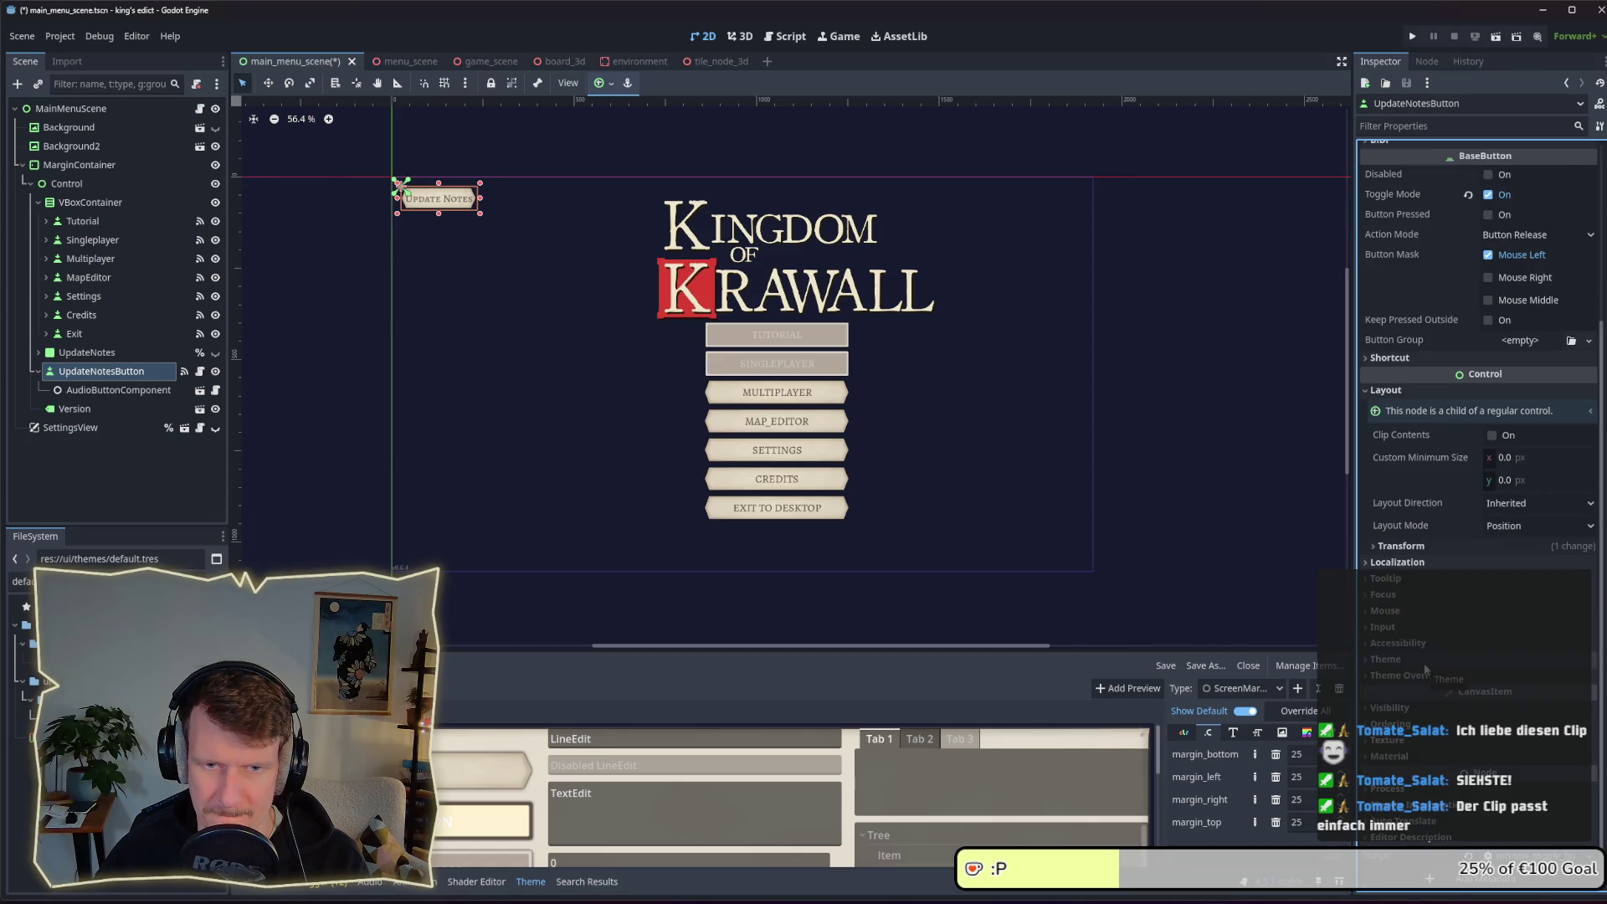
Switch the button to Anchors layout mode, keeping the Top Left preset
click(1493, 524)
click(1511, 554)
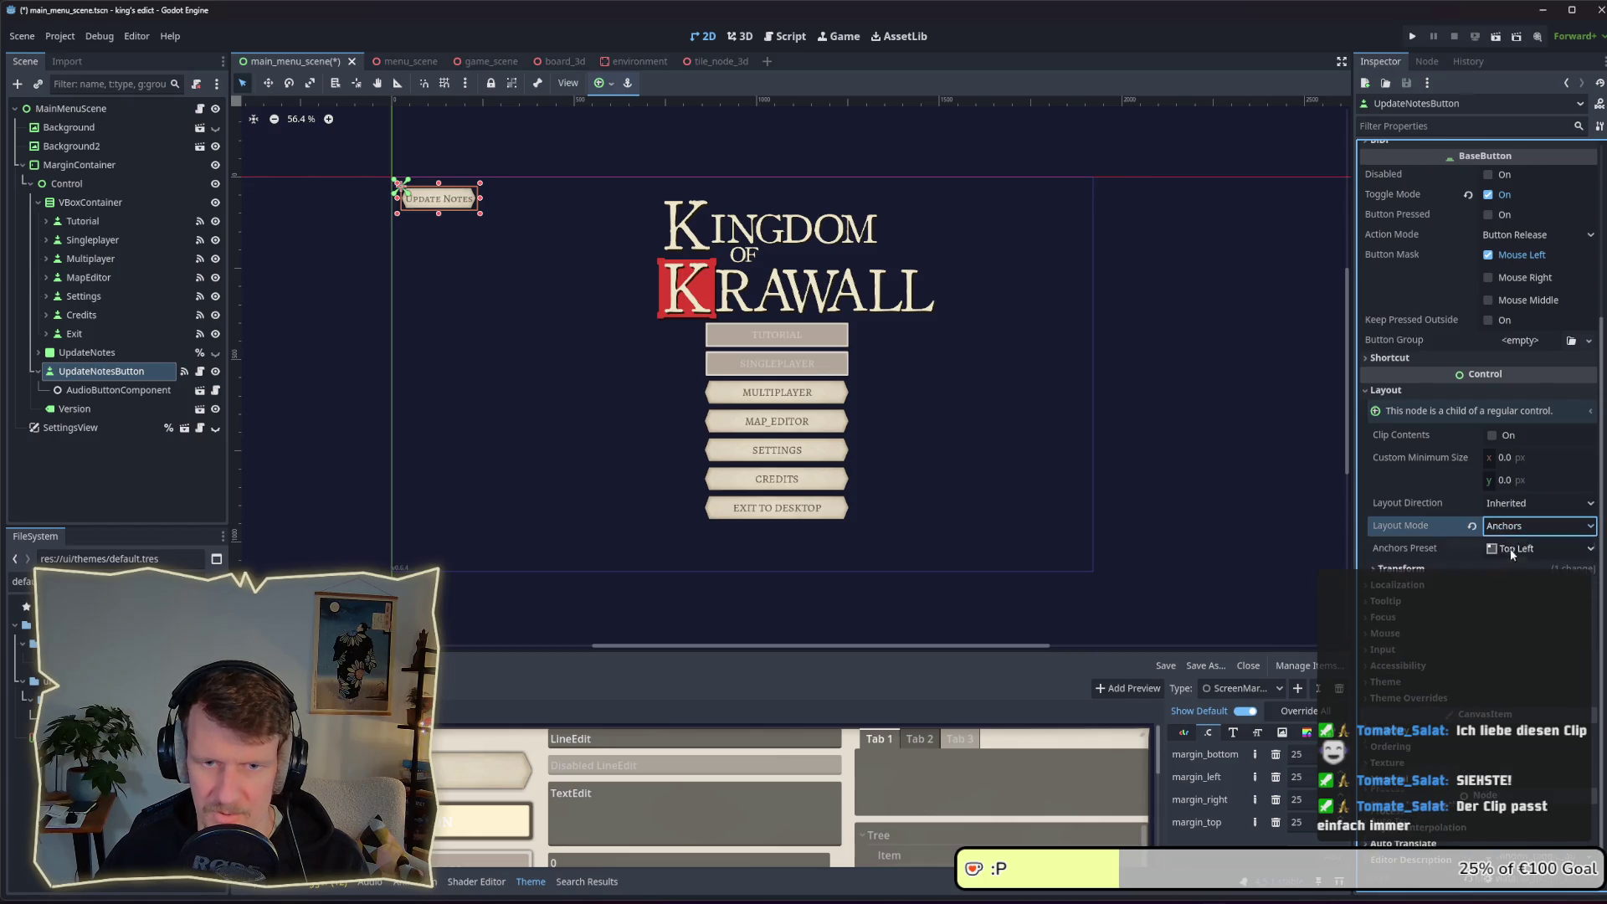
click(1515, 548)
click(1528, 619)
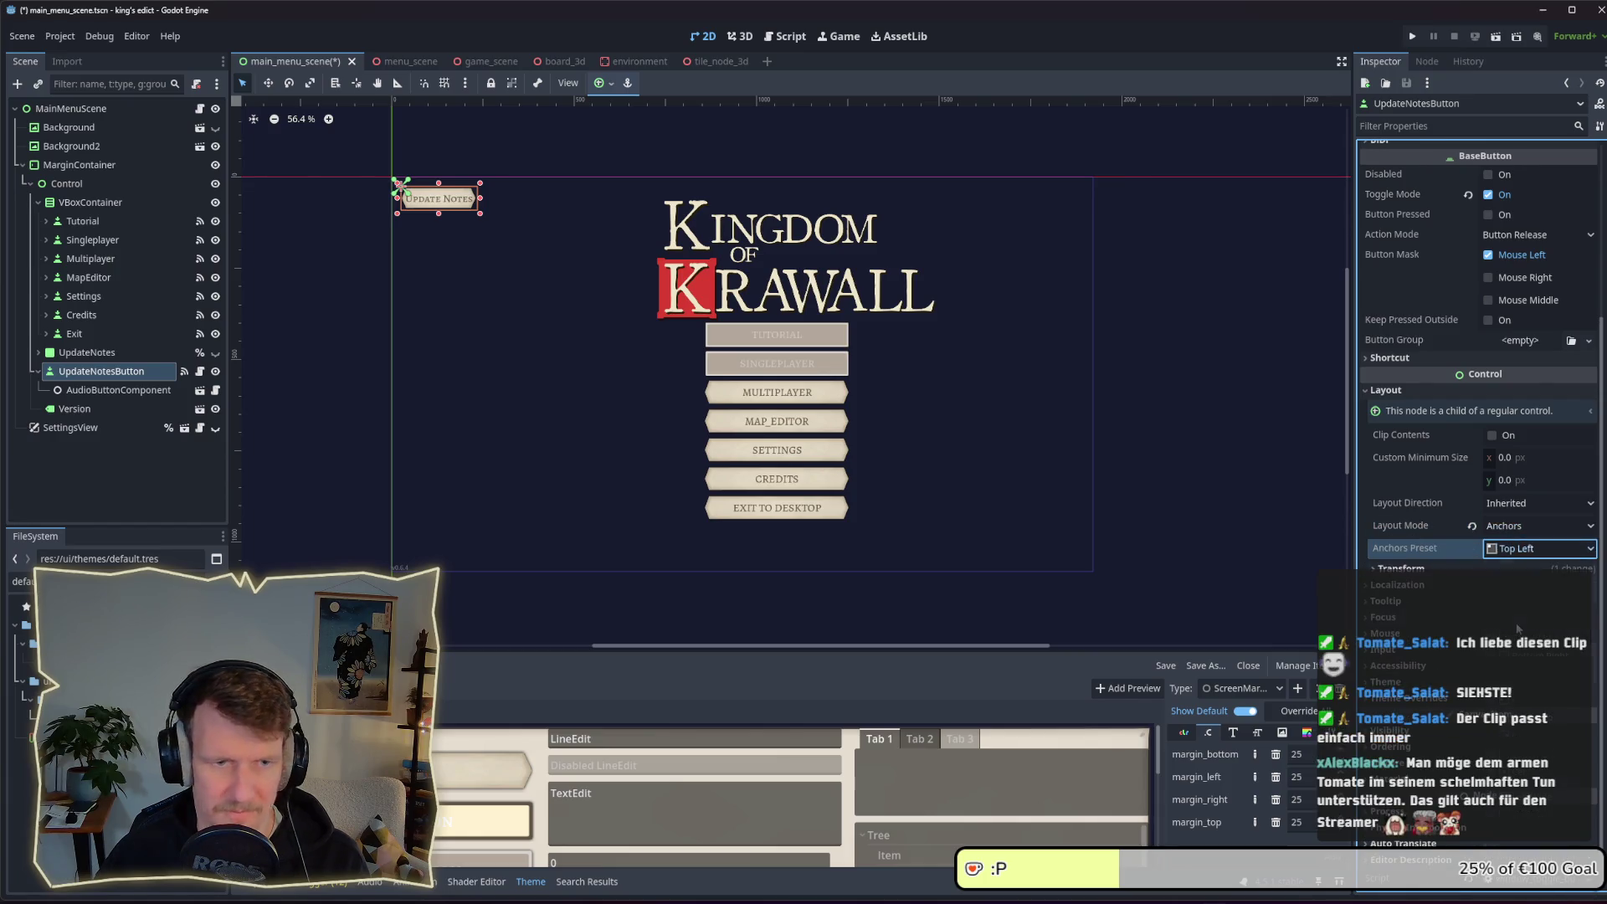
click(95, 164)
click(92, 184)
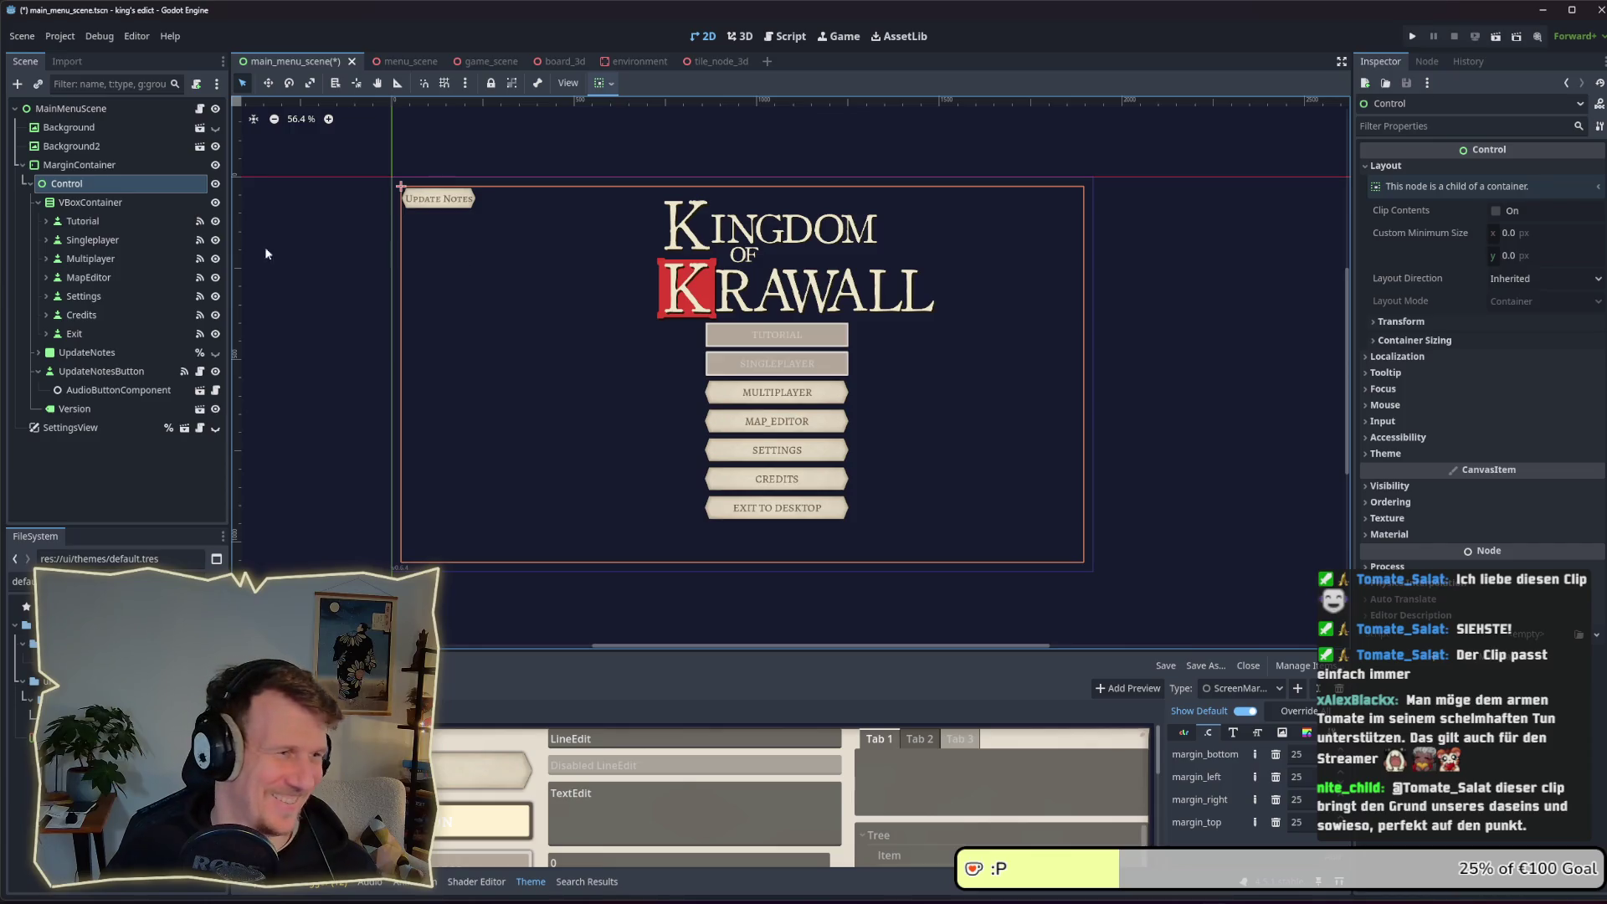
Select UpdateNotes in the scene tree and toggle its visibility eye on
click(76, 203)
click(82, 219)
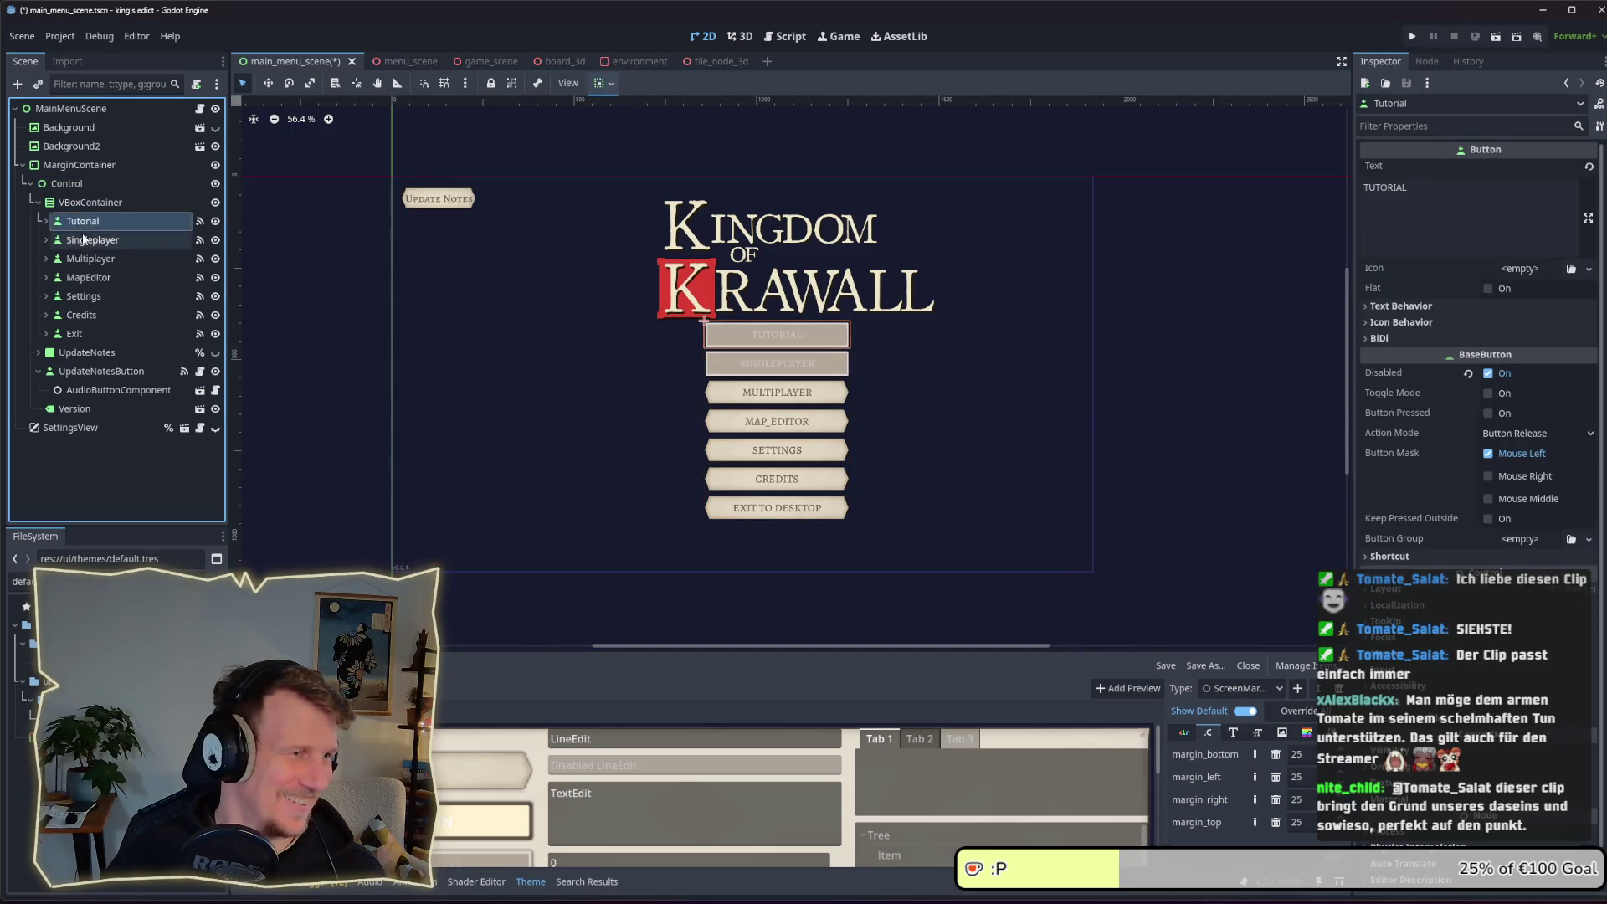
click(81, 335)
click(81, 351)
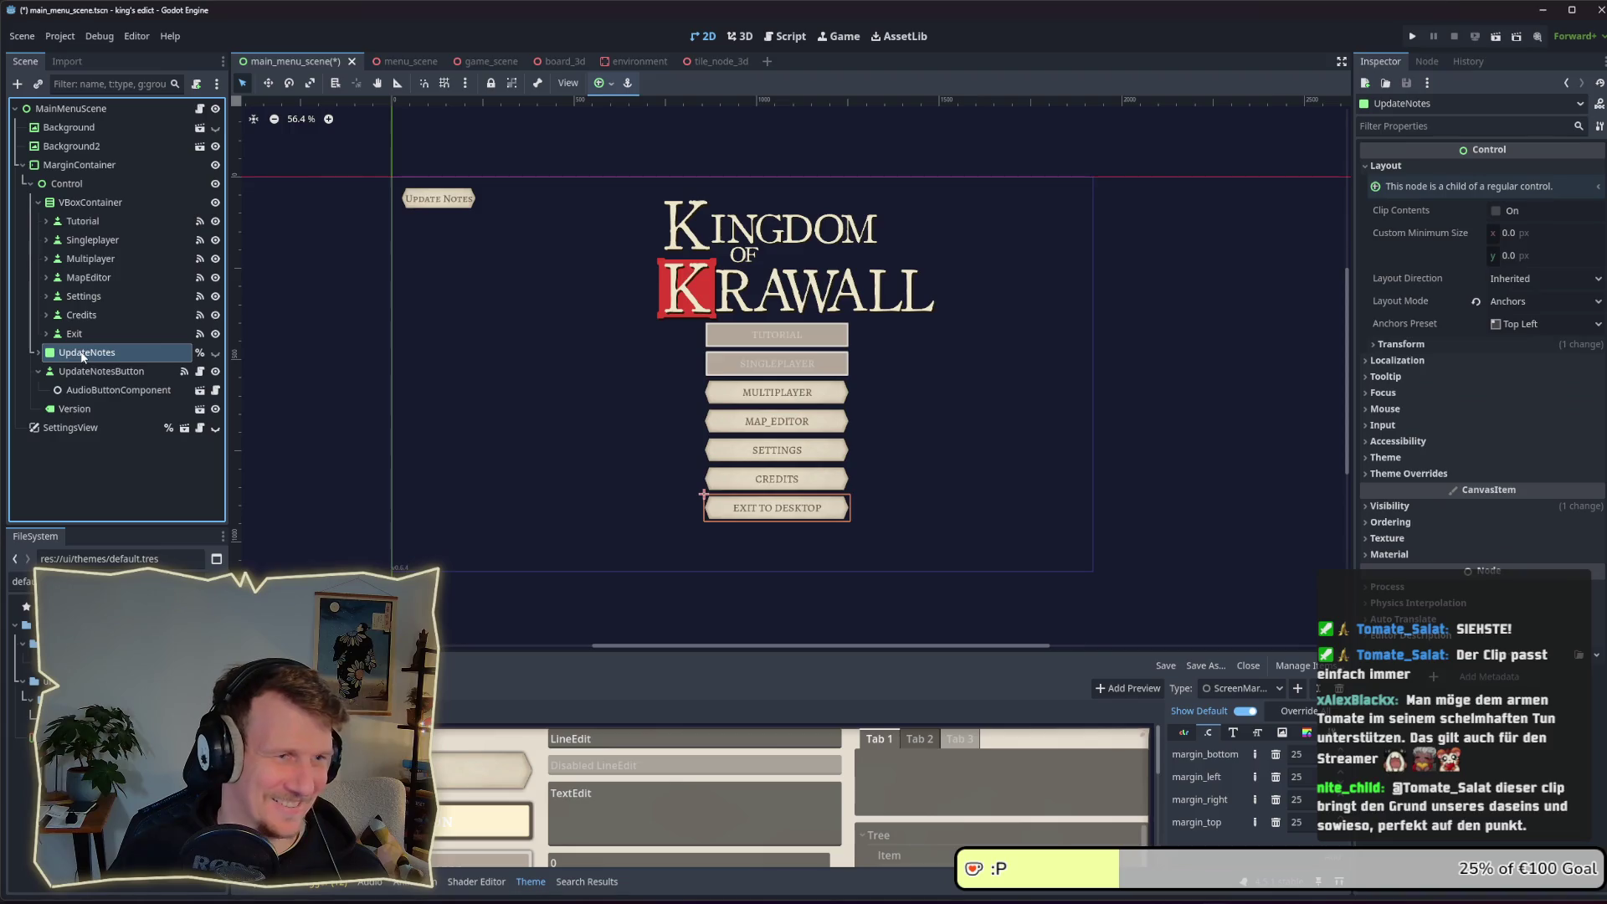
click(114, 373)
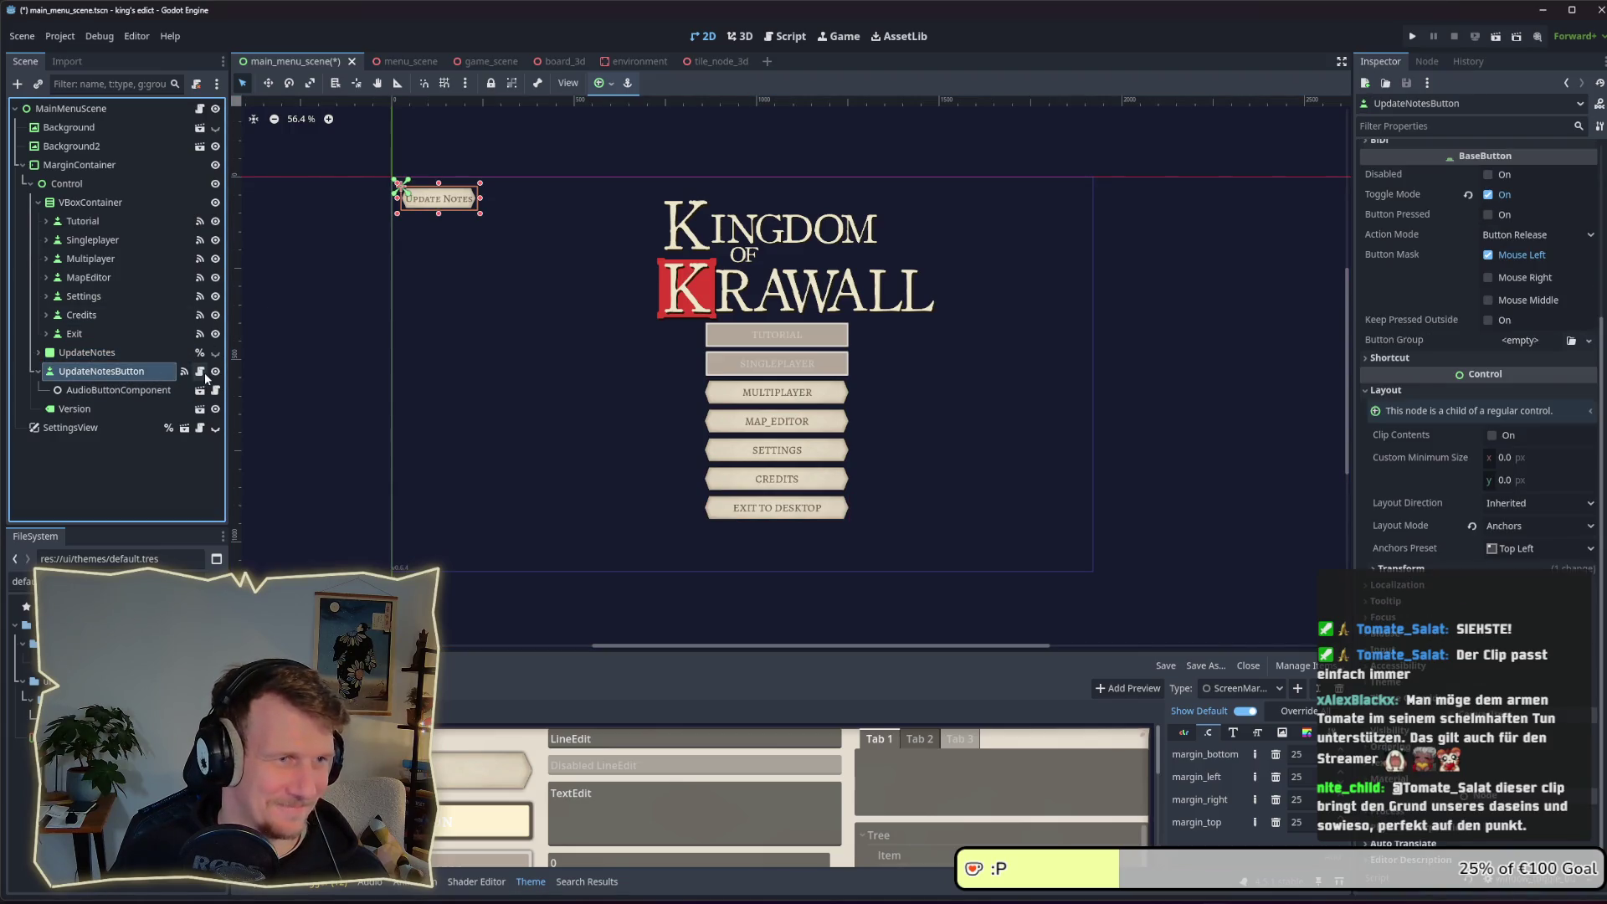
click(92, 352)
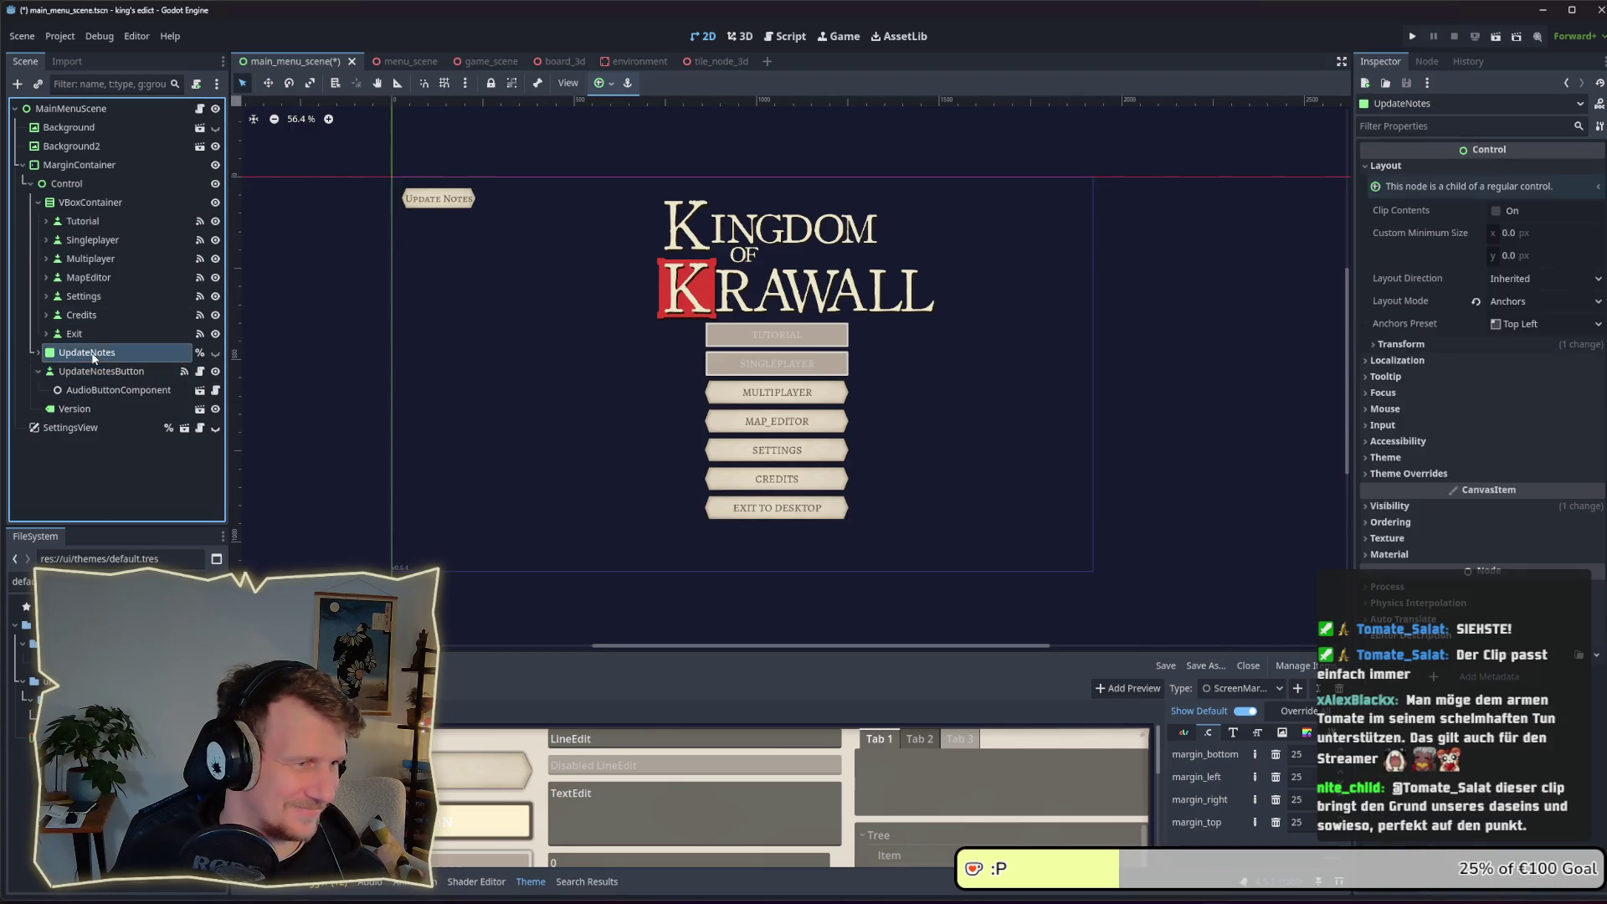
click(215, 353)
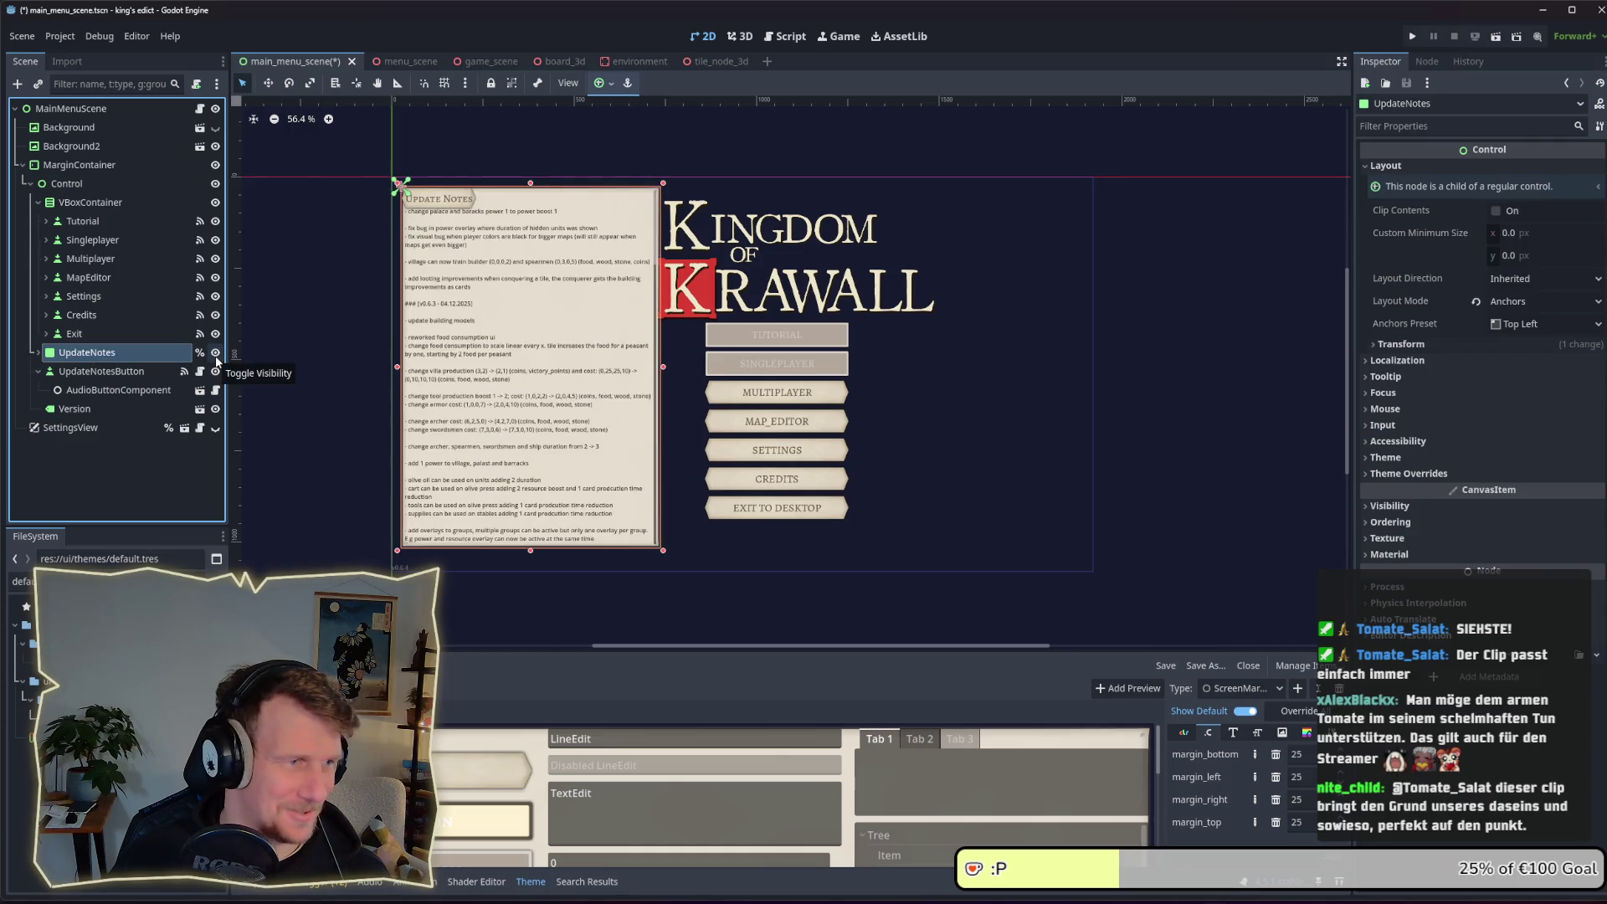
Anchor UpdateNotes Left Wide, widen it, and lower its top edge below the button
click(1538, 325)
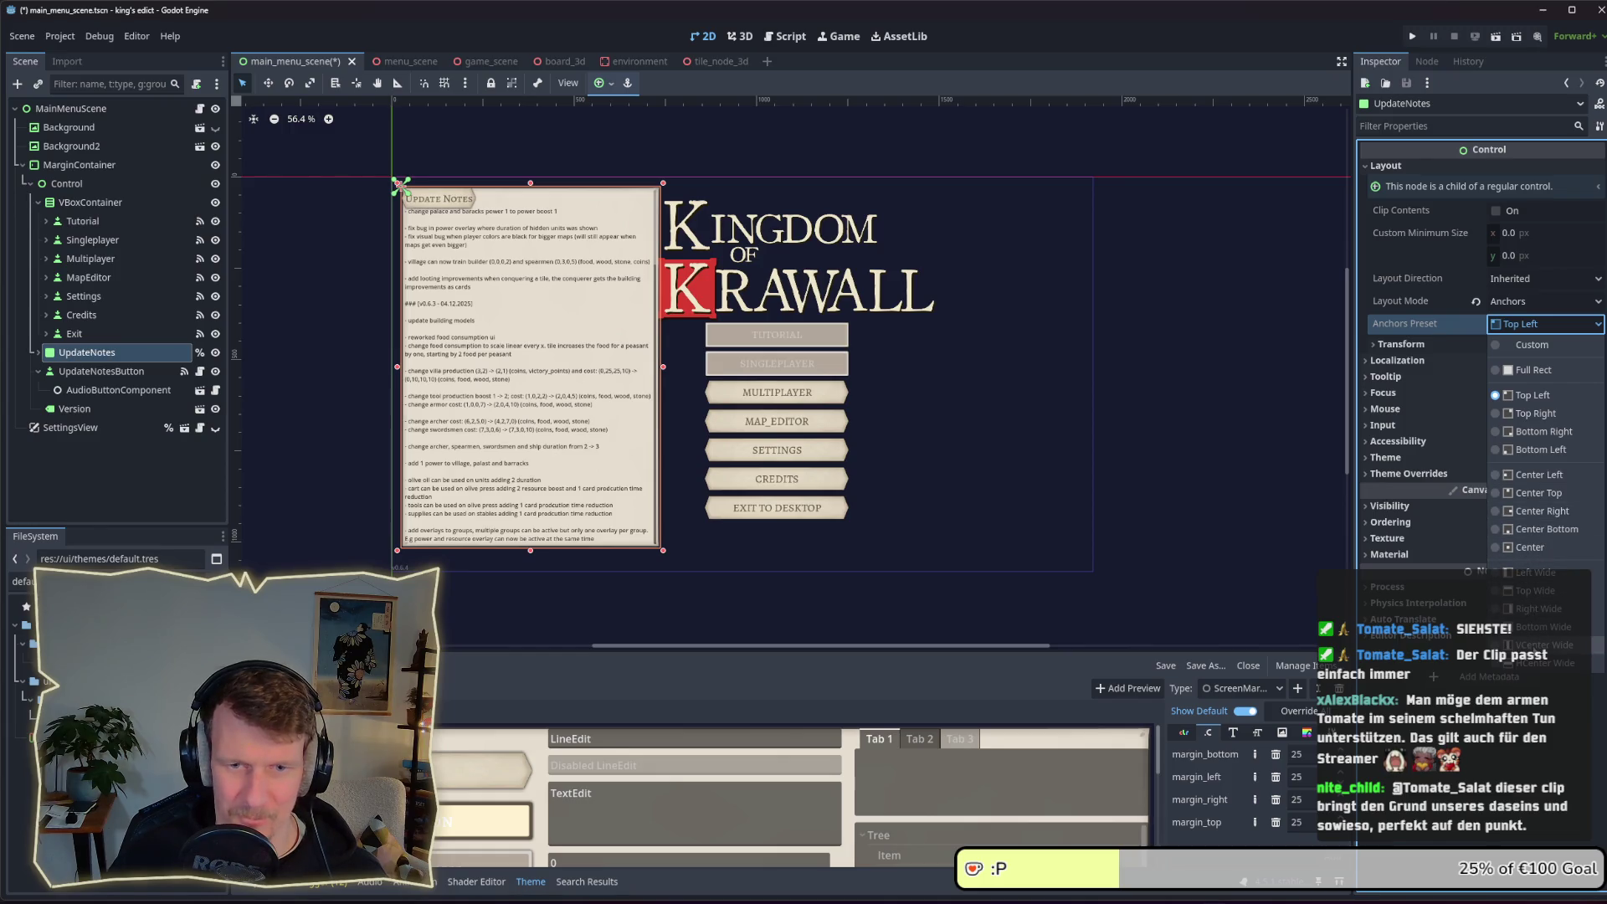
click(1535, 572)
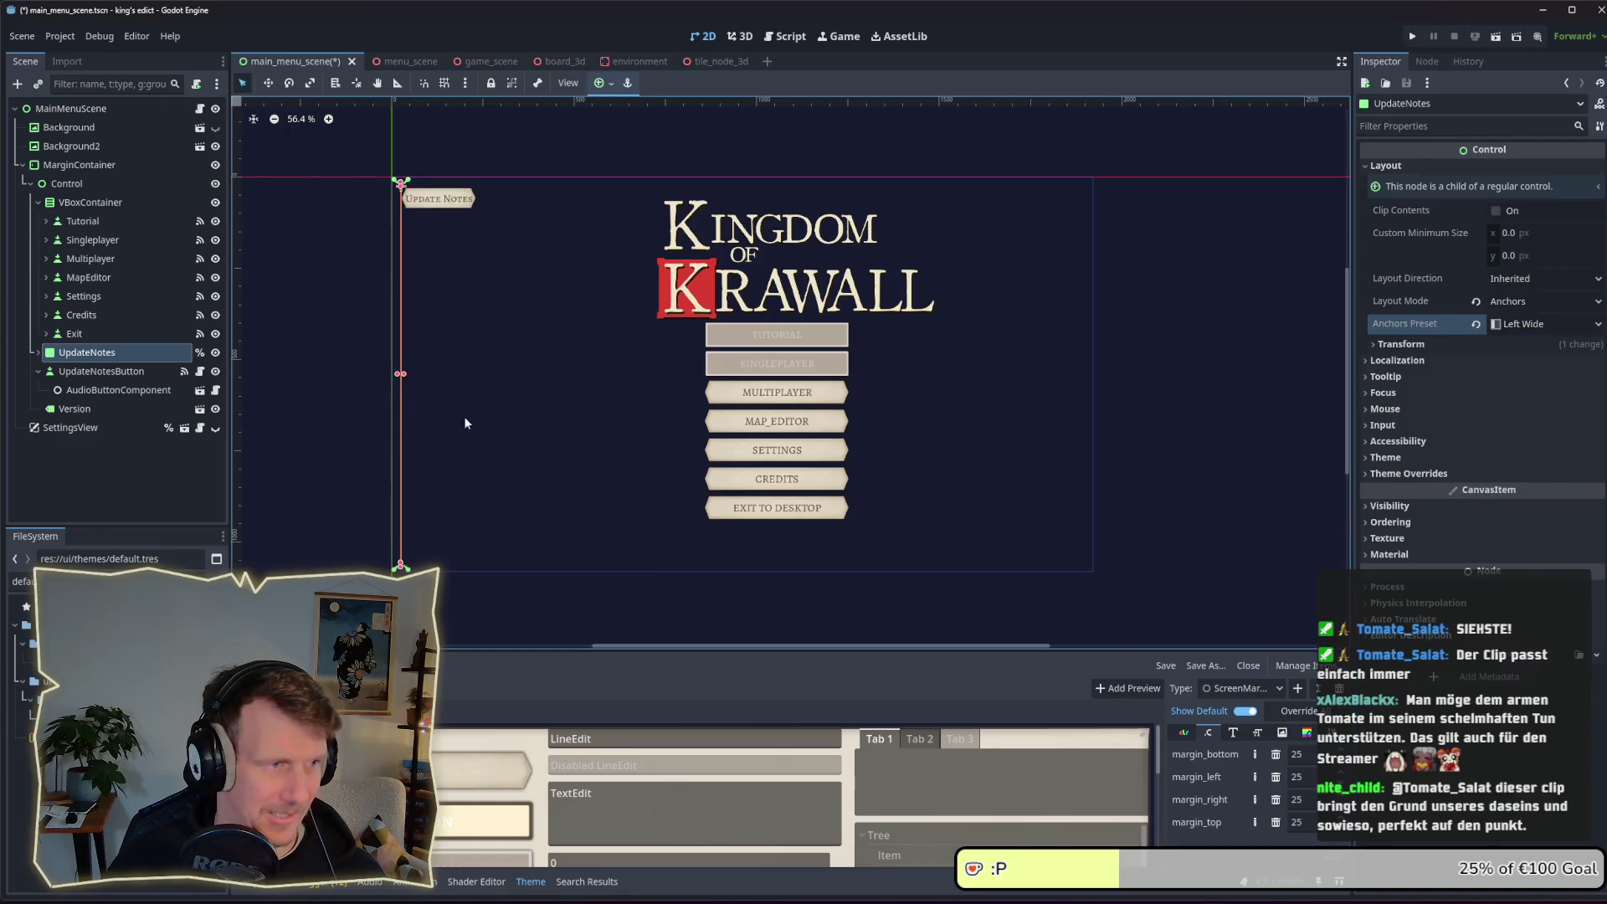
drag(401, 374, 653, 374)
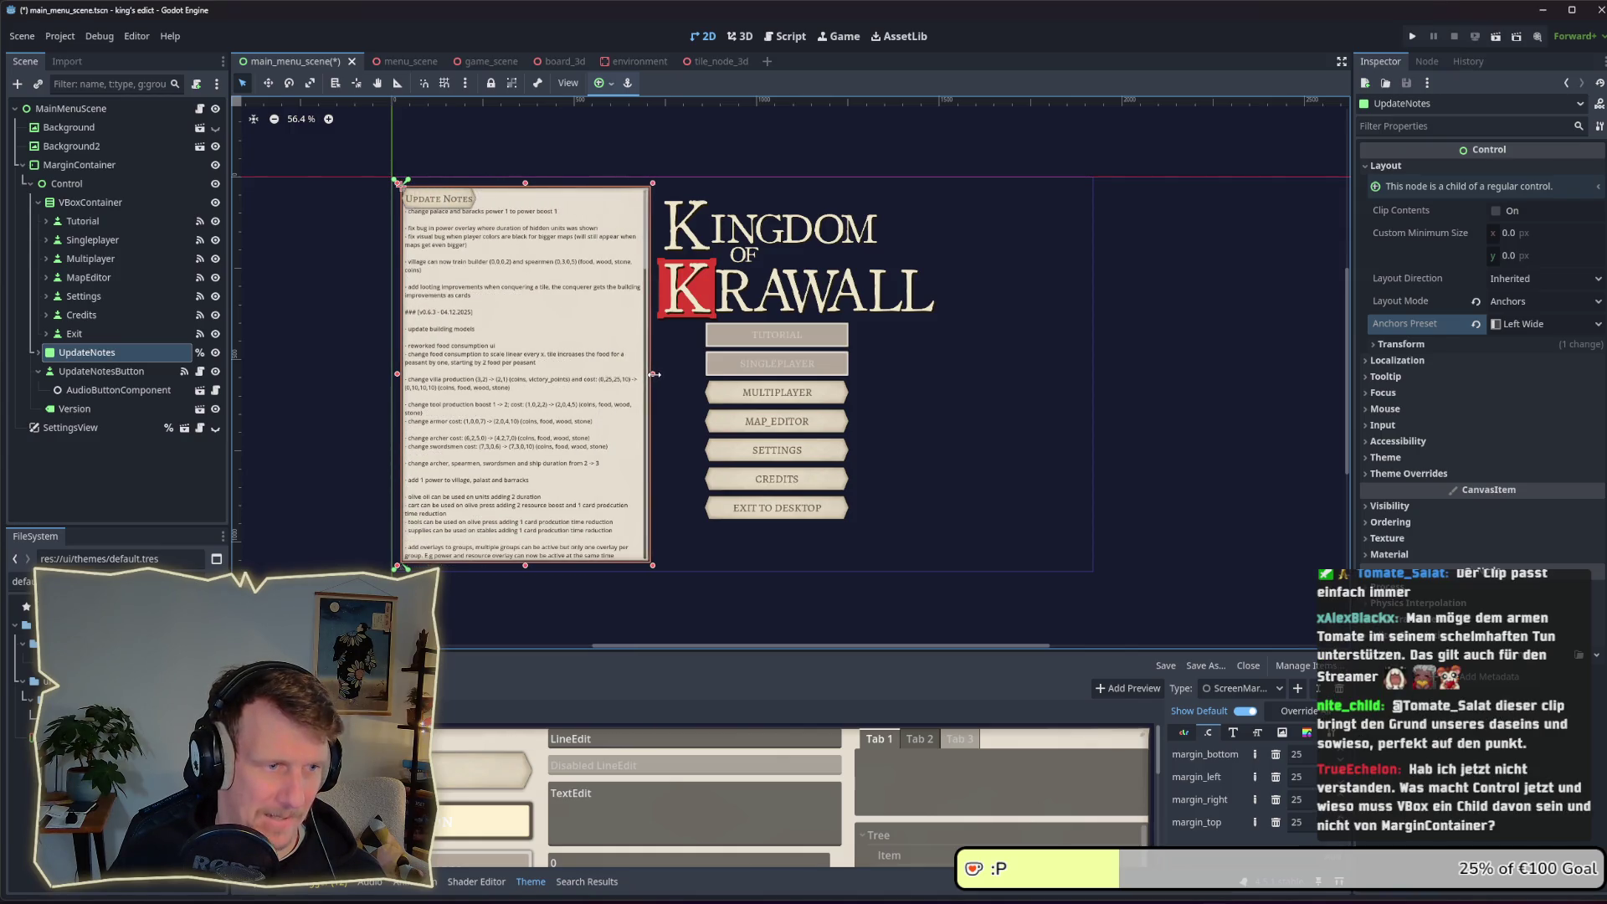
drag(525, 183, 526, 210)
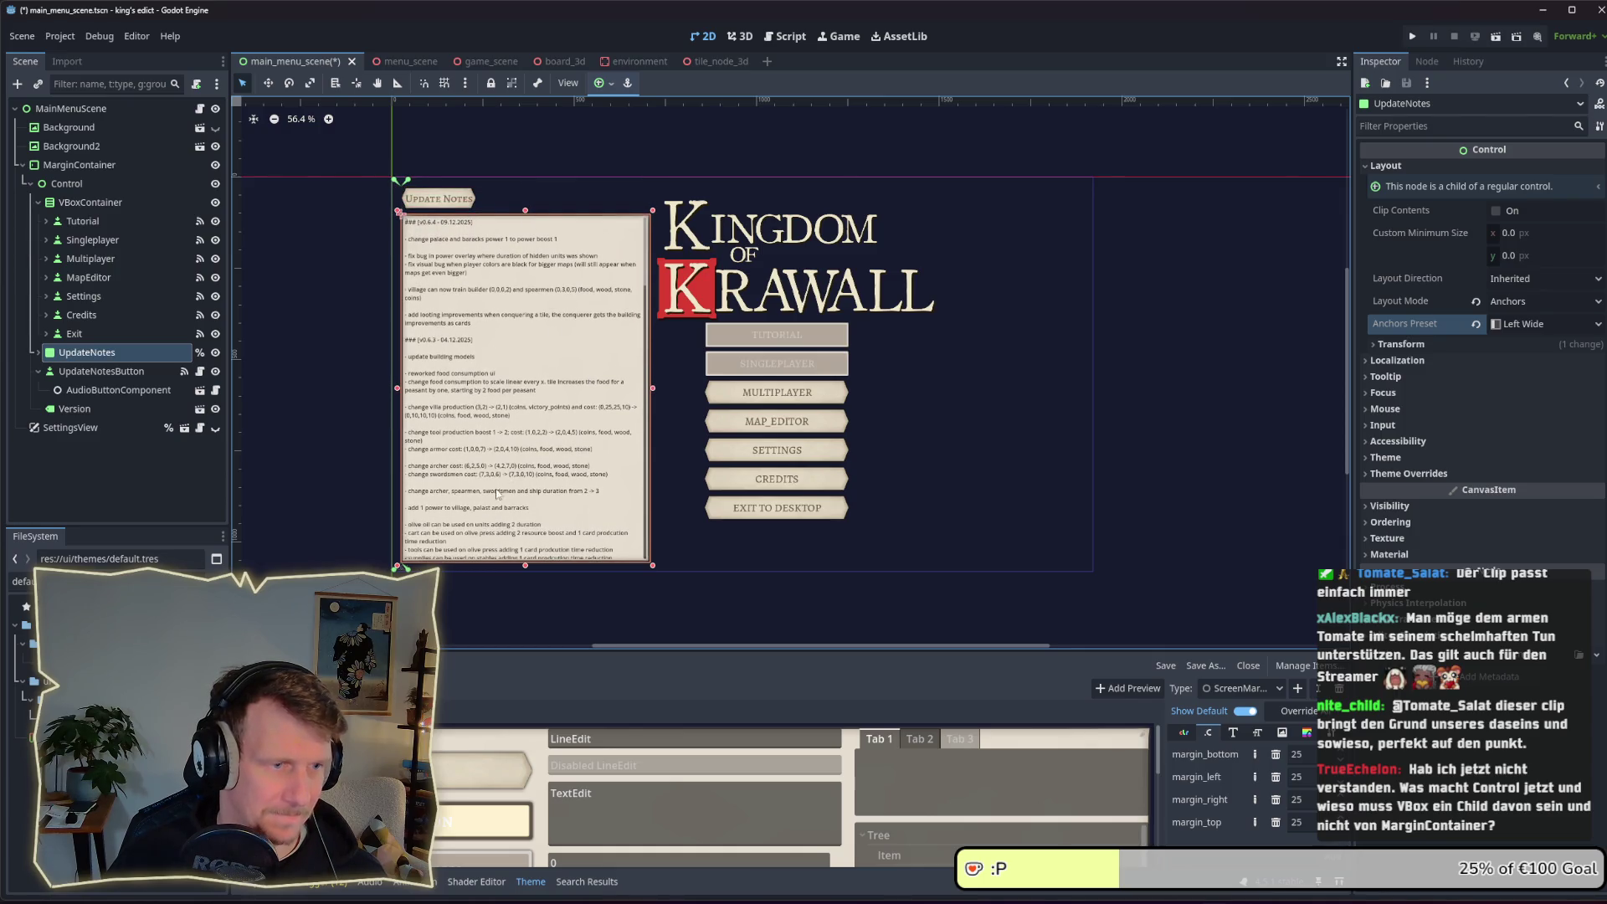
Save the scene, narrow the panel slightly, hide it, and run the project
key(ctrl+s)
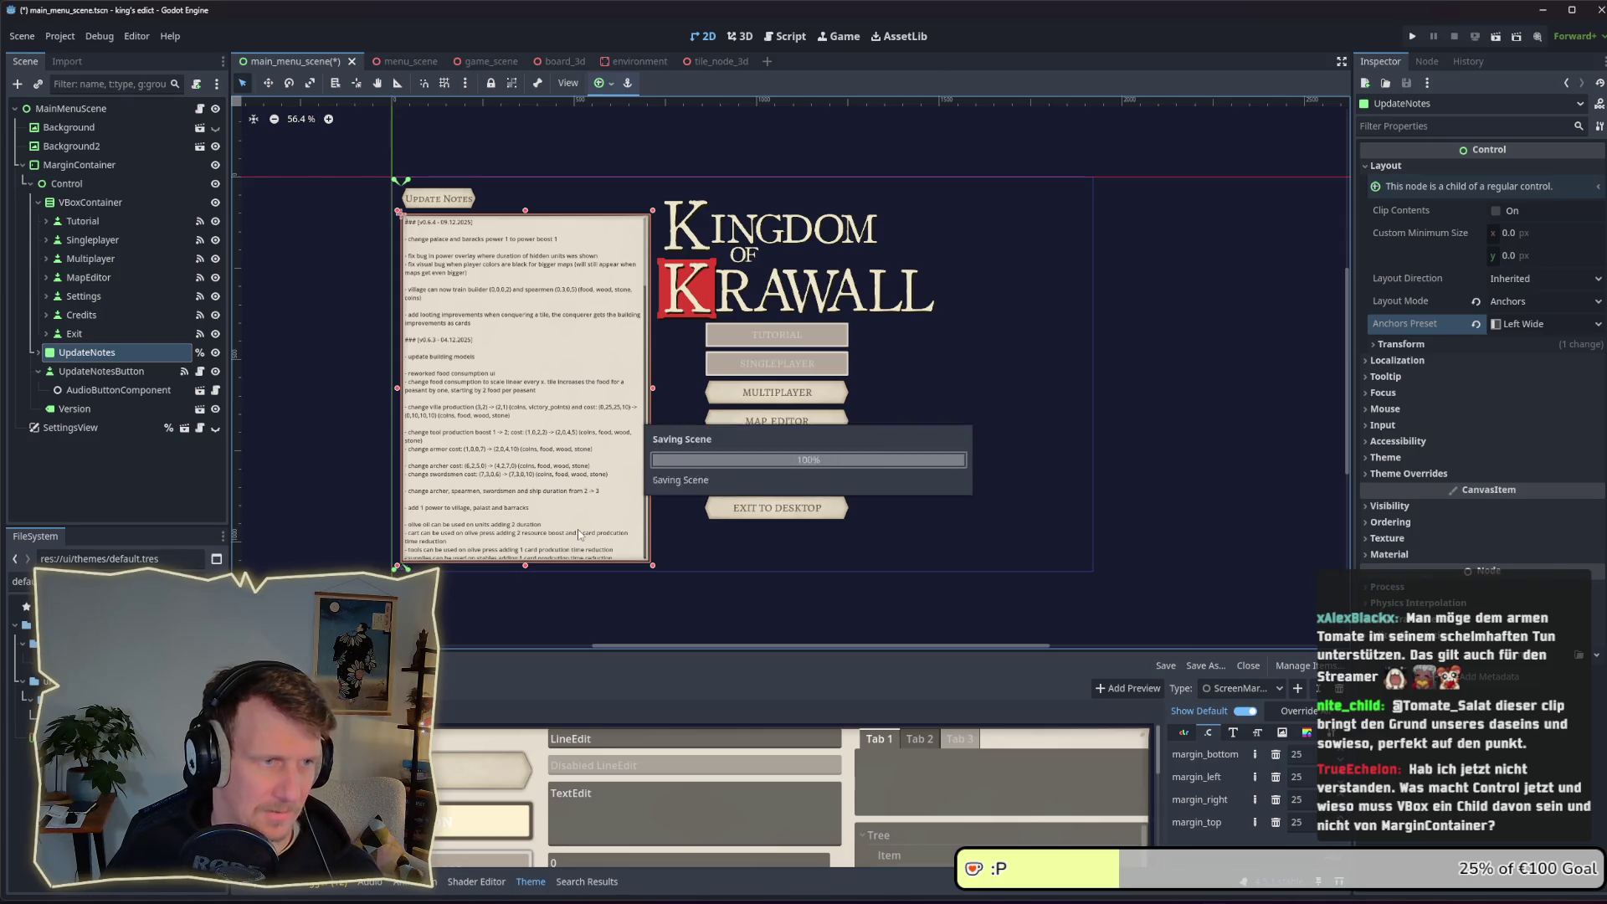
drag(656, 388, 652, 388)
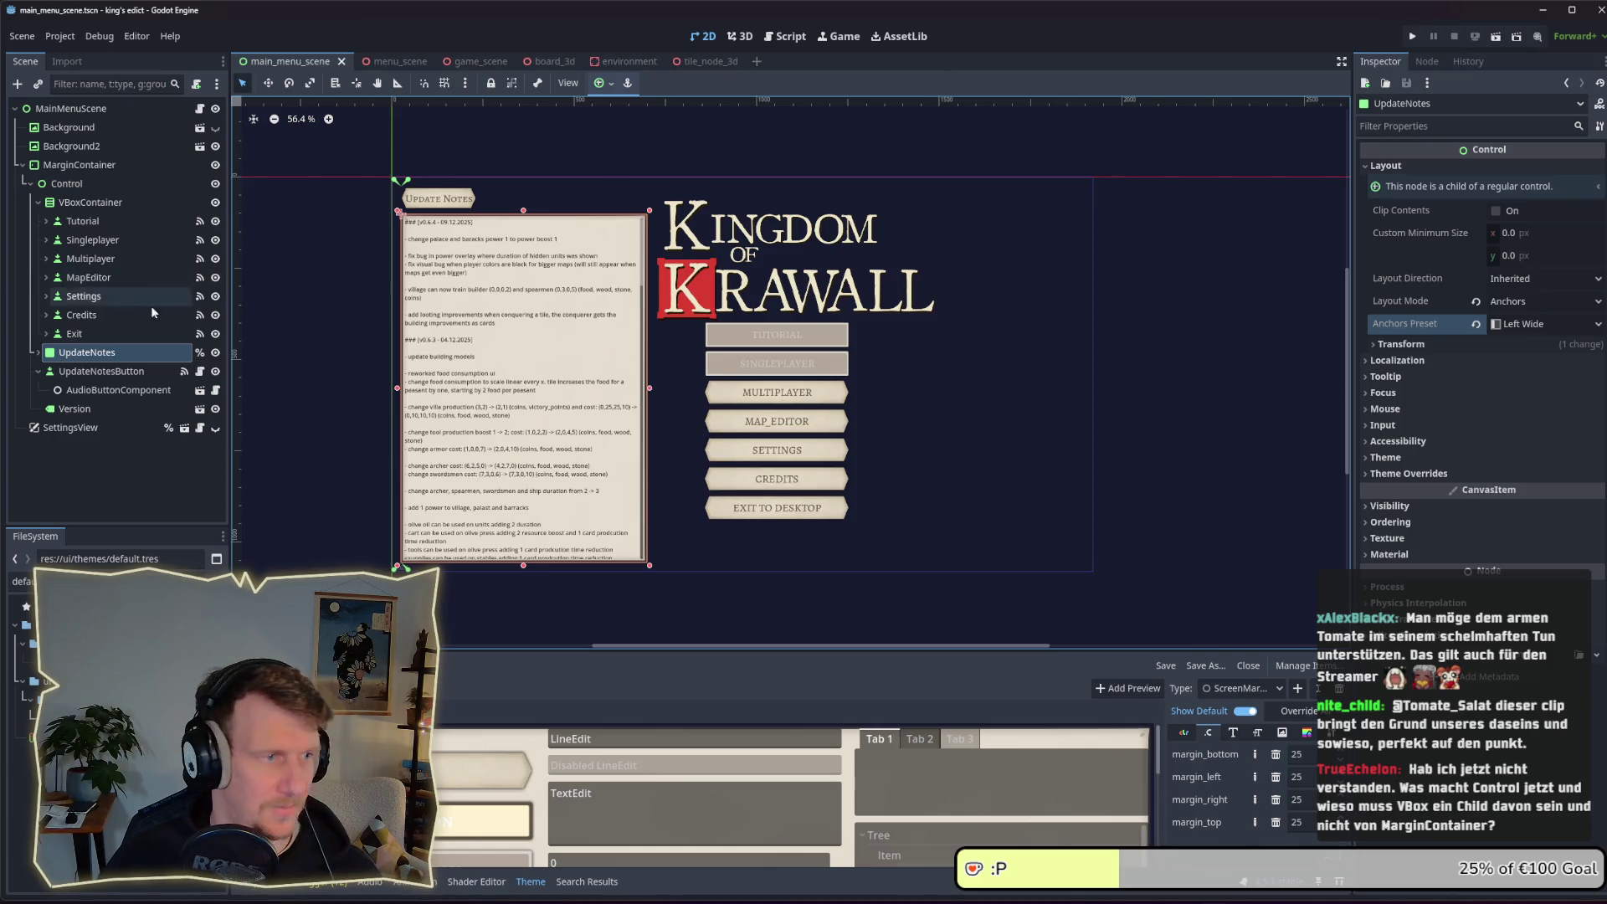
click(215, 352)
click(1412, 36)
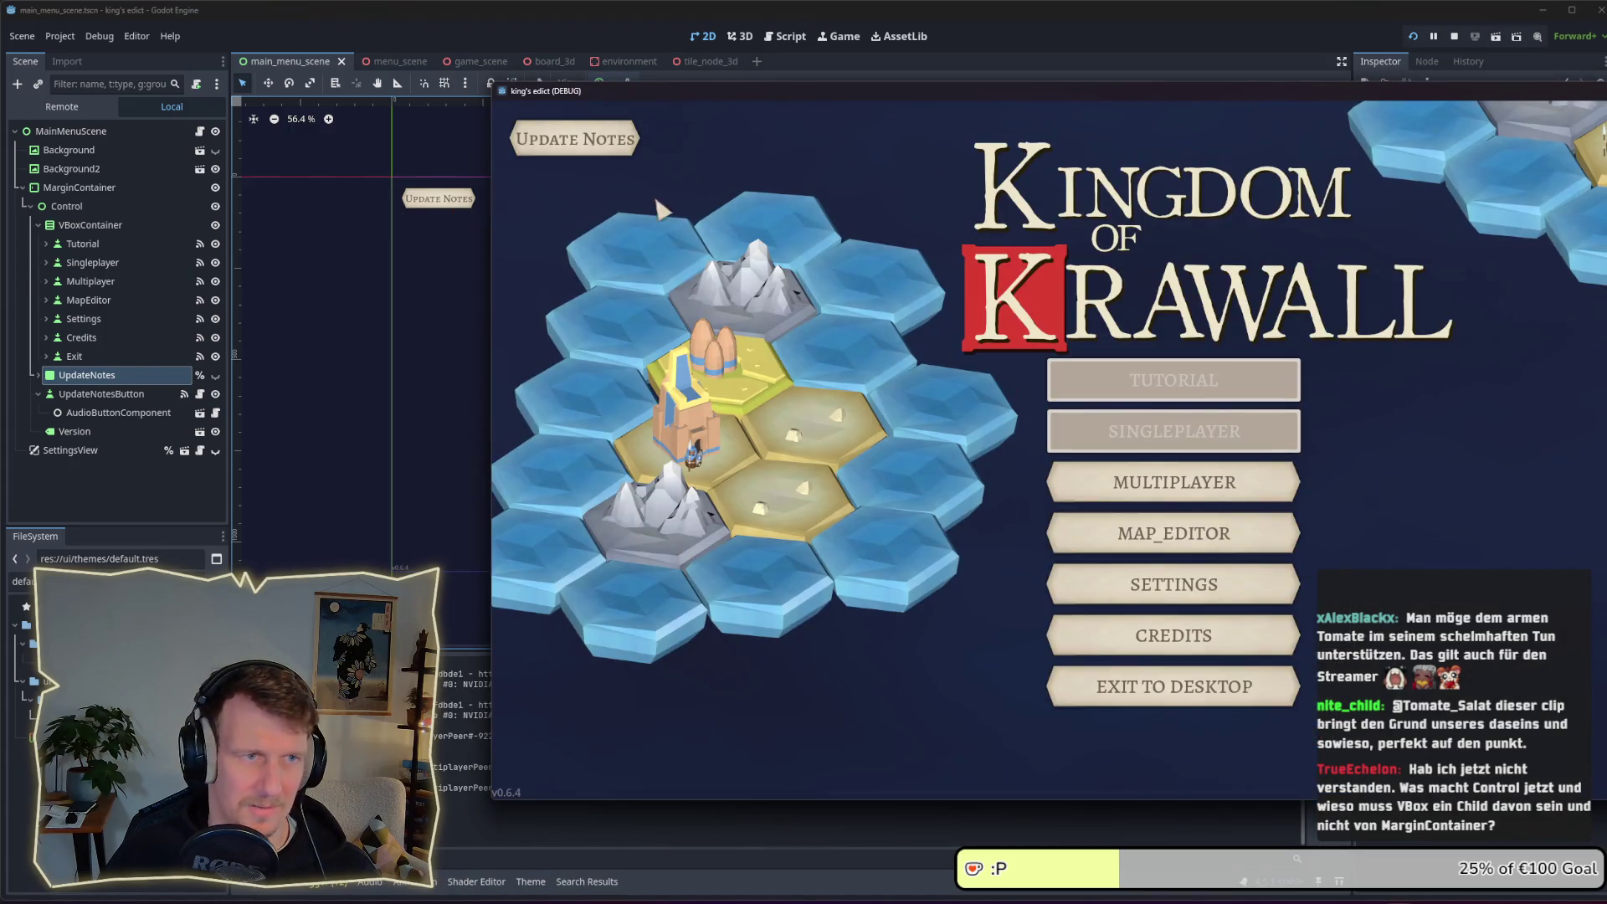
Open and close the Update Notes panel several times in the running game
click(584, 142)
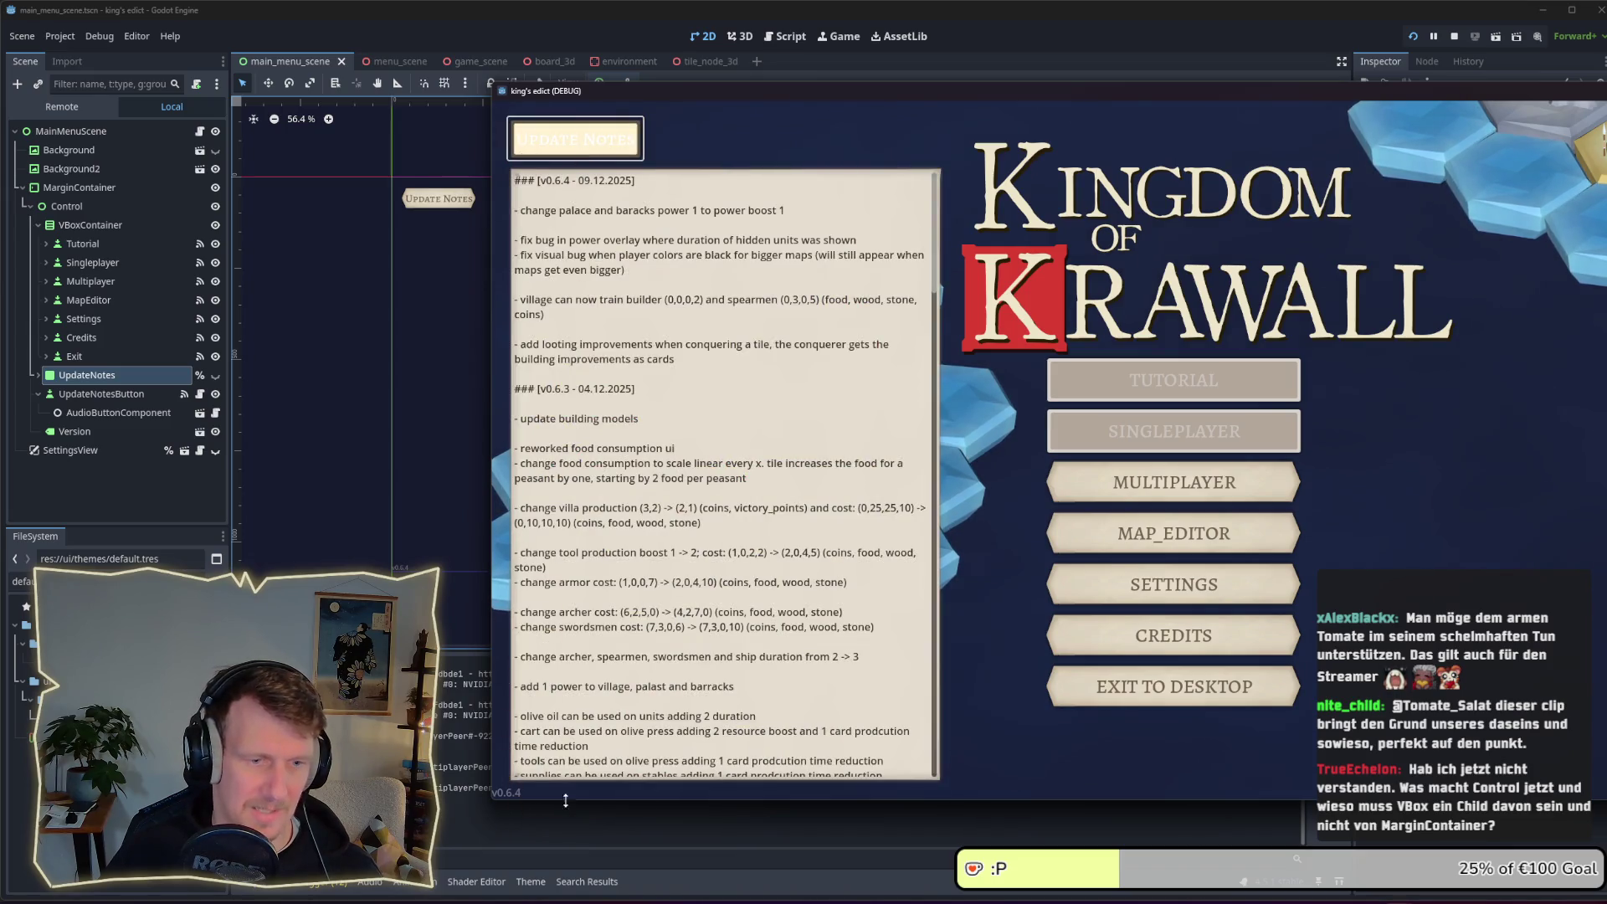
click(568, 154)
click(566, 153)
click(567, 154)
click(566, 153)
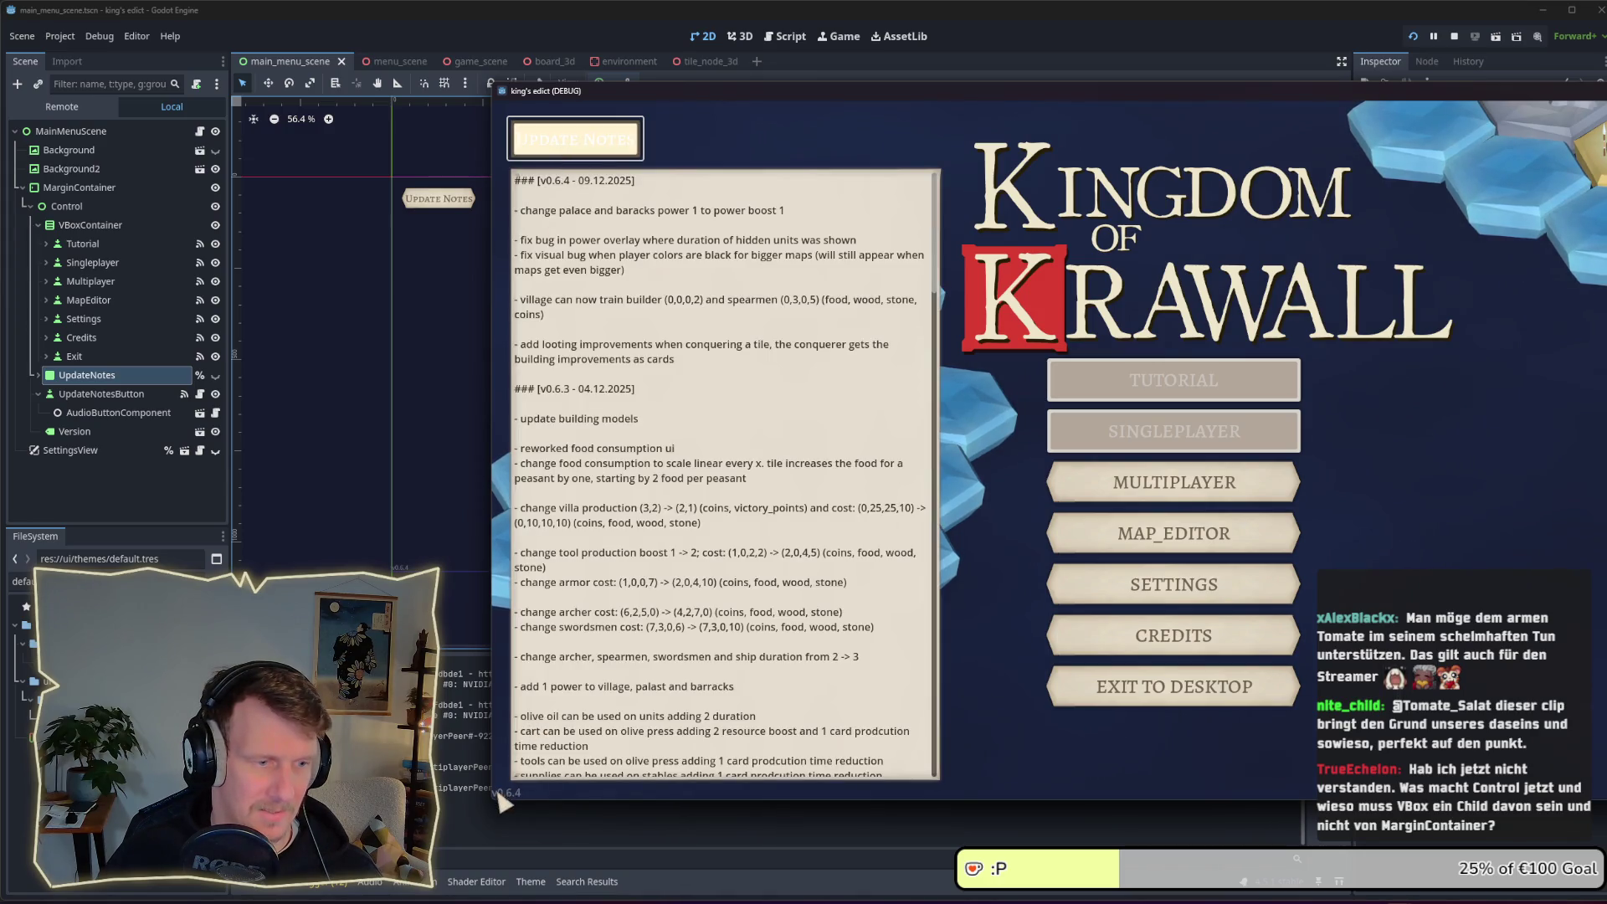
Enlarge the game window, toggle the notes panel again, then stop the game
mouse_move(488, 801)
mouse_down()
mouse_move(201, 799)
mouse_move(401, 795)
mouse_move(423, 526)
mouse_move(816, 678)
mouse_move(1140, 696)
mouse_move(381, 713)
mouse_move(372, 771)
mouse_up()
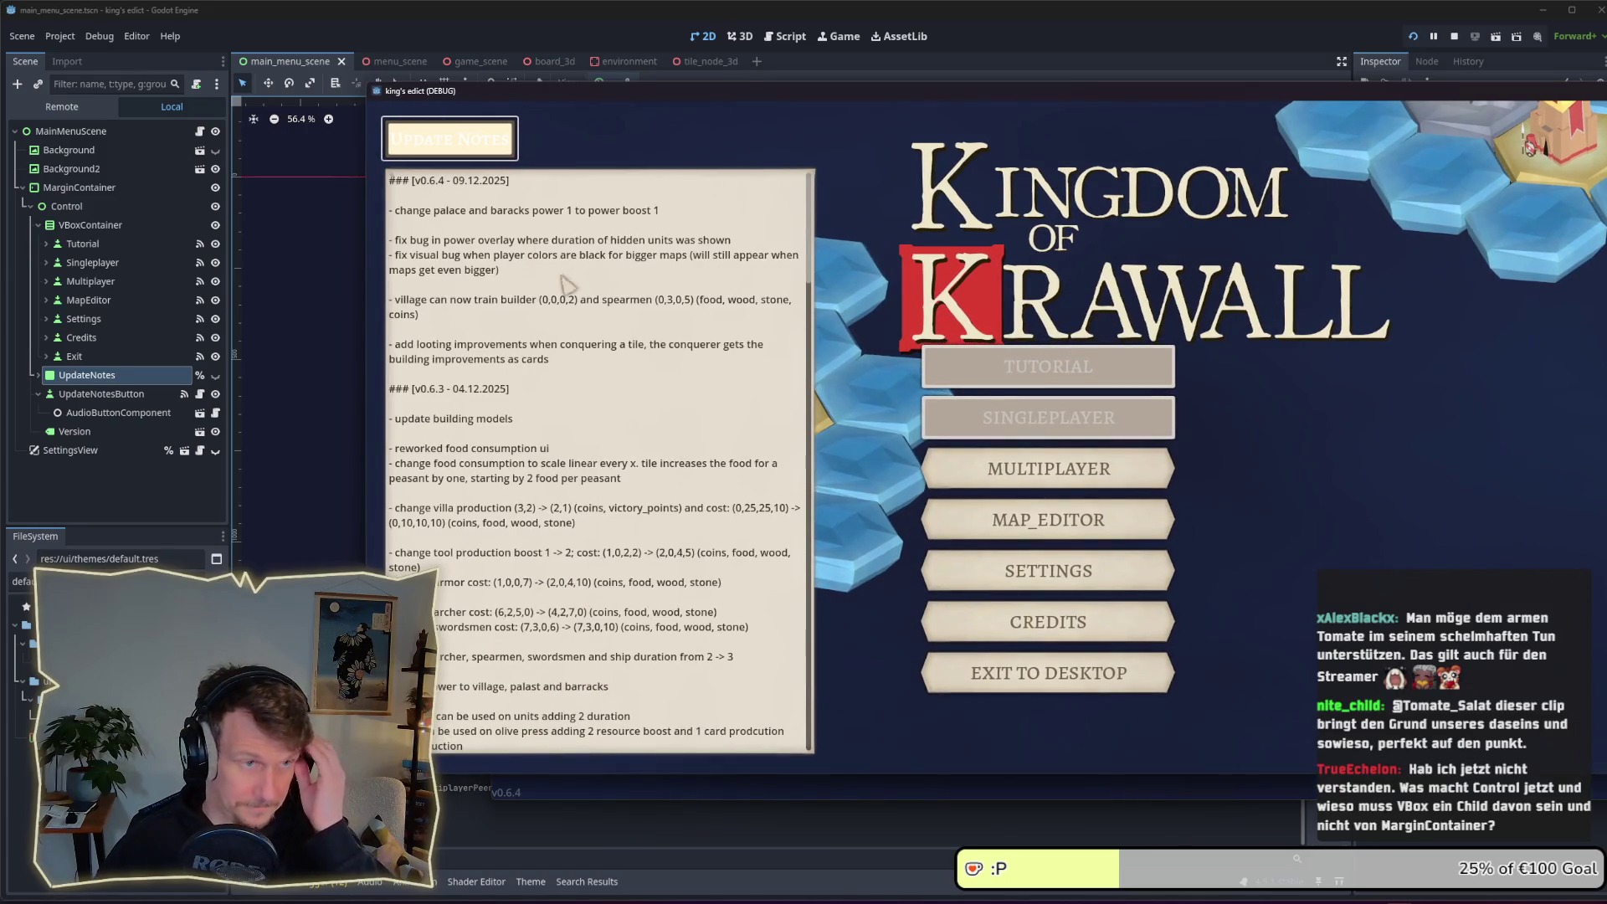
click(483, 148)
click(483, 146)
click(482, 147)
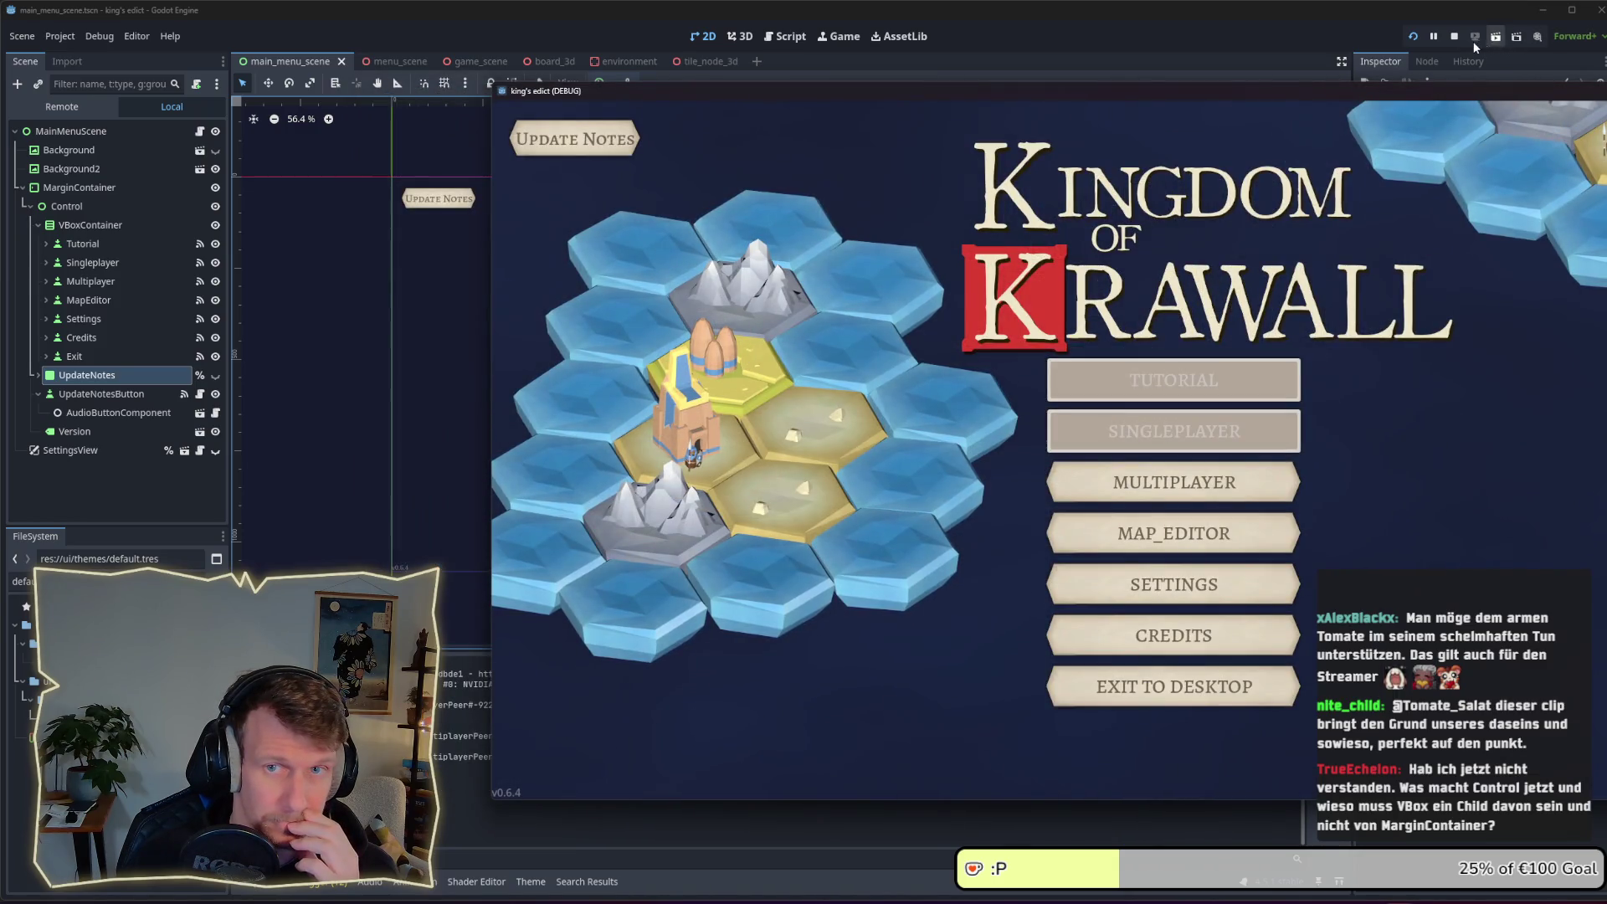
click(1454, 37)
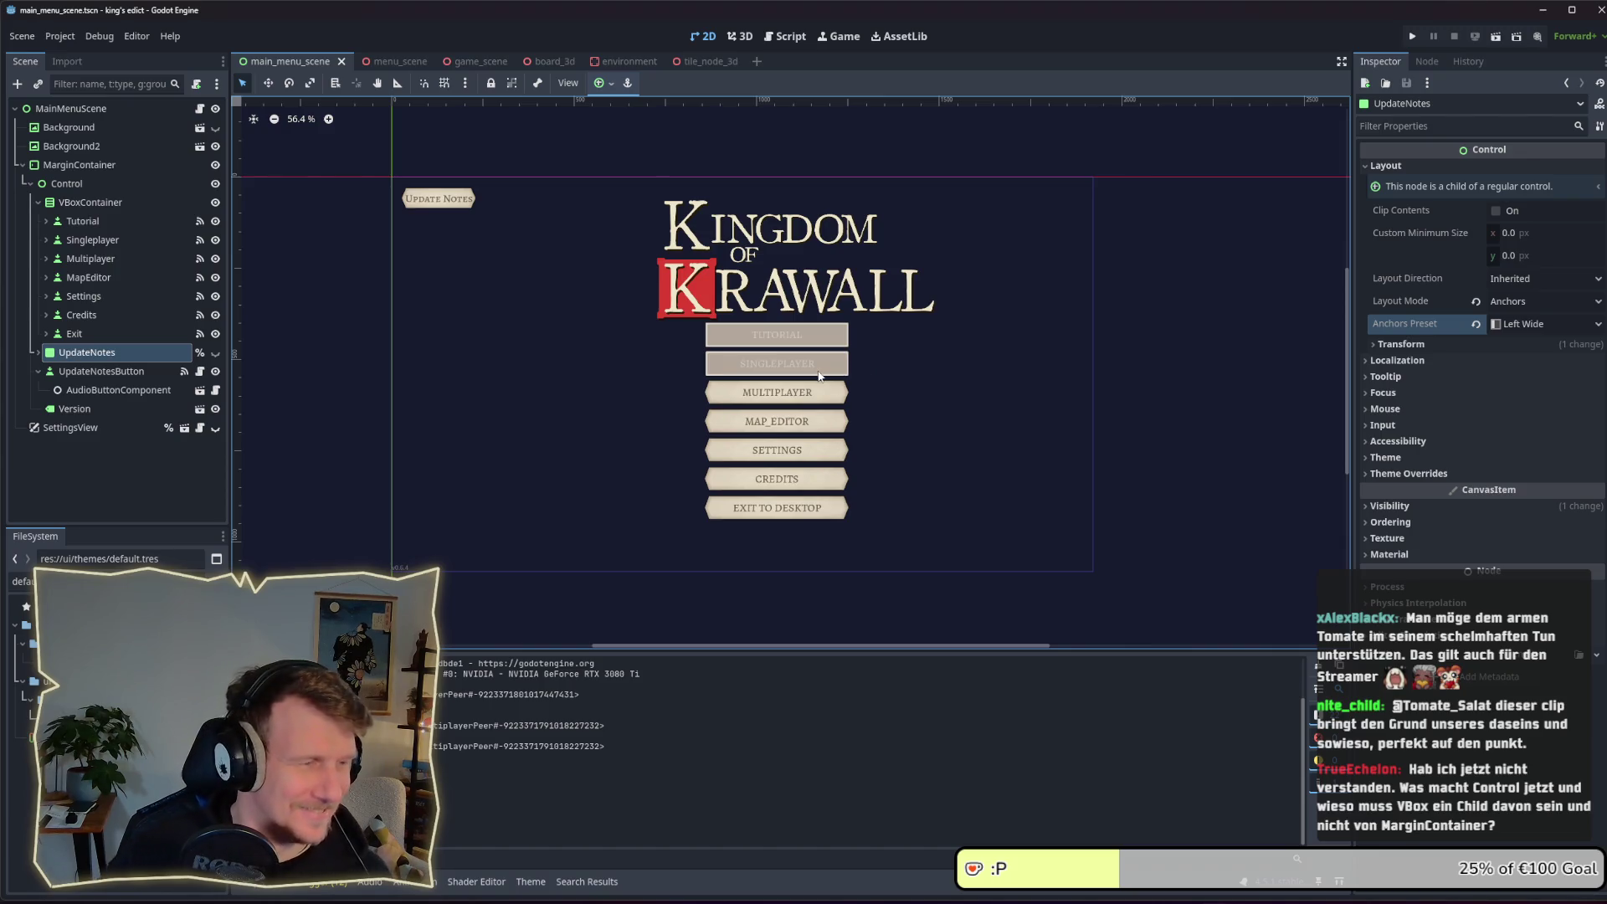
click(79, 204)
click(68, 183)
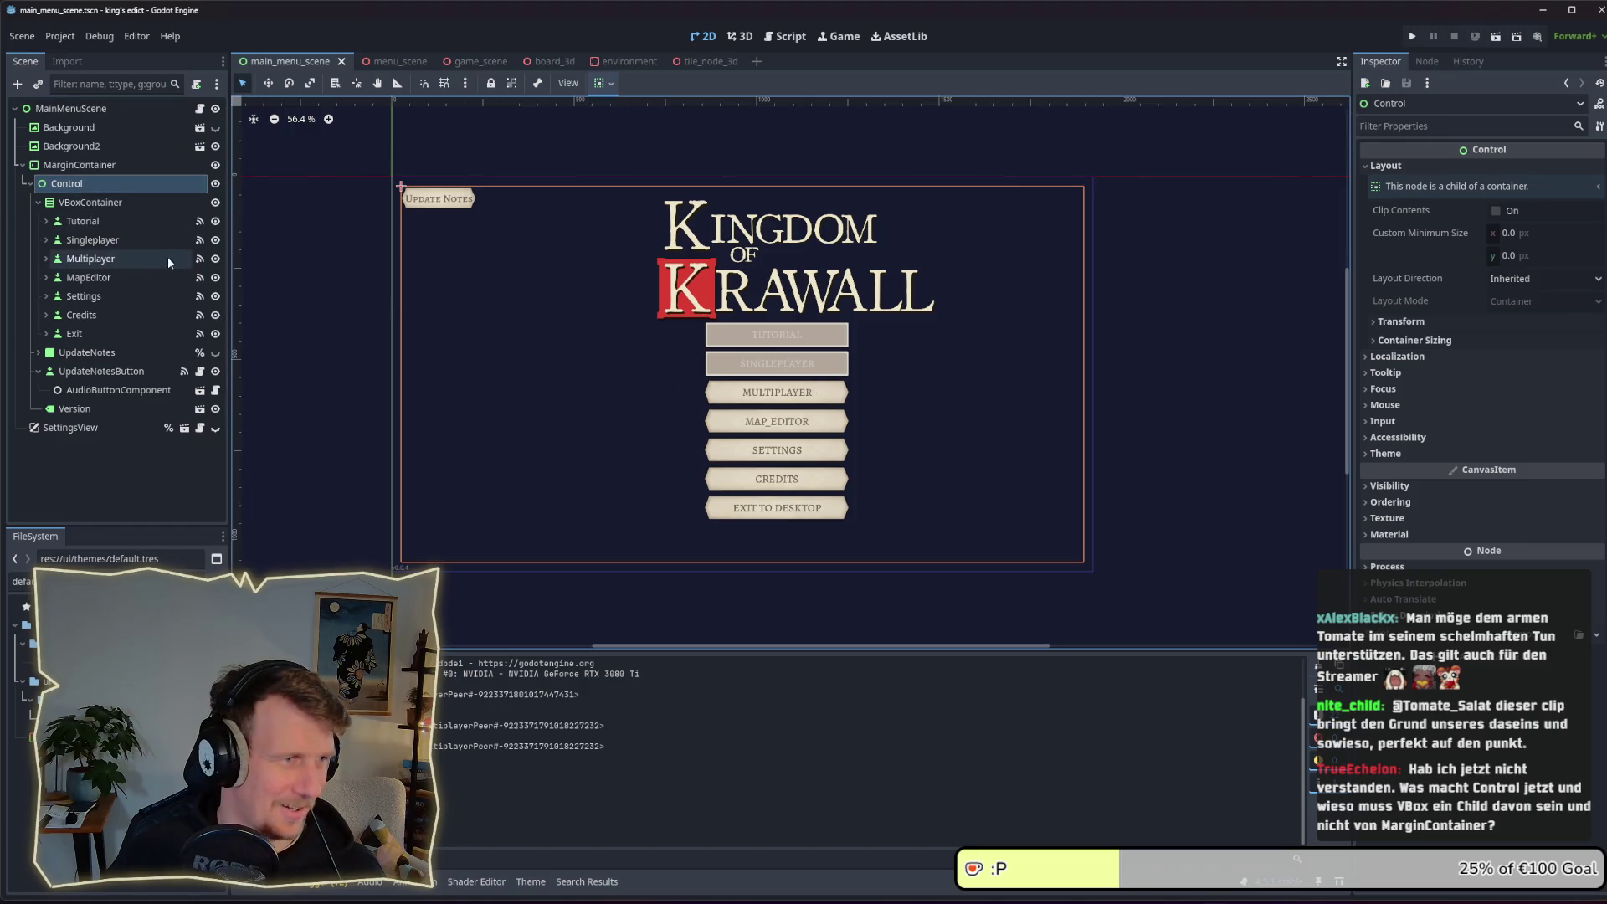
click(91, 203)
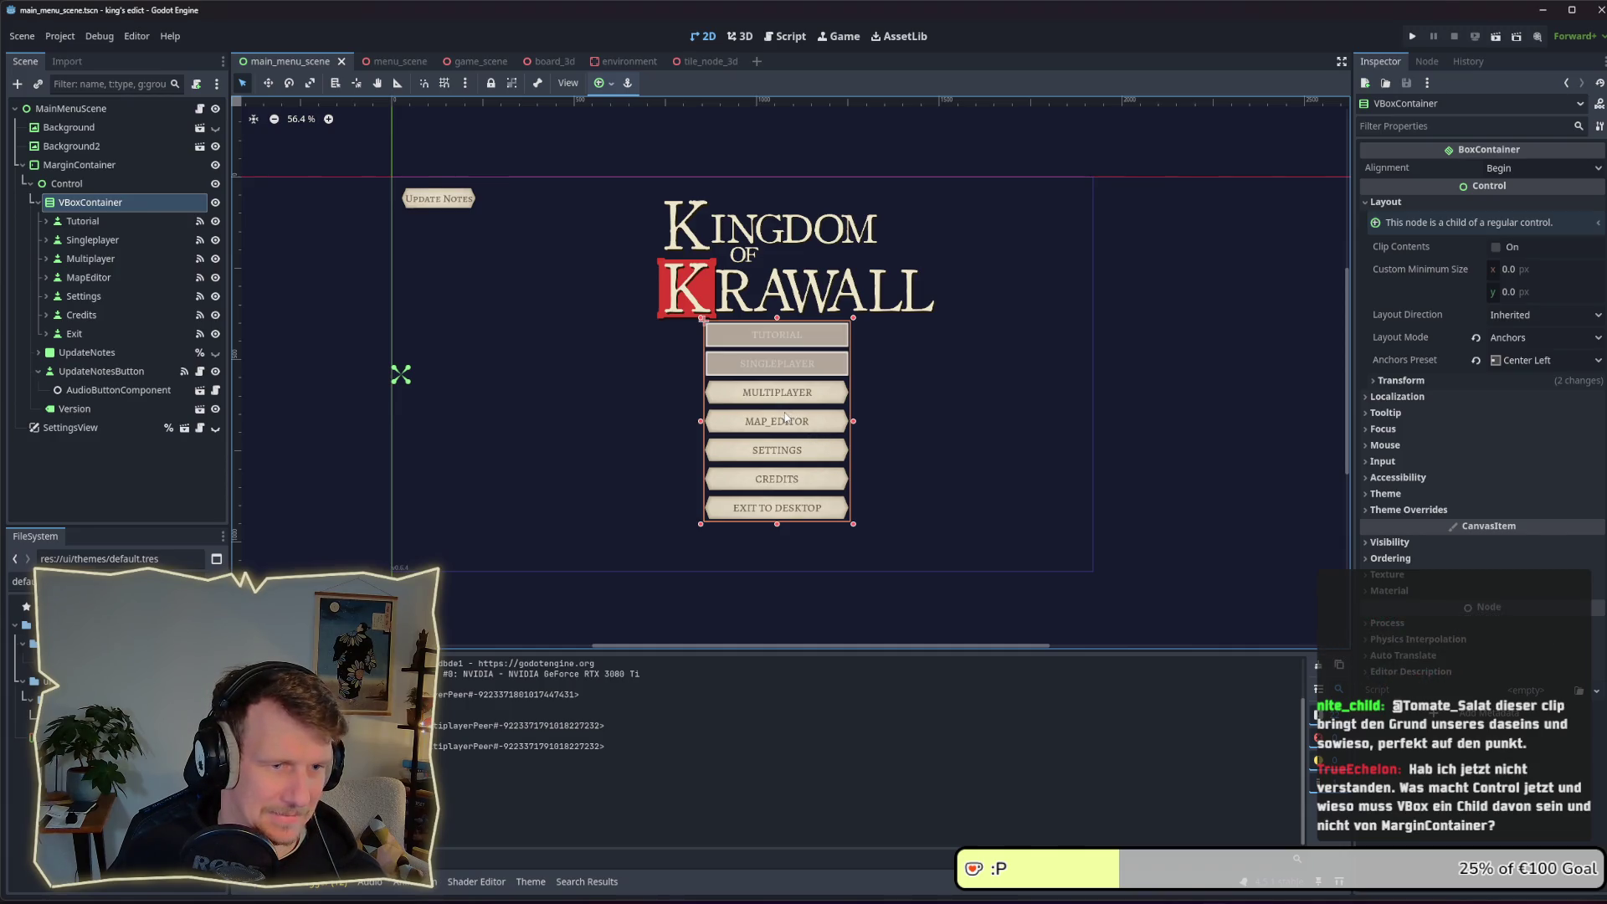
click(82, 221)
click(92, 204)
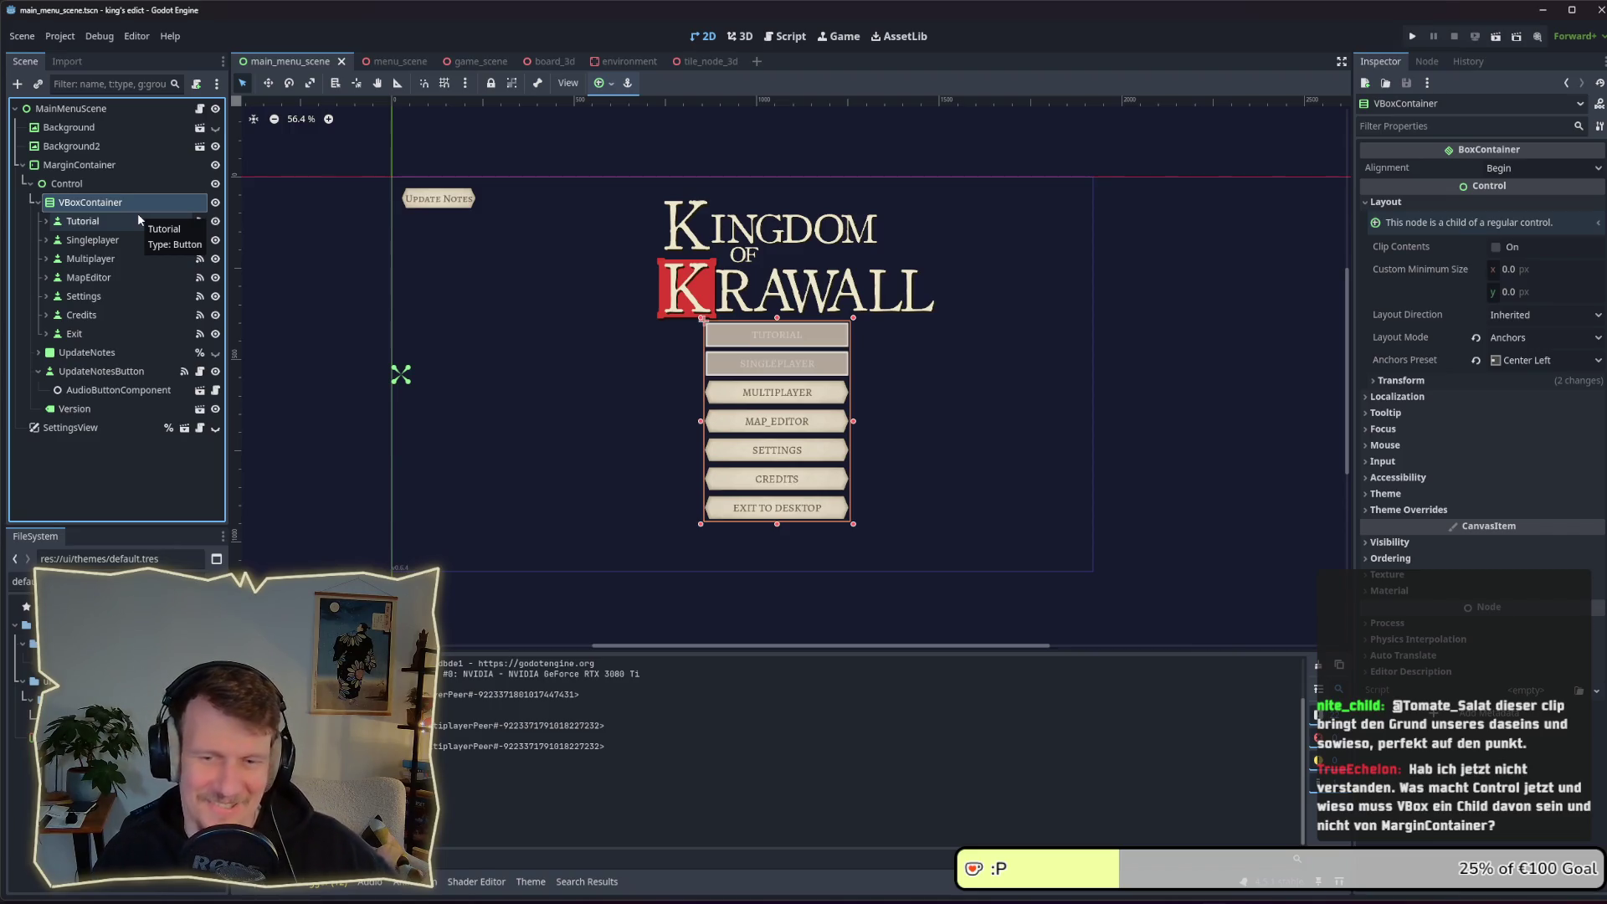
click(38, 204)
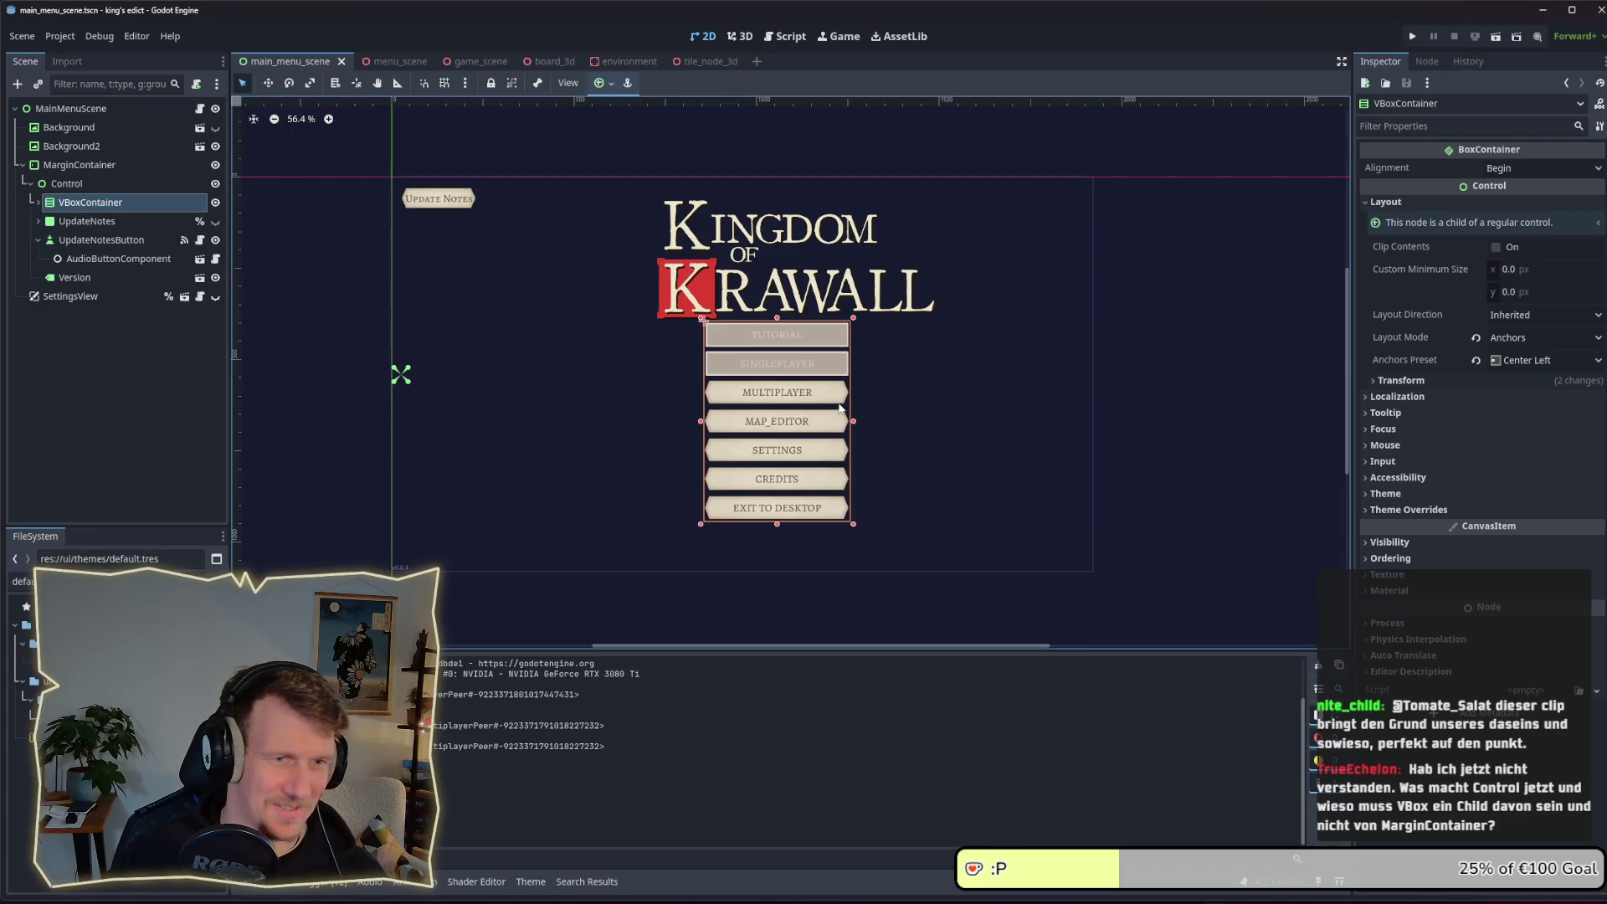
click(782, 421)
click(90, 202)
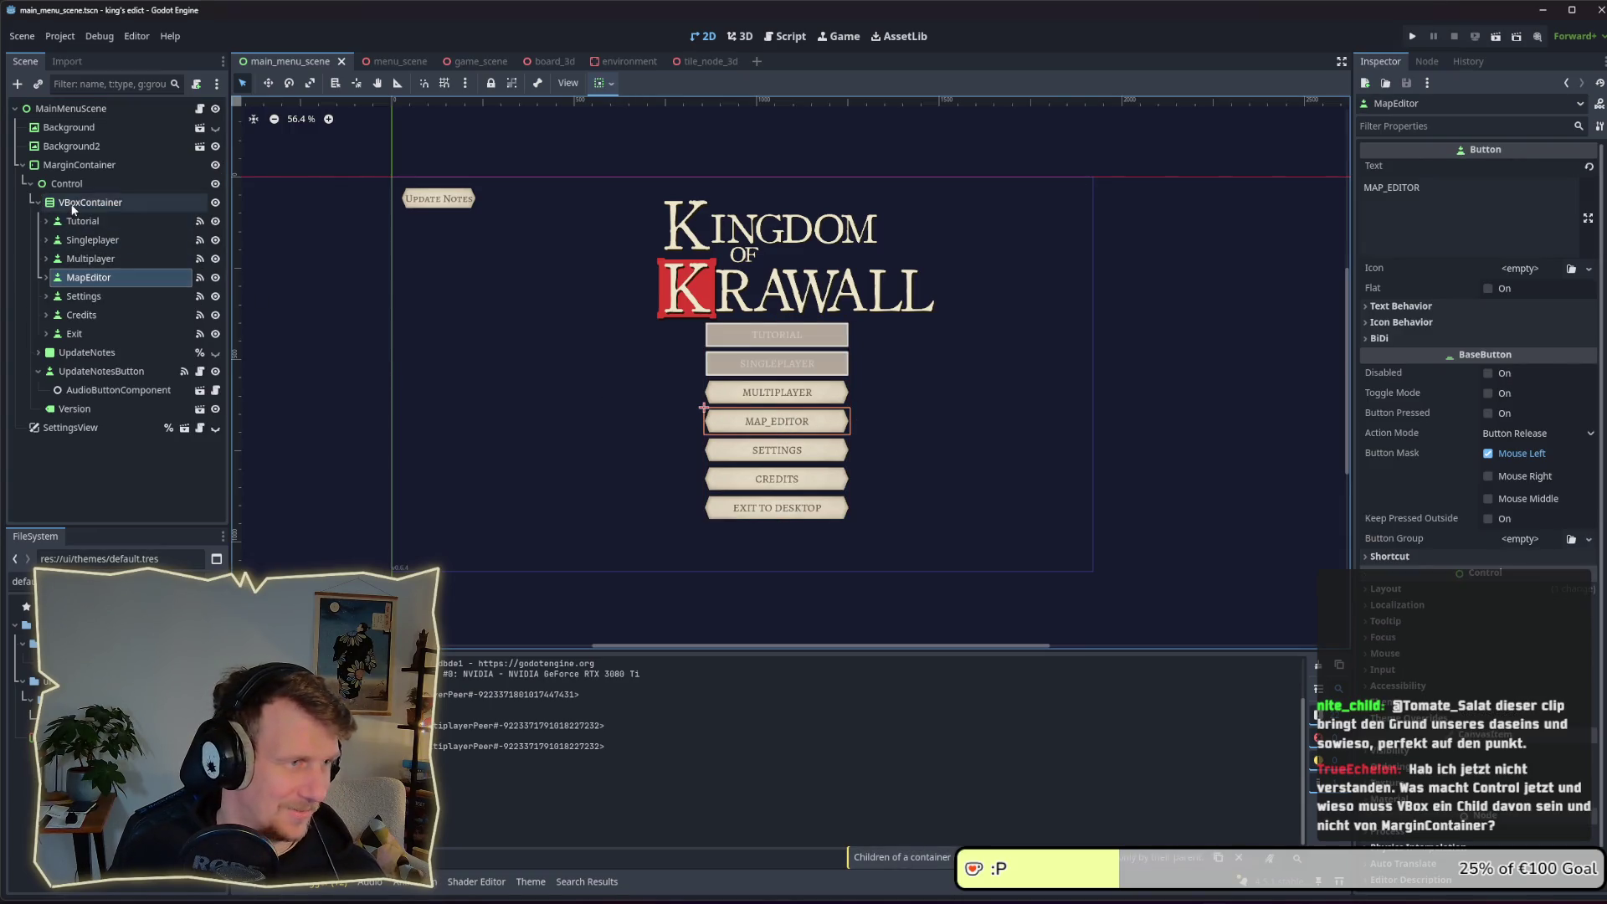
Drag the button column slightly and set its anchors preset to Center Bottom
mouse_move(805, 356)
mouse_down()
mouse_move(819, 368)
mouse_move(795, 358)
mouse_up()
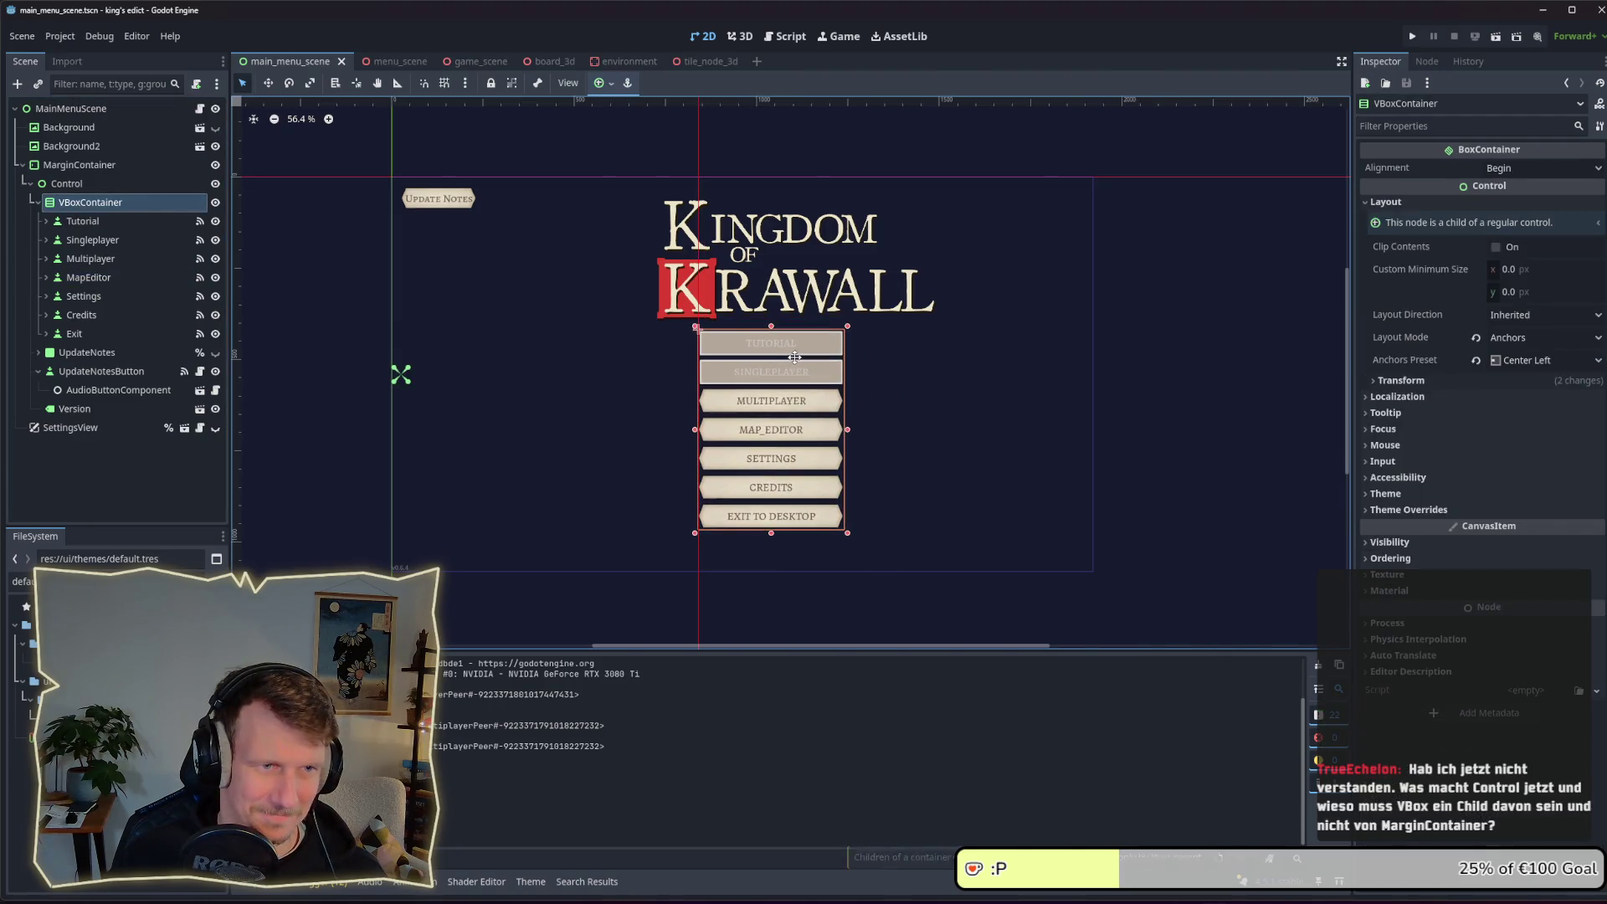
click(1496, 359)
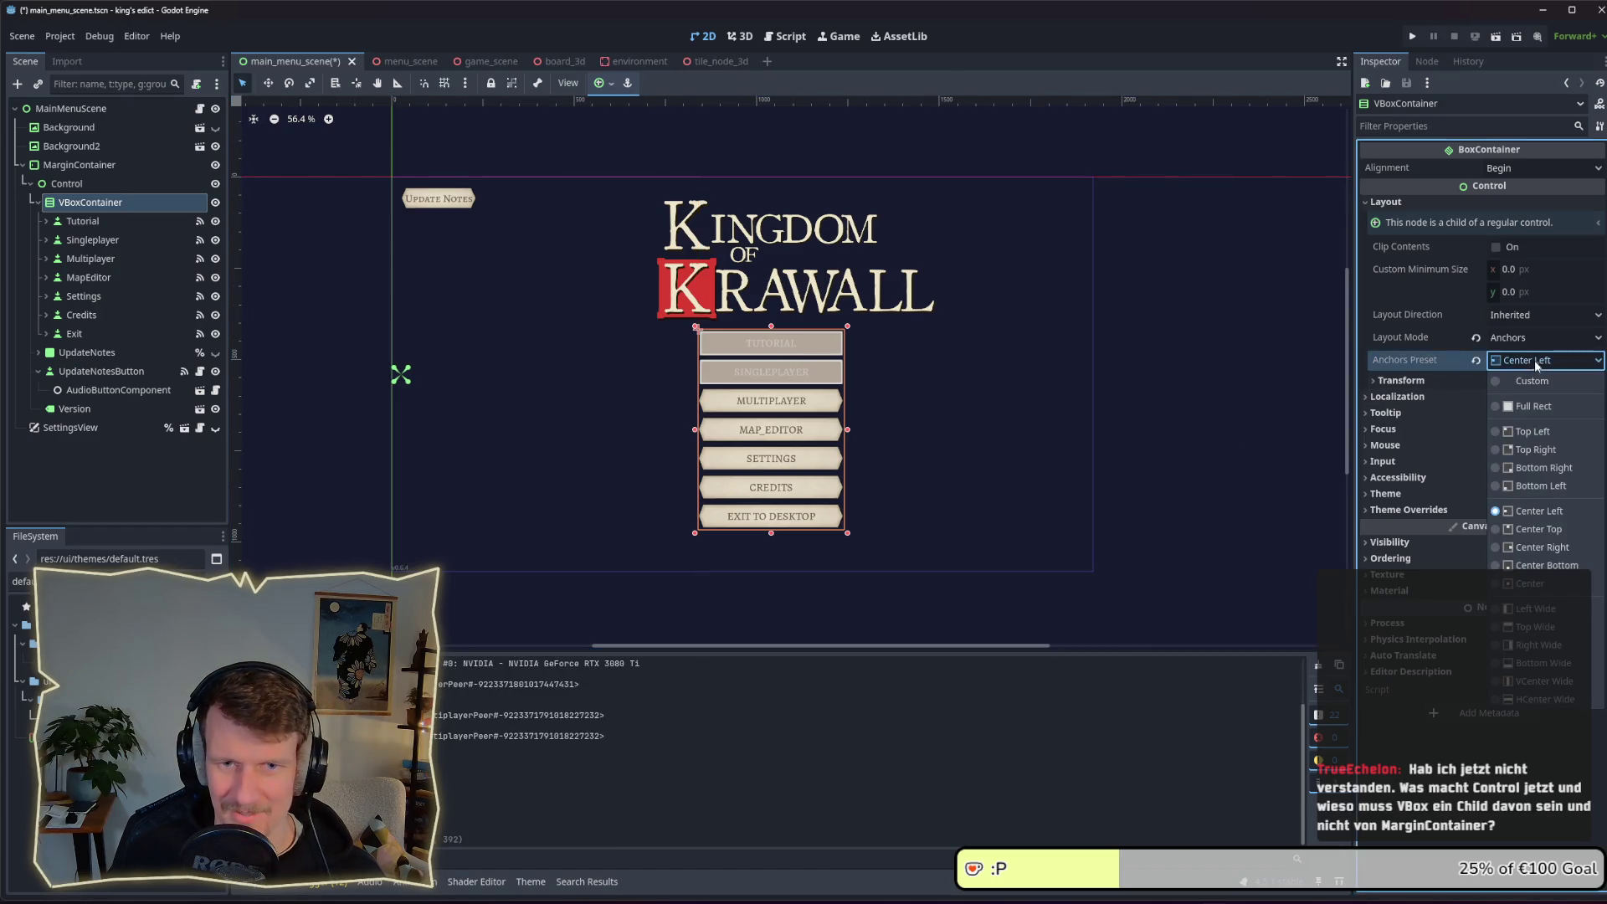
click(1538, 565)
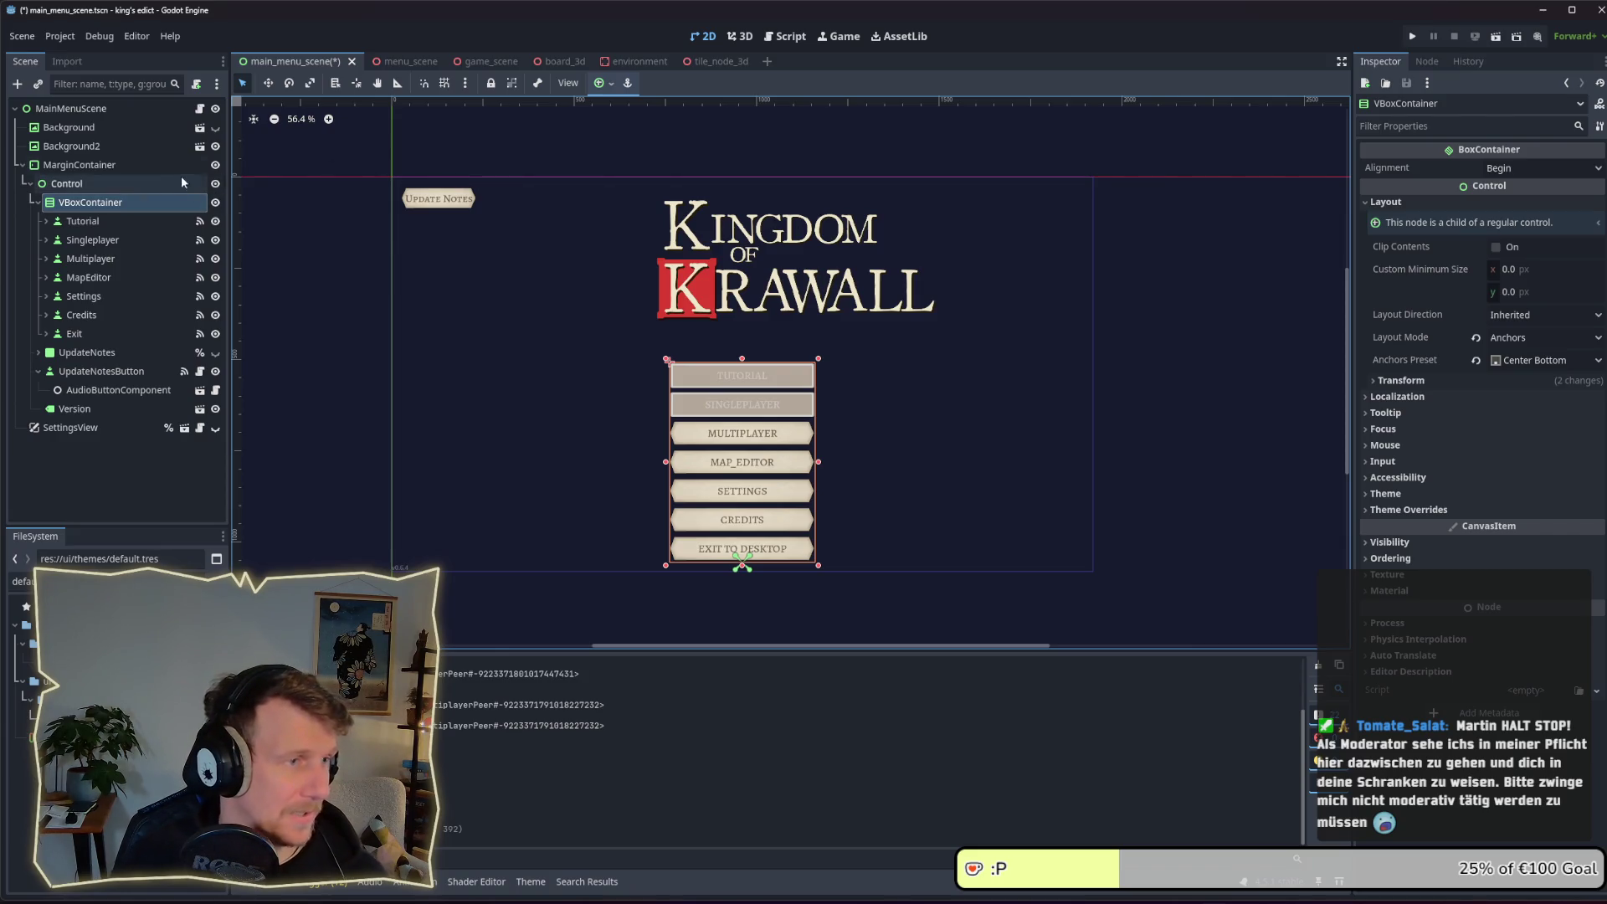
click(151, 164)
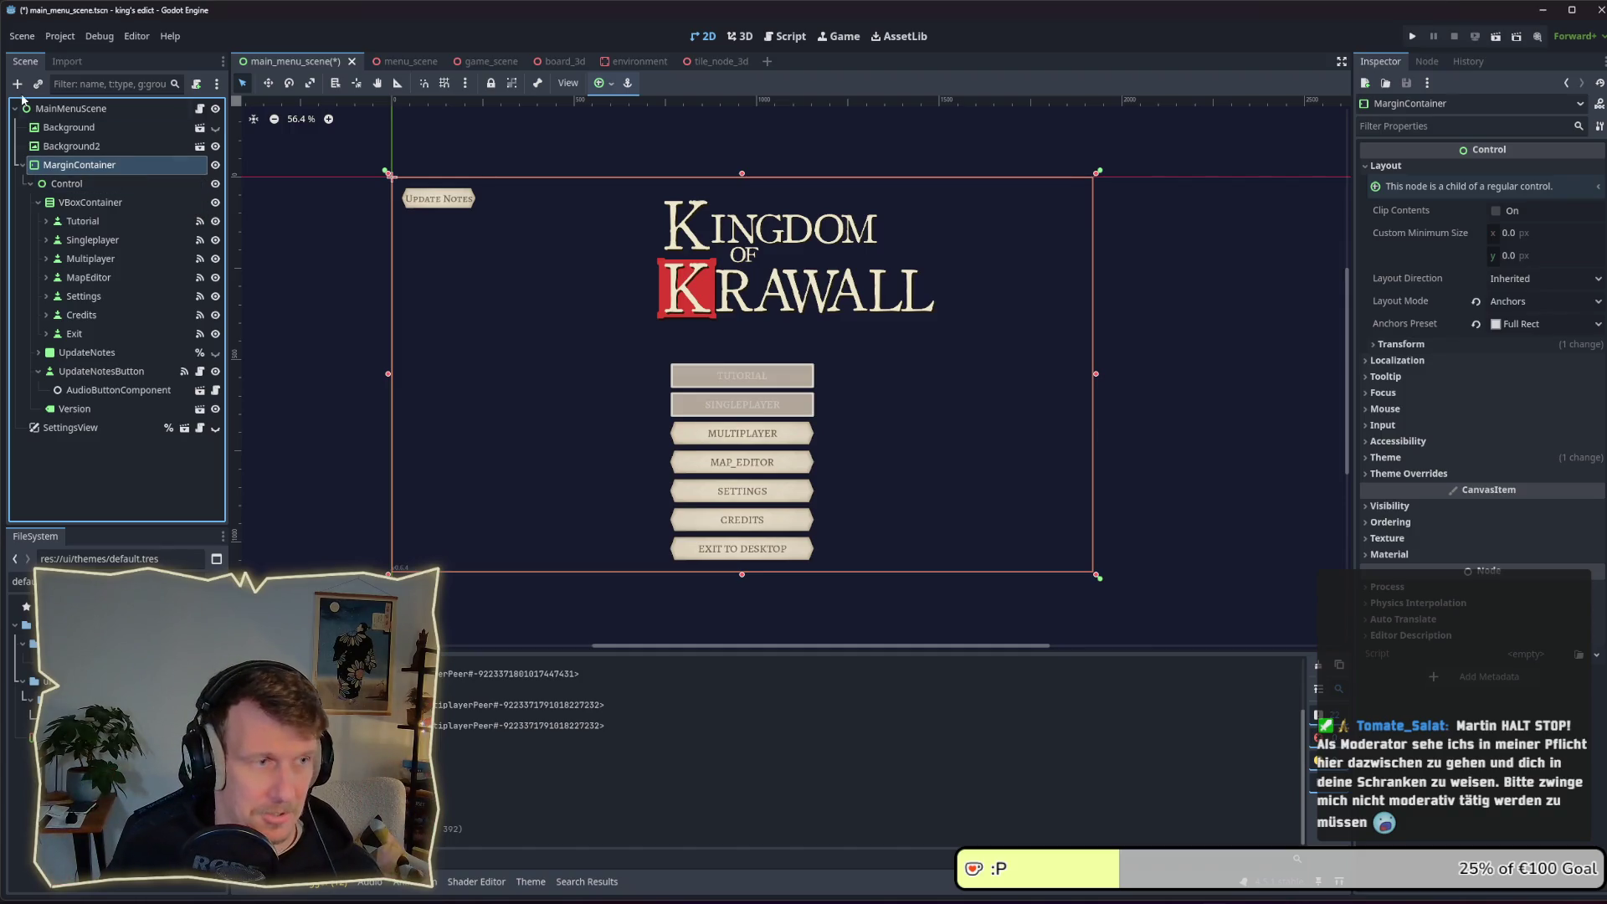
click(116, 182)
click(68, 167)
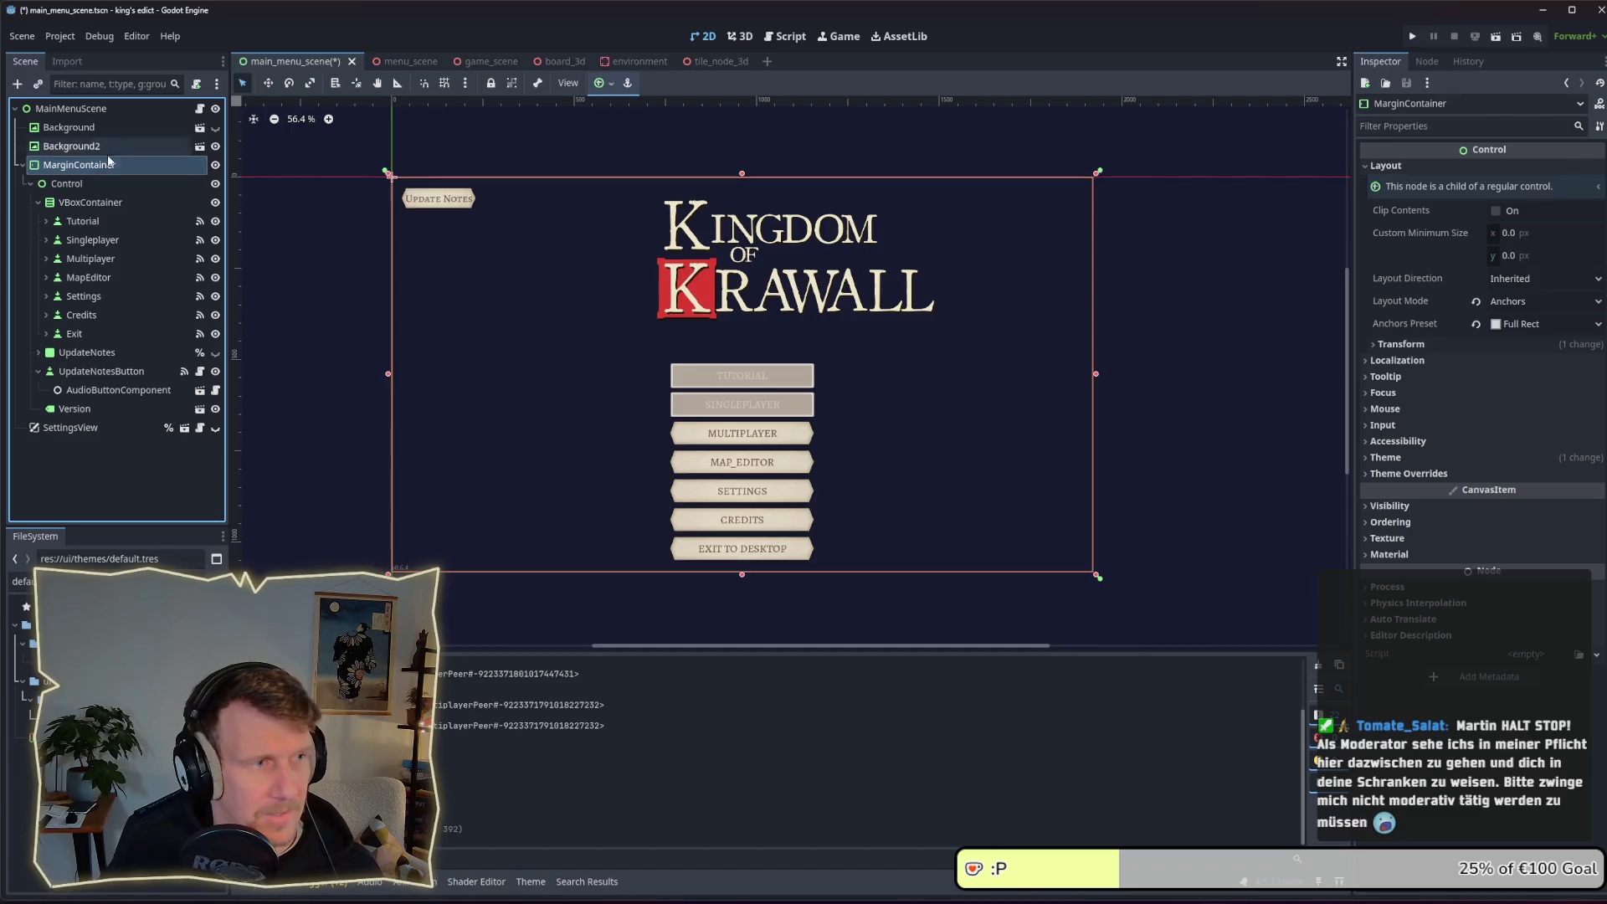
click(68, 184)
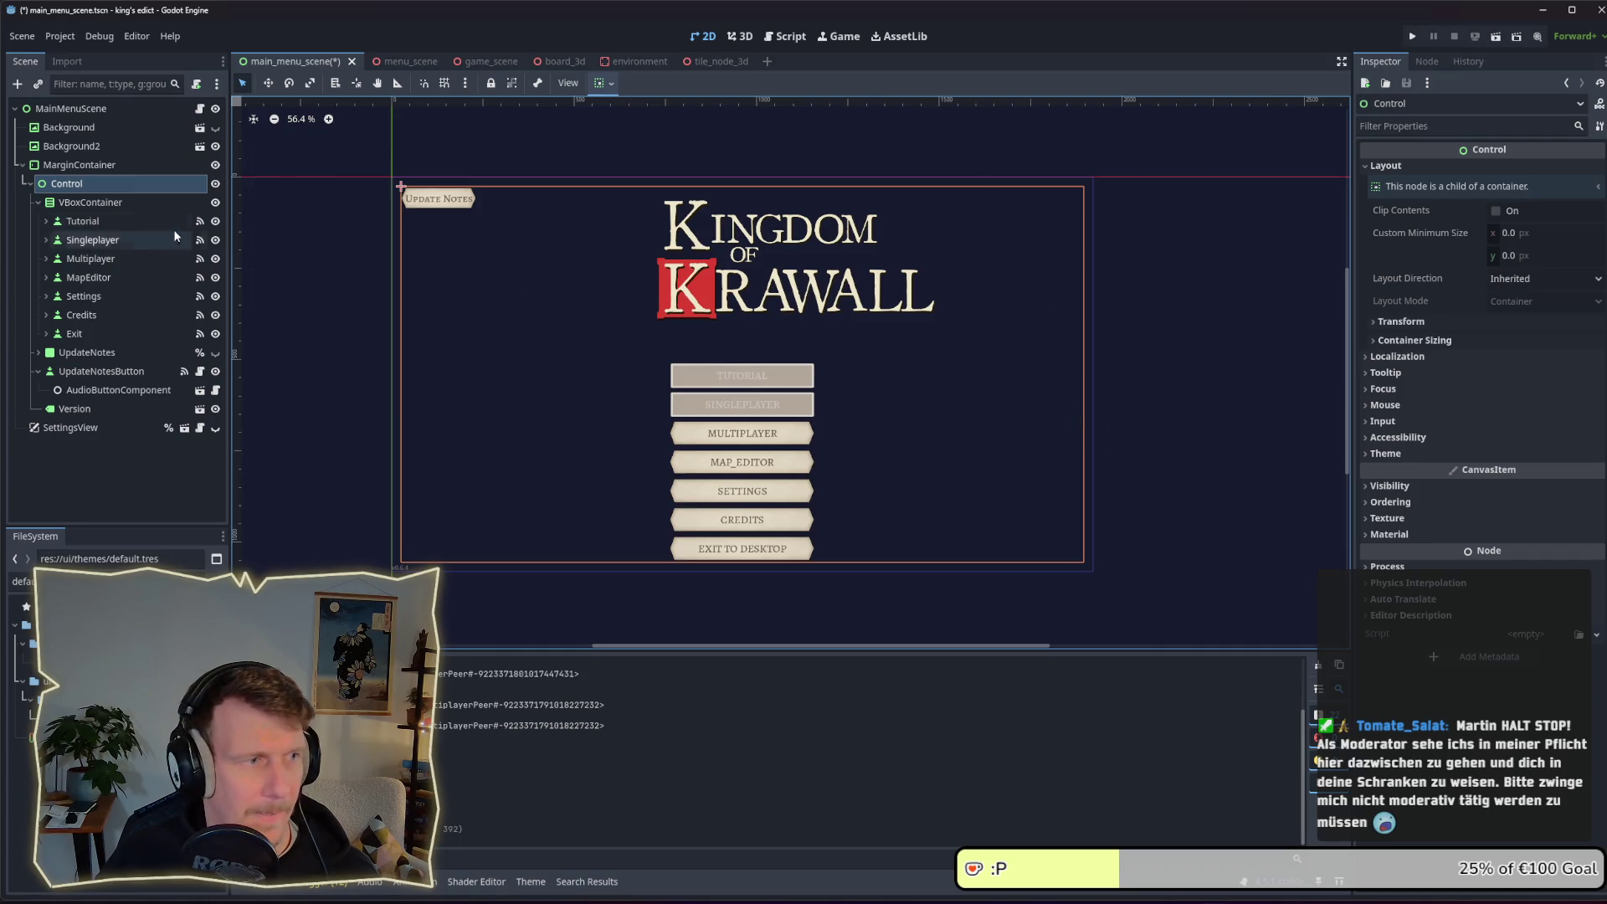
click(84, 204)
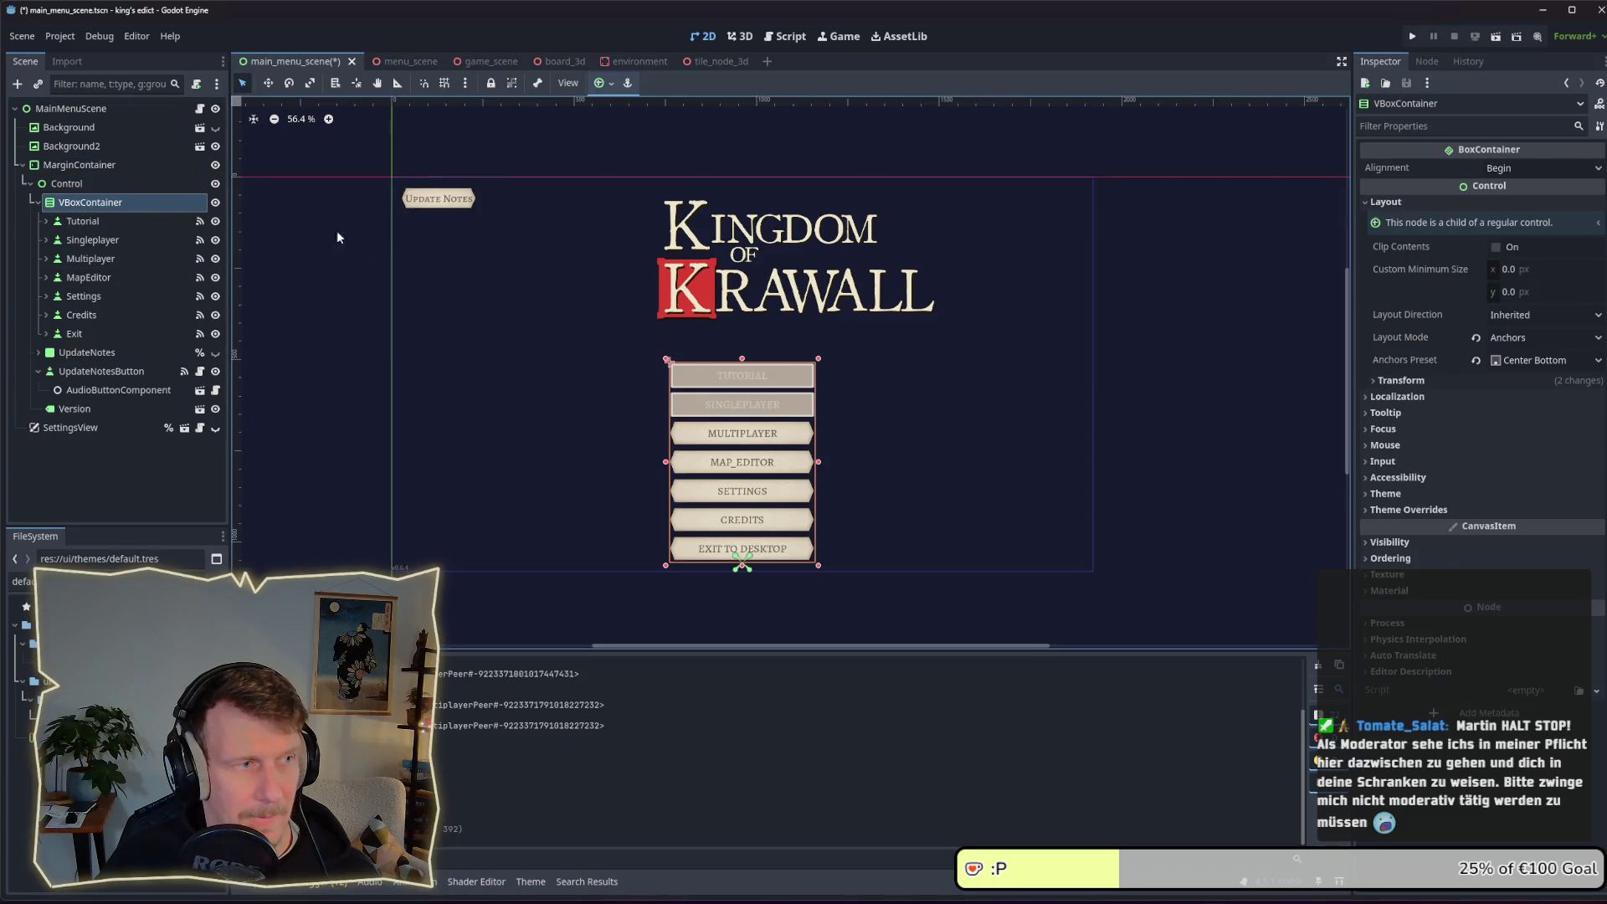
drag(88, 204, 94, 180)
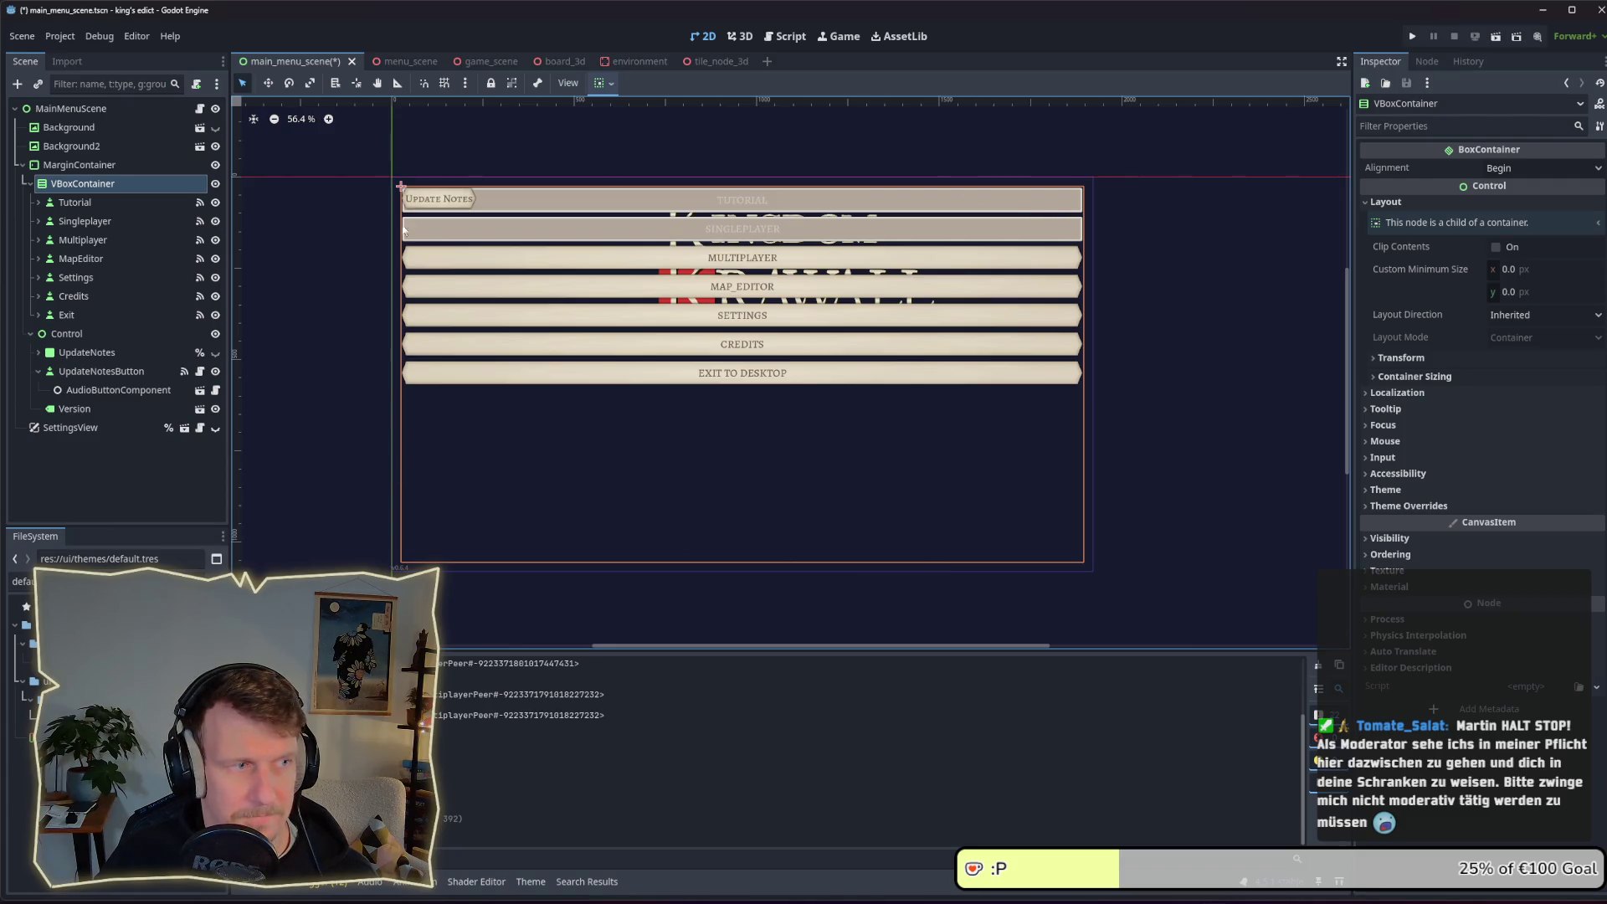
key(ctrl+z)
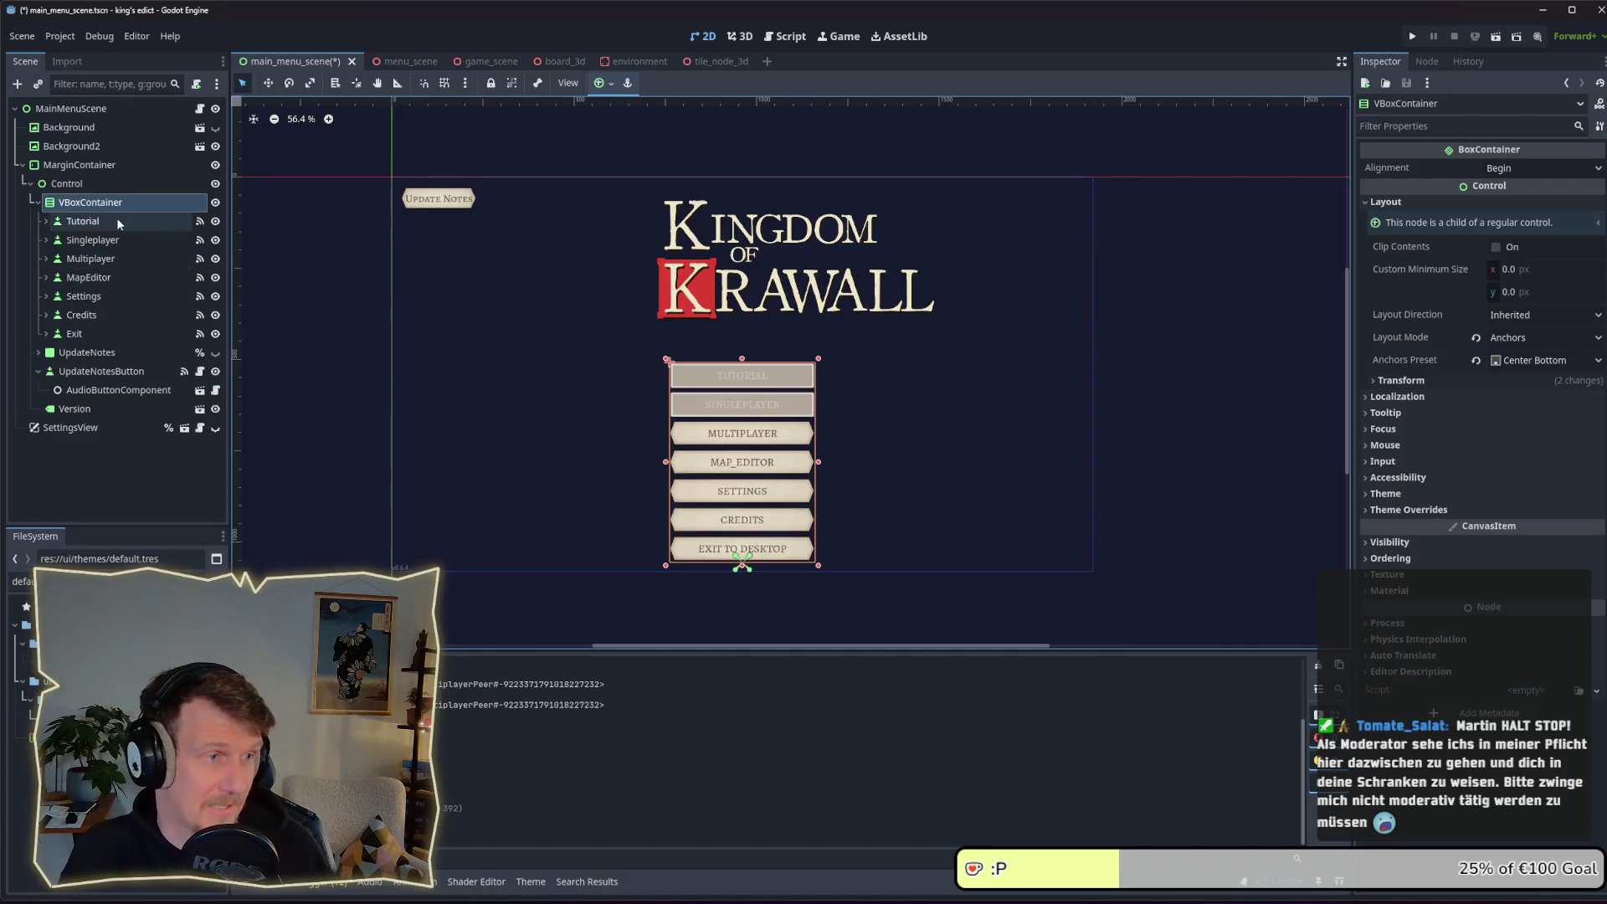
click(82, 184)
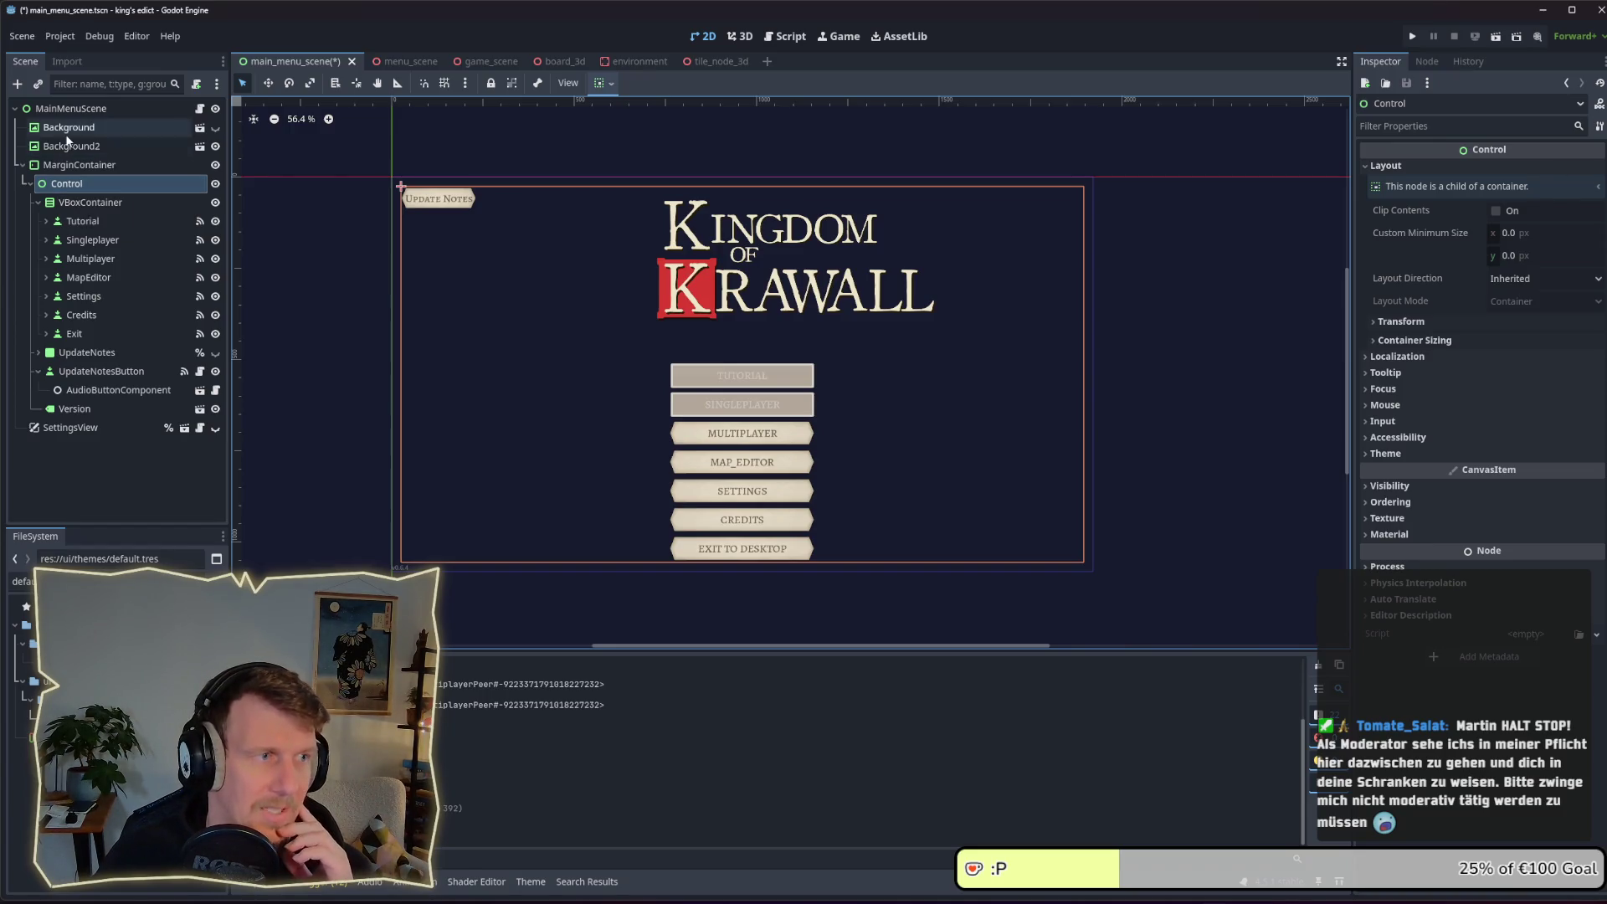
click(70, 146)
click(72, 134)
click(72, 146)
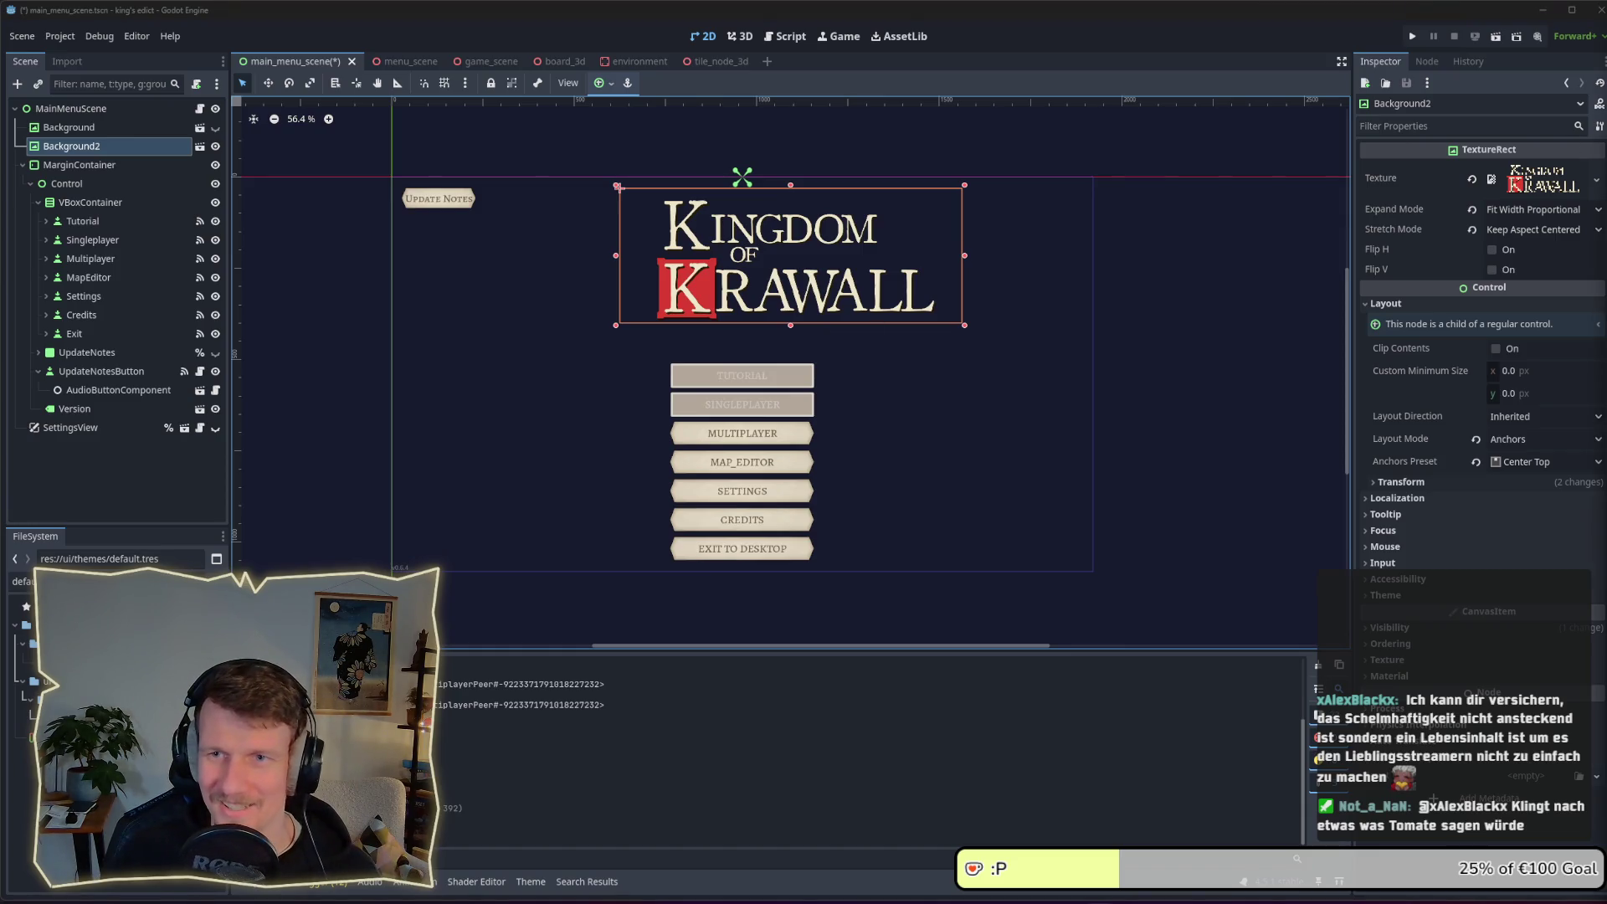
click(1158, 436)
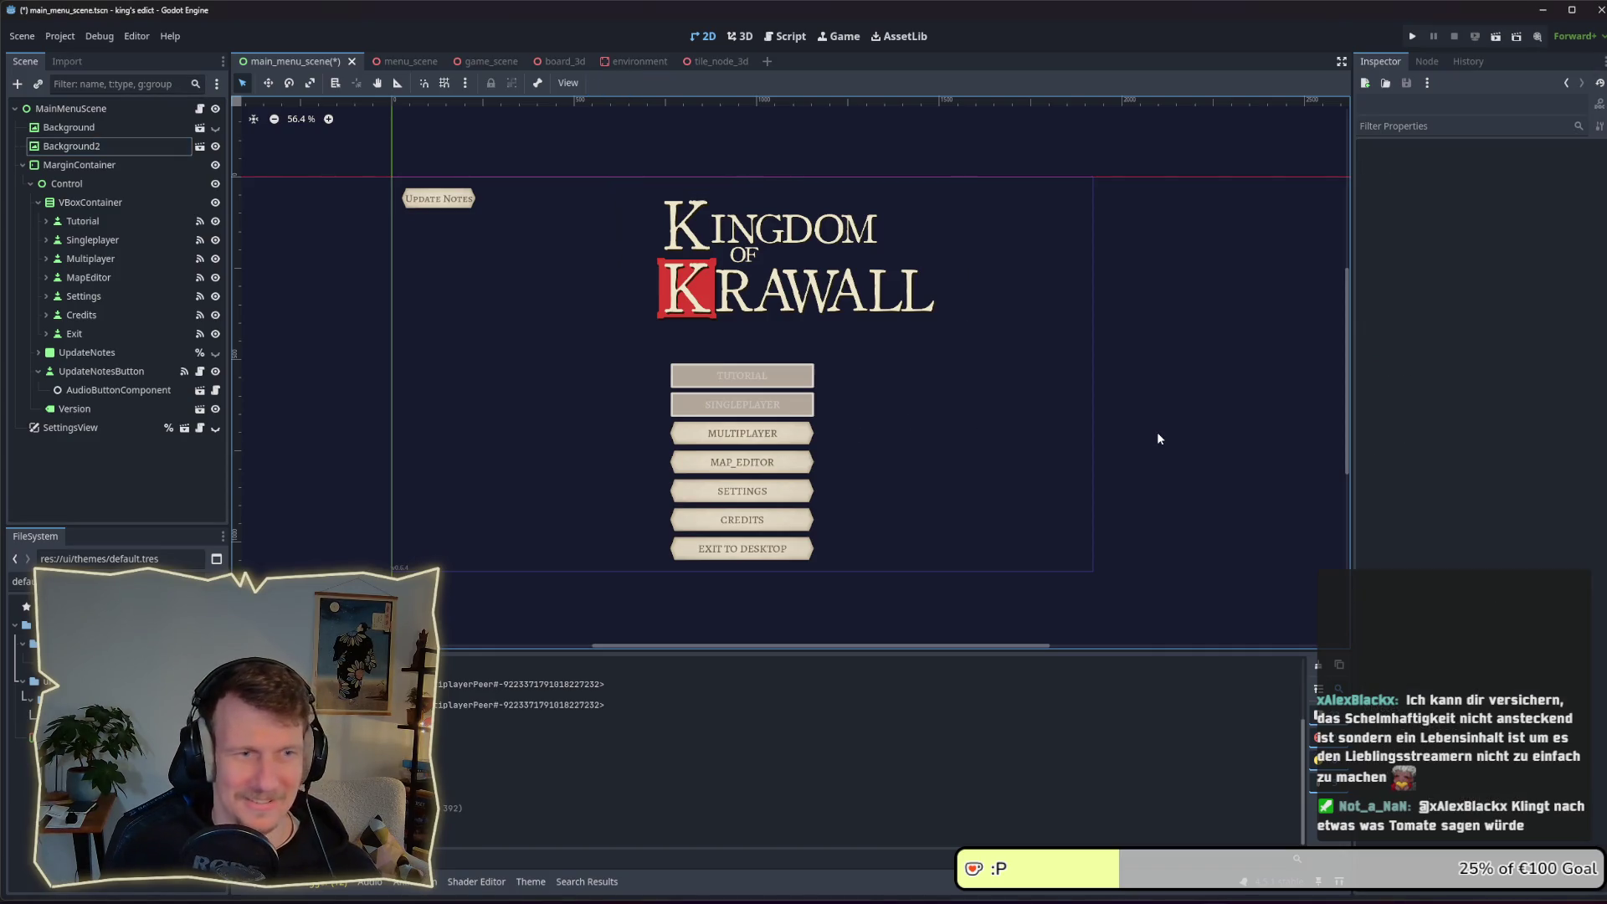
click(92, 208)
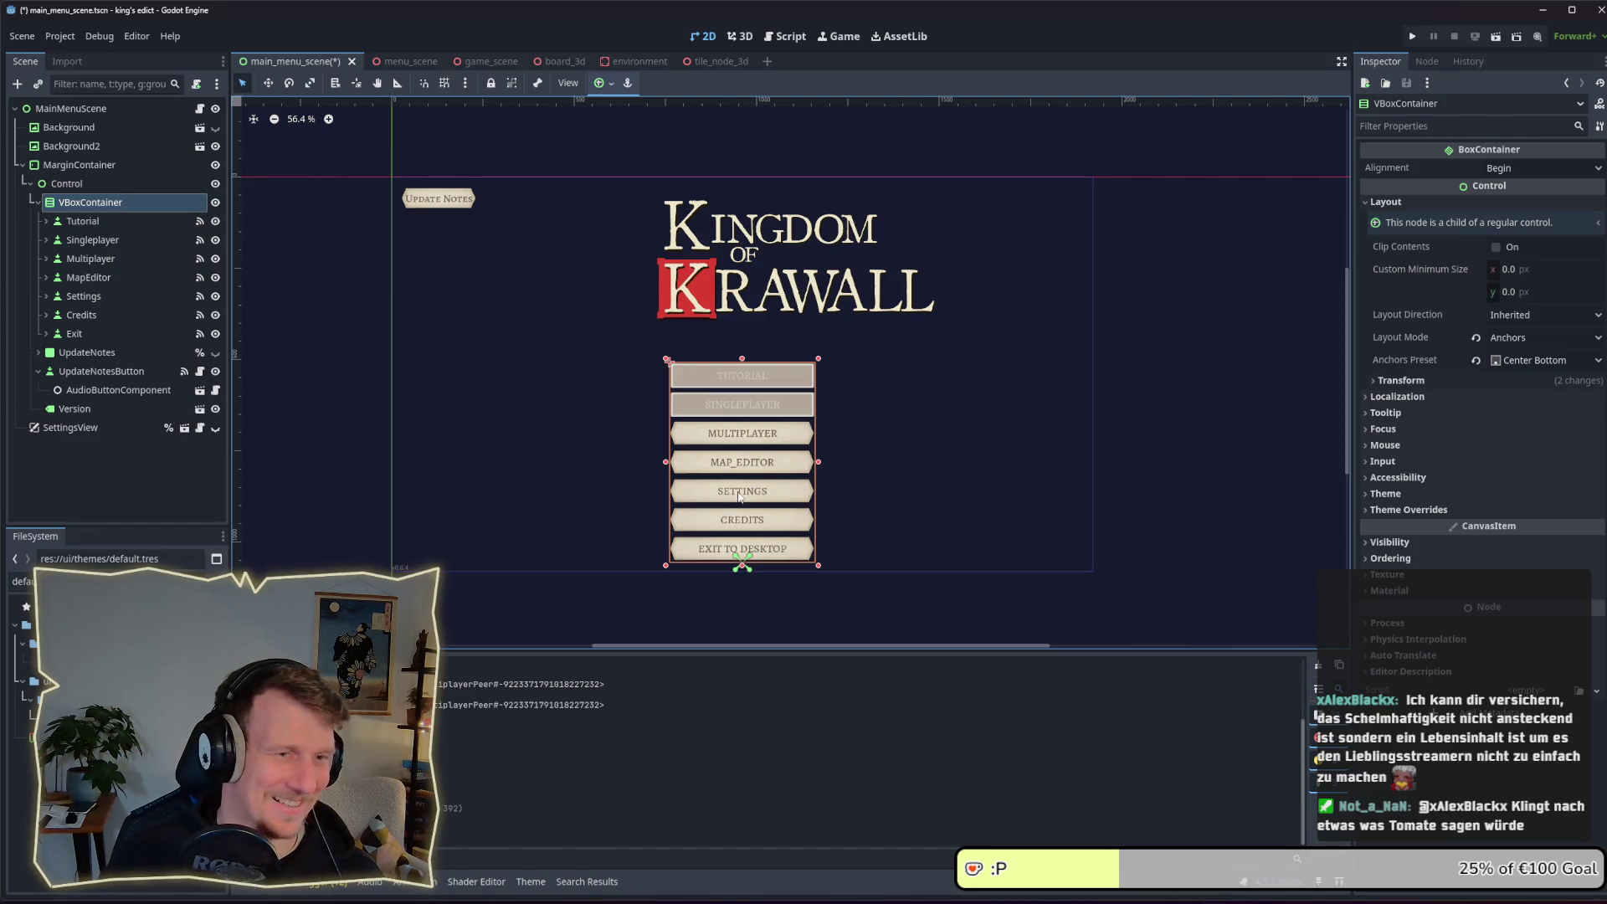
Select VBoxContainer and drag it up about 32 px with the Move tool
click(83, 221)
click(91, 203)
click(268, 83)
drag(746, 471, 758, 445)
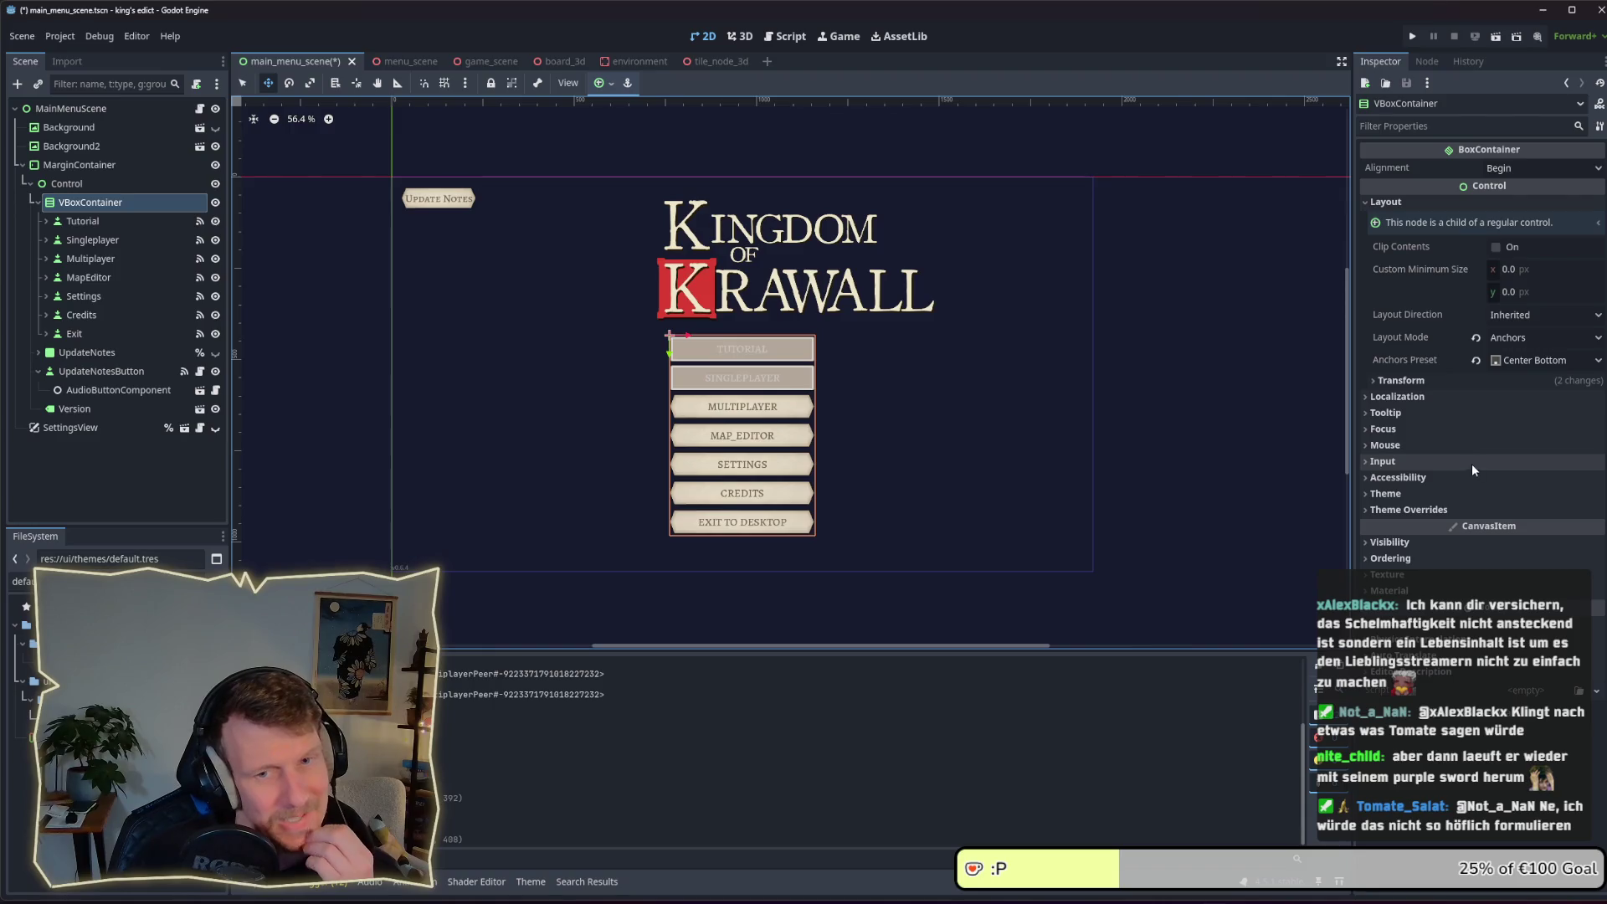
Set the column's anchors preset to Center, nudge it, and save and run with F5
click(1479, 364)
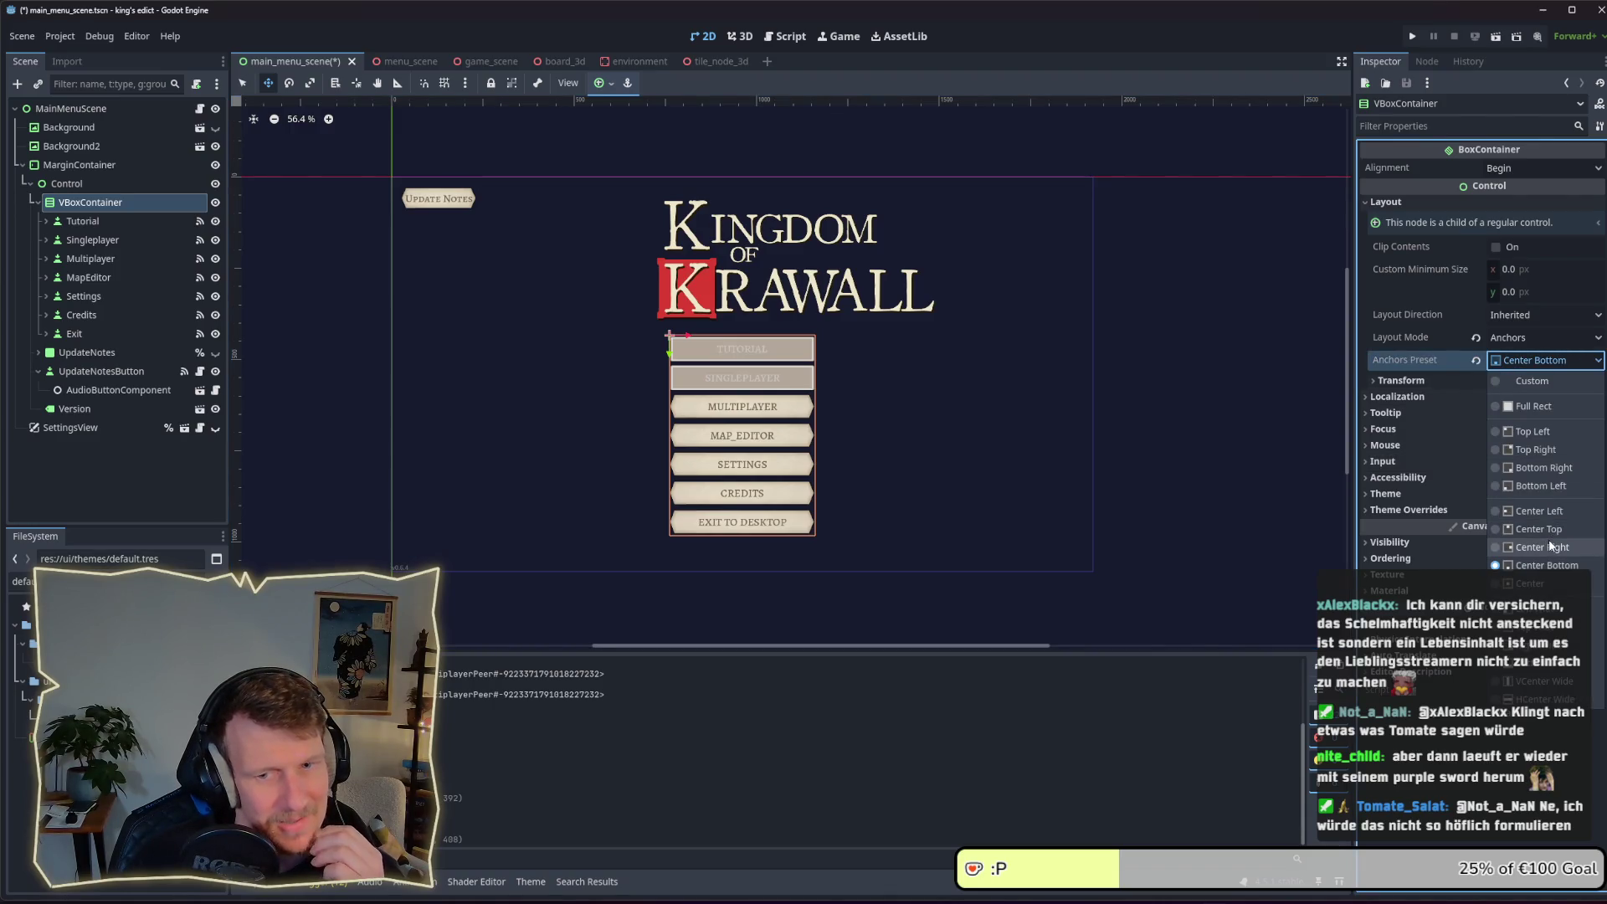
click(1540, 583)
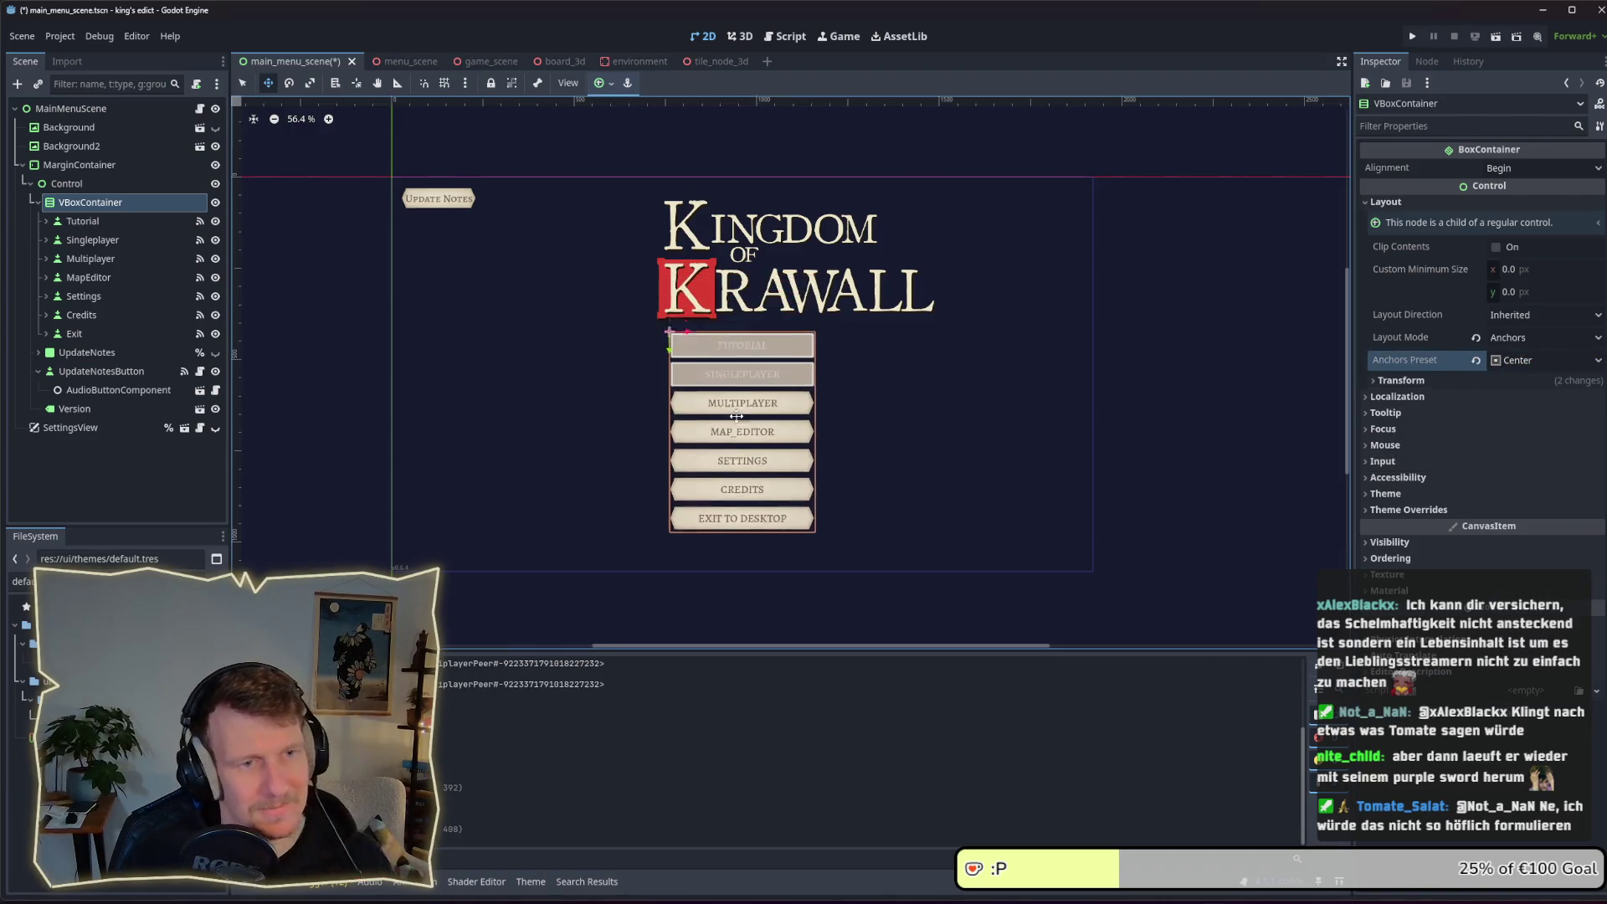
drag(737, 416, 738, 413)
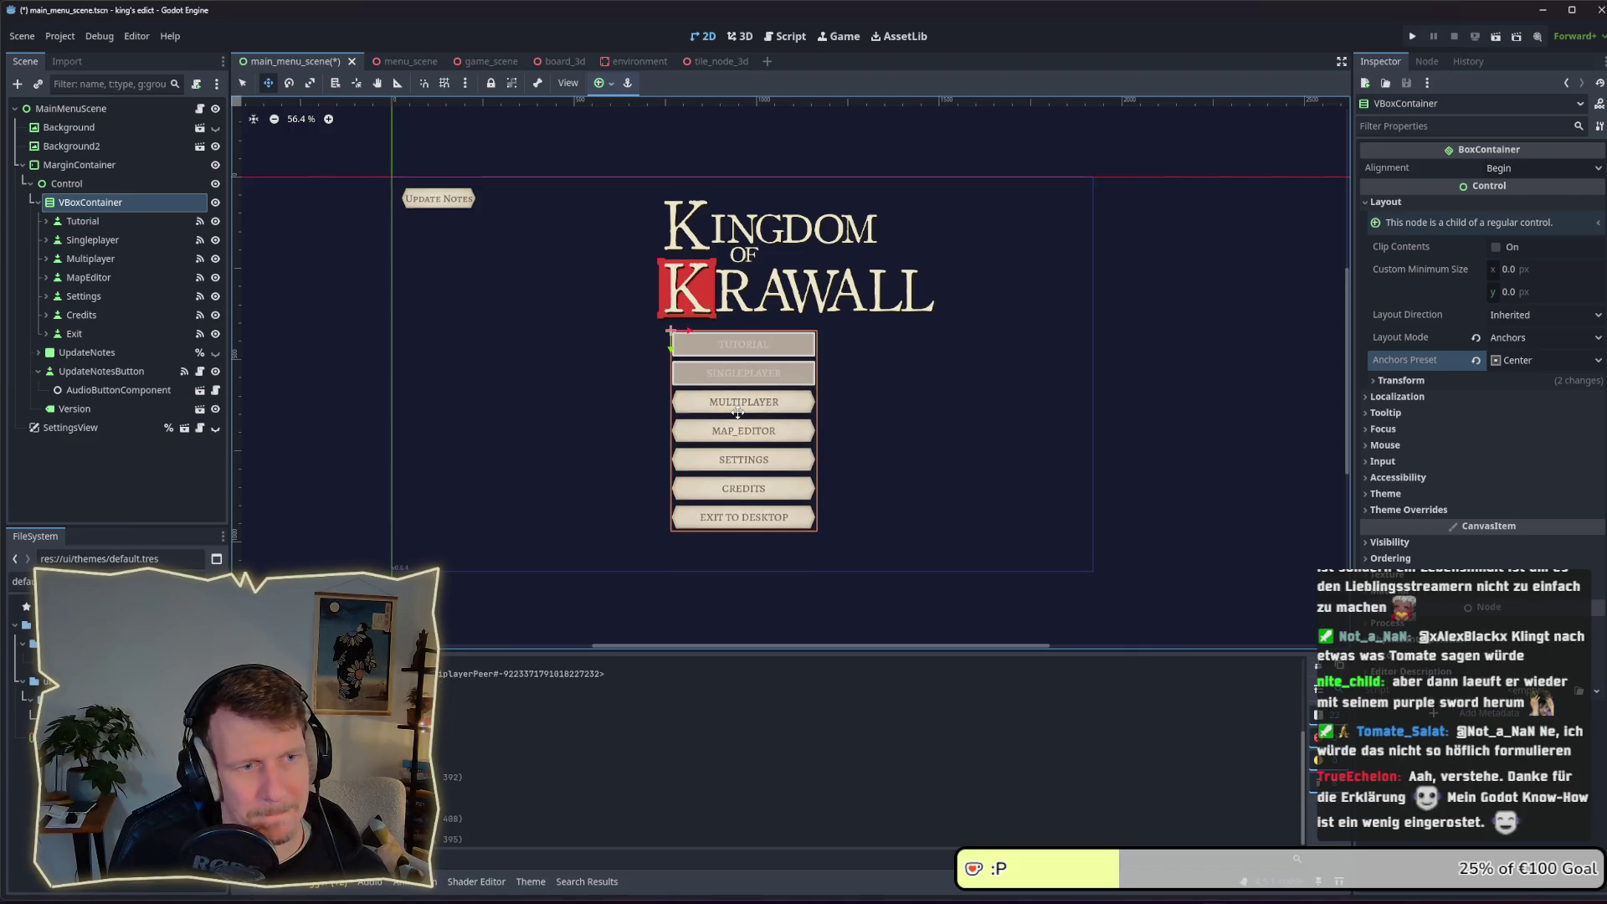
key(F5)
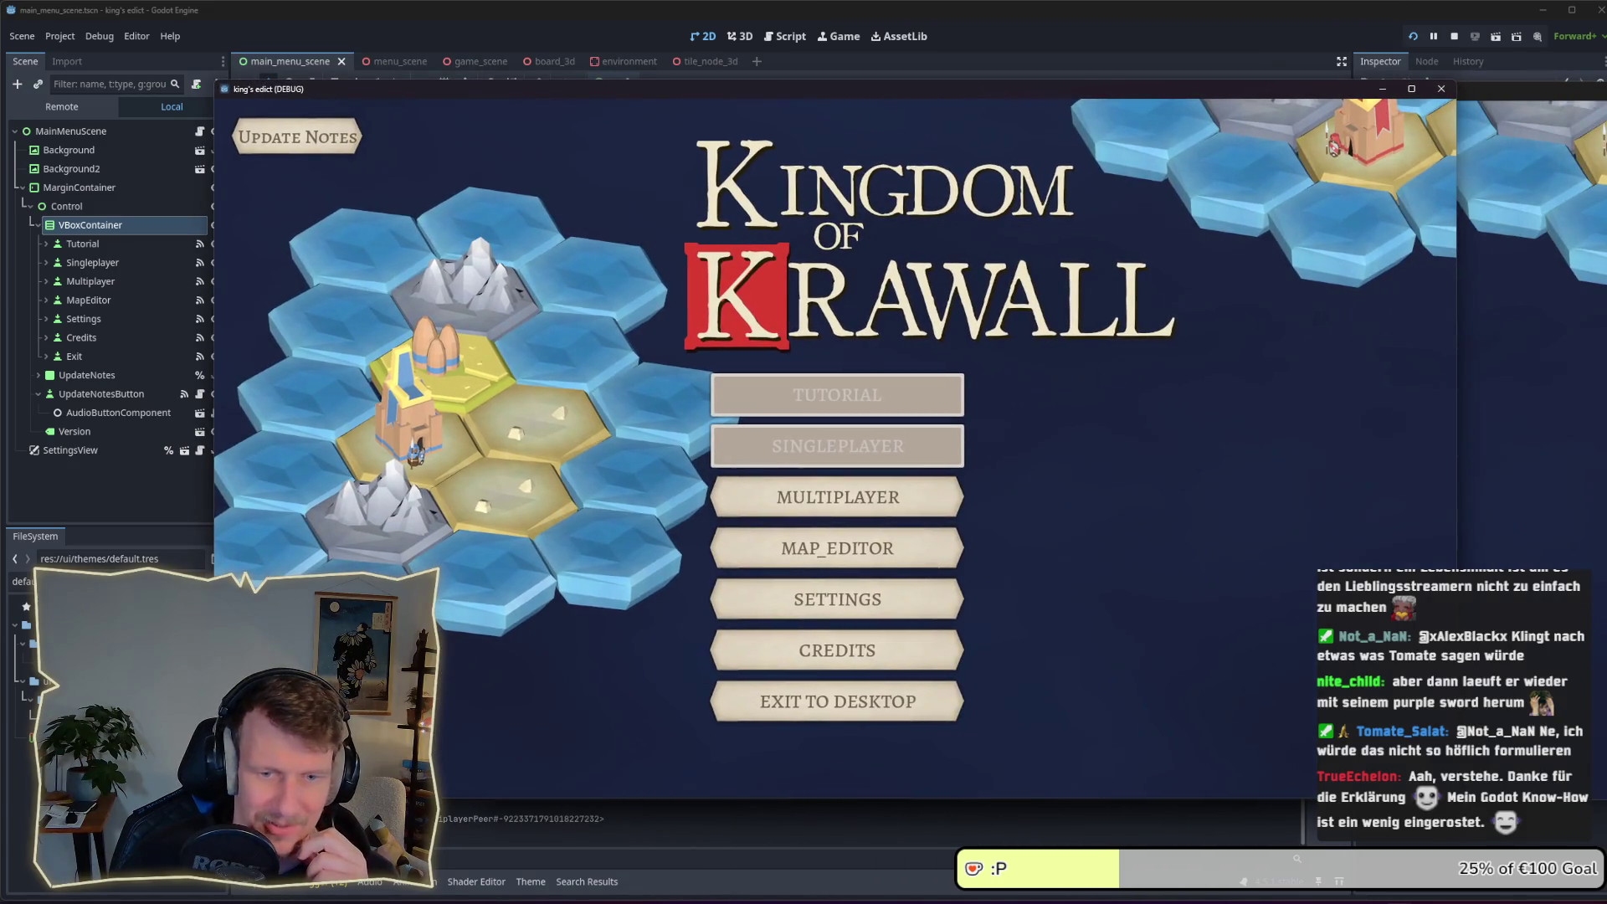
Check the menu at several window sizes, stop the game, and shift the column right 34 px
mouse_move(1456, 798)
mouse_down()
mouse_move(1356, 778)
mouse_move(938, 514)
mouse_up()
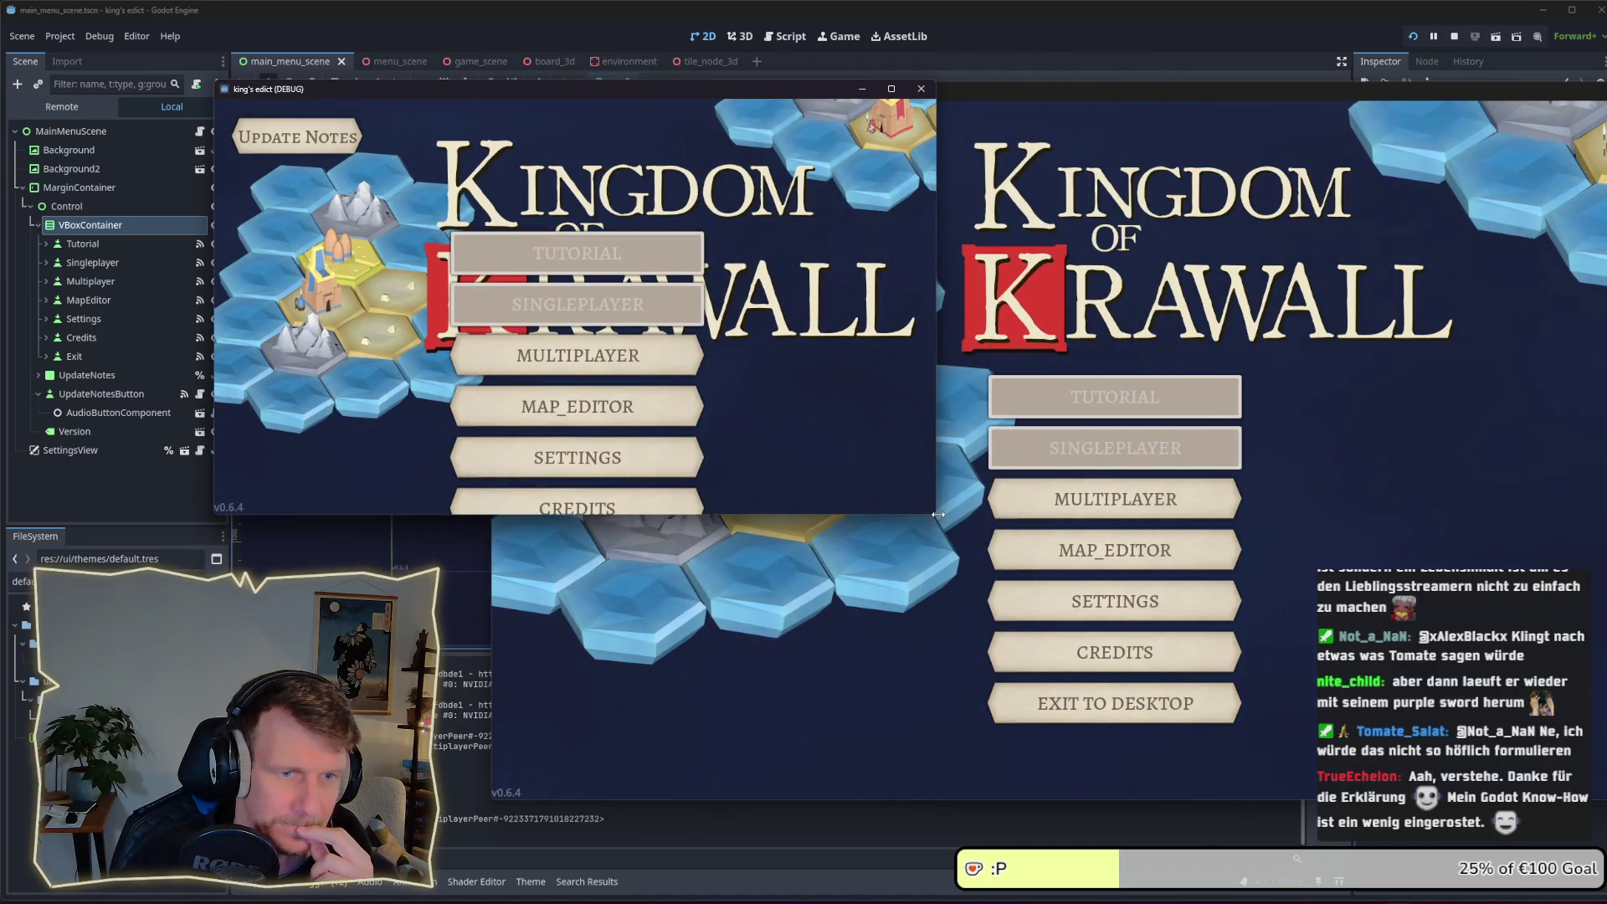
mouse_move(937, 514)
mouse_down()
mouse_move(684, 417)
mouse_move(588, 340)
mouse_move(645, 446)
mouse_move(652, 805)
mouse_move(720, 745)
mouse_move(841, 762)
mouse_move(799, 703)
mouse_move(831, 685)
mouse_move(1456, 712)
mouse_move(1492, 778)
mouse_up()
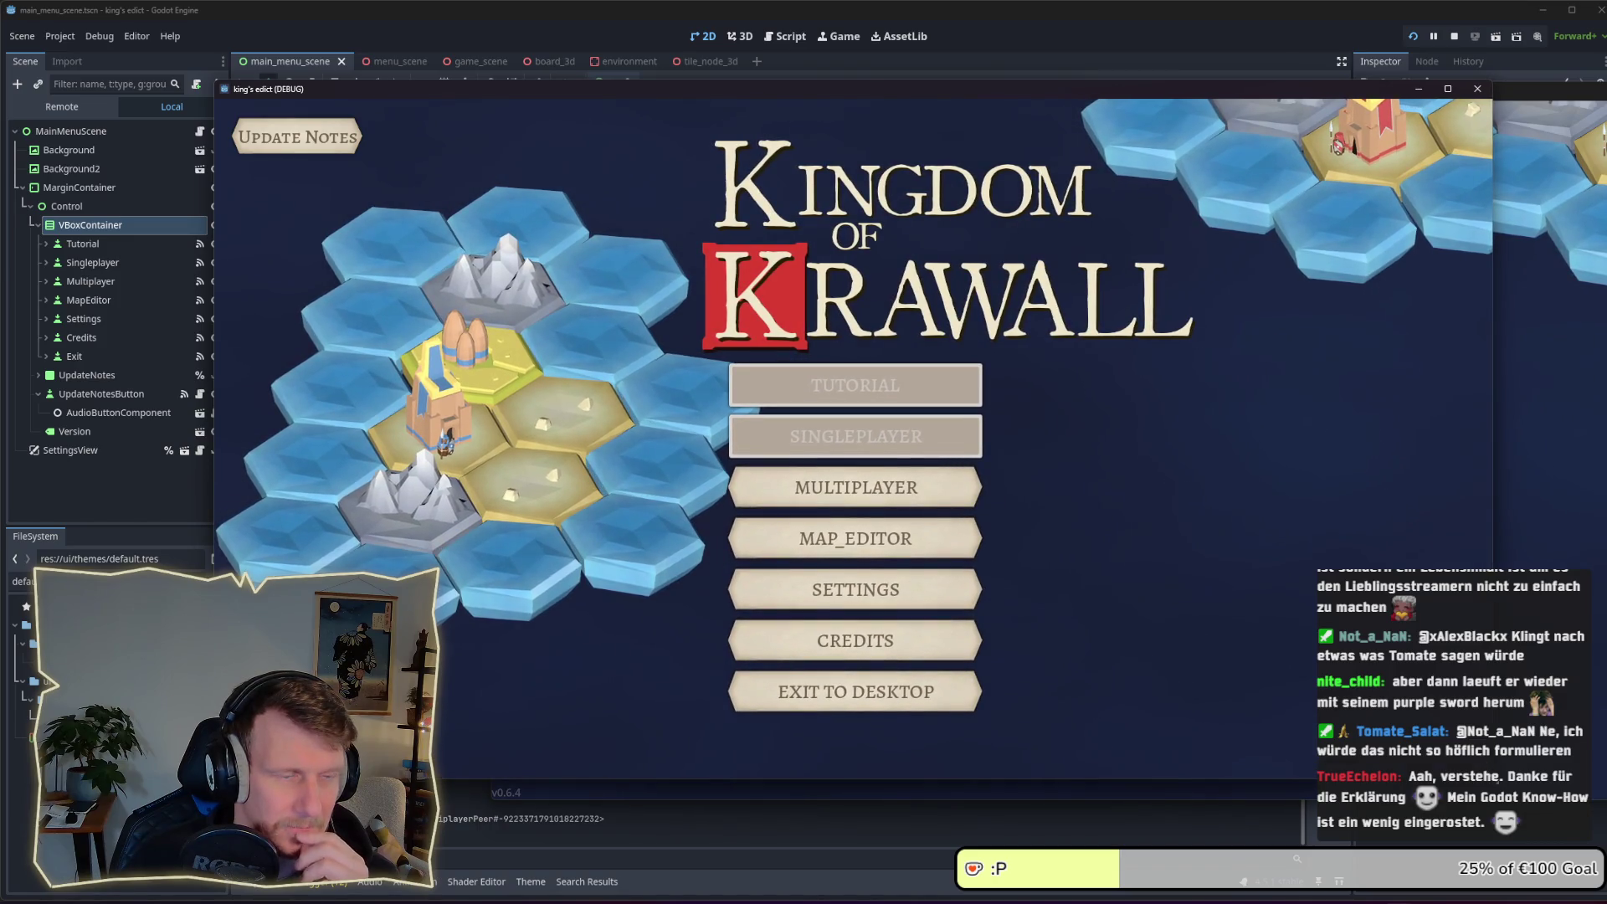
click(1449, 88)
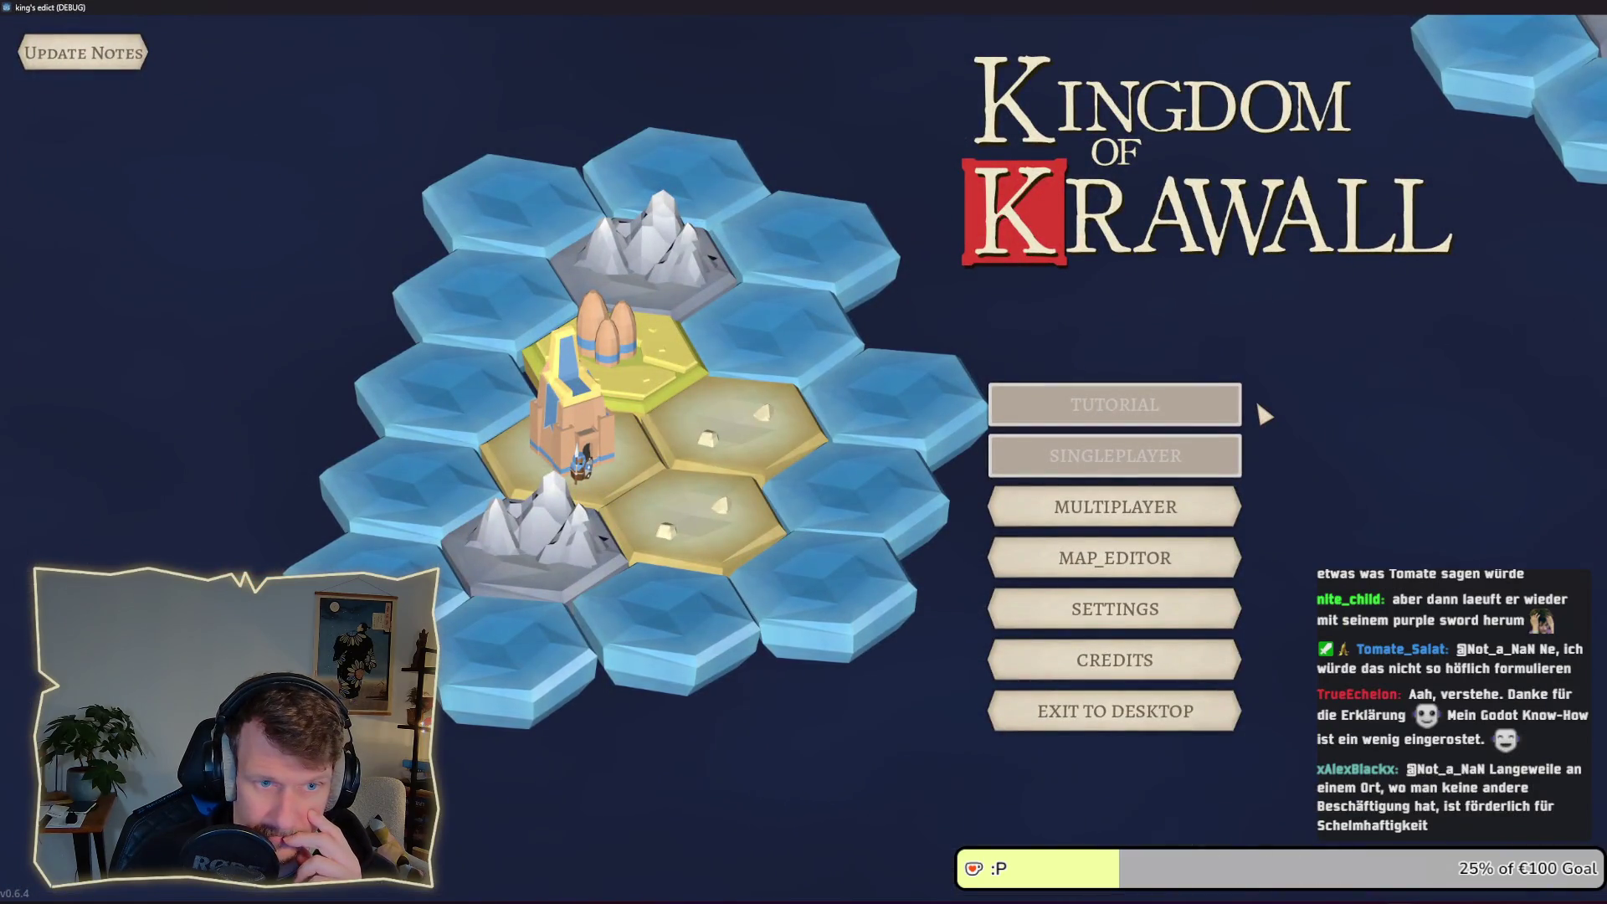
key(super+Down)
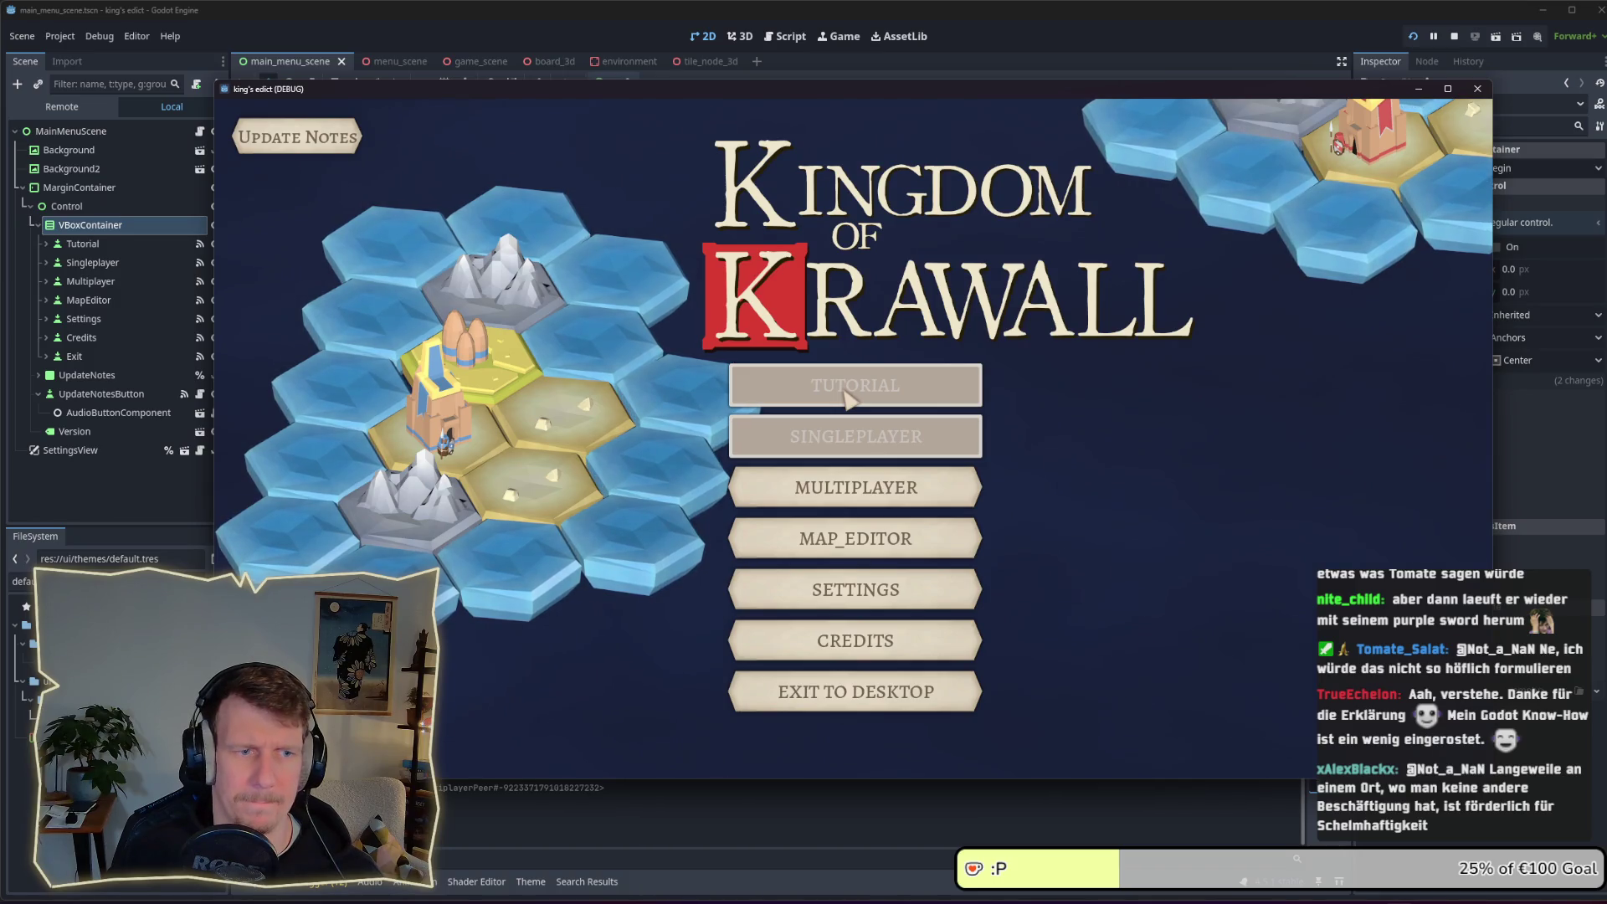
click(1452, 36)
drag(728, 386, 757, 386)
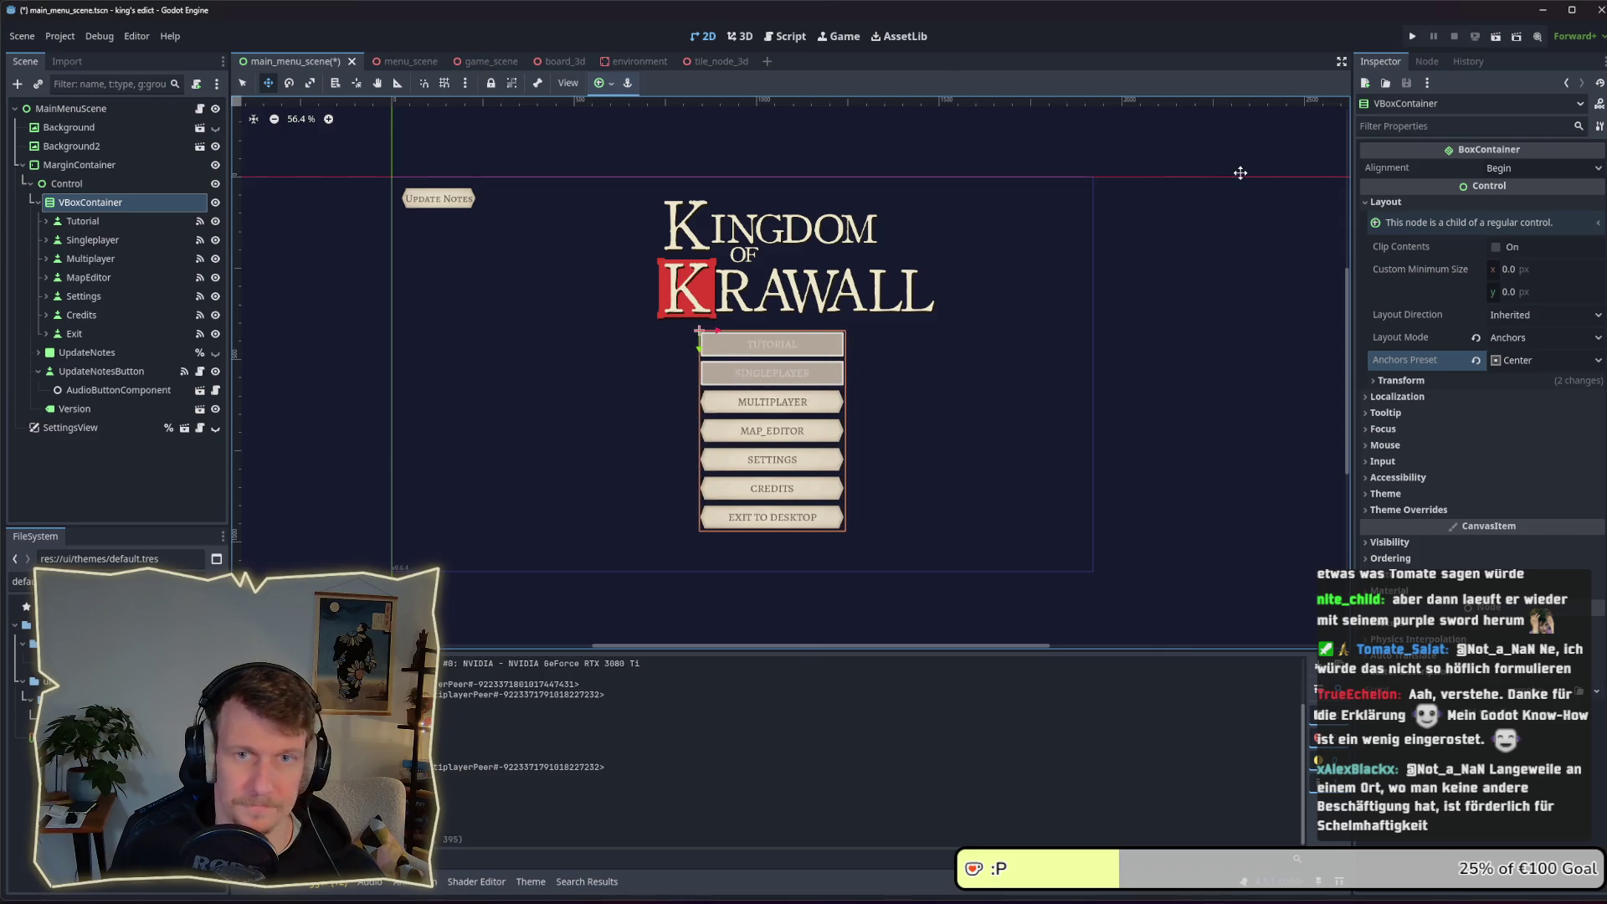
Close the three old menu screenshot windows
key(alt+Tab)
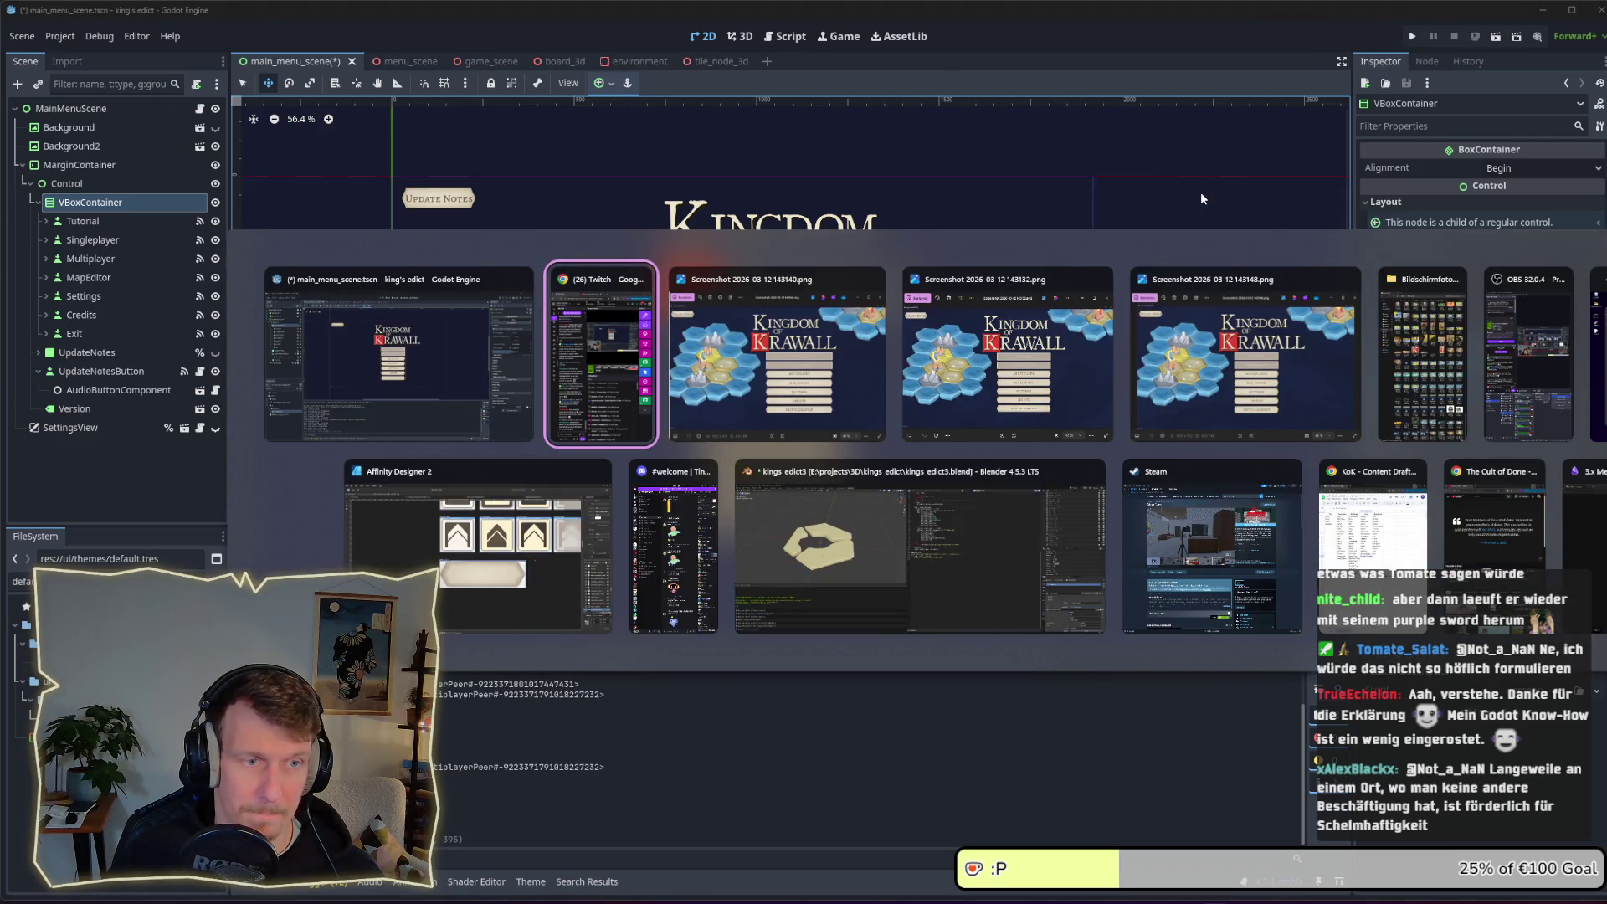
click(867, 282)
click(986, 282)
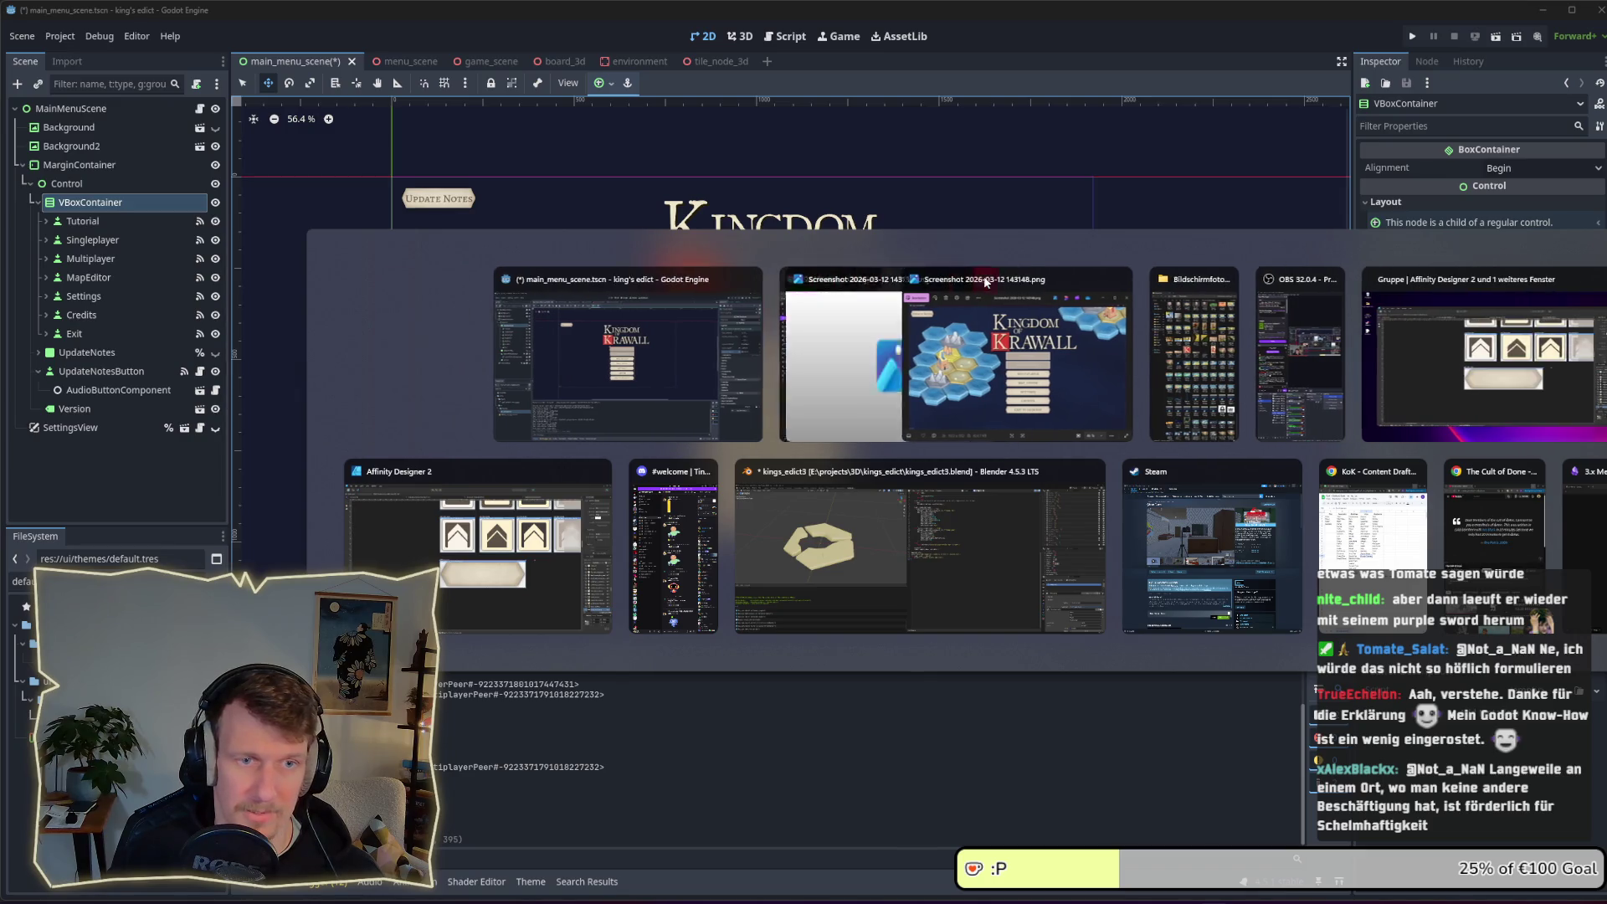
click(1118, 278)
Test the menu in game via Multiplayer and back, then shift the button column right under the title
key(Escape)
key(F5)
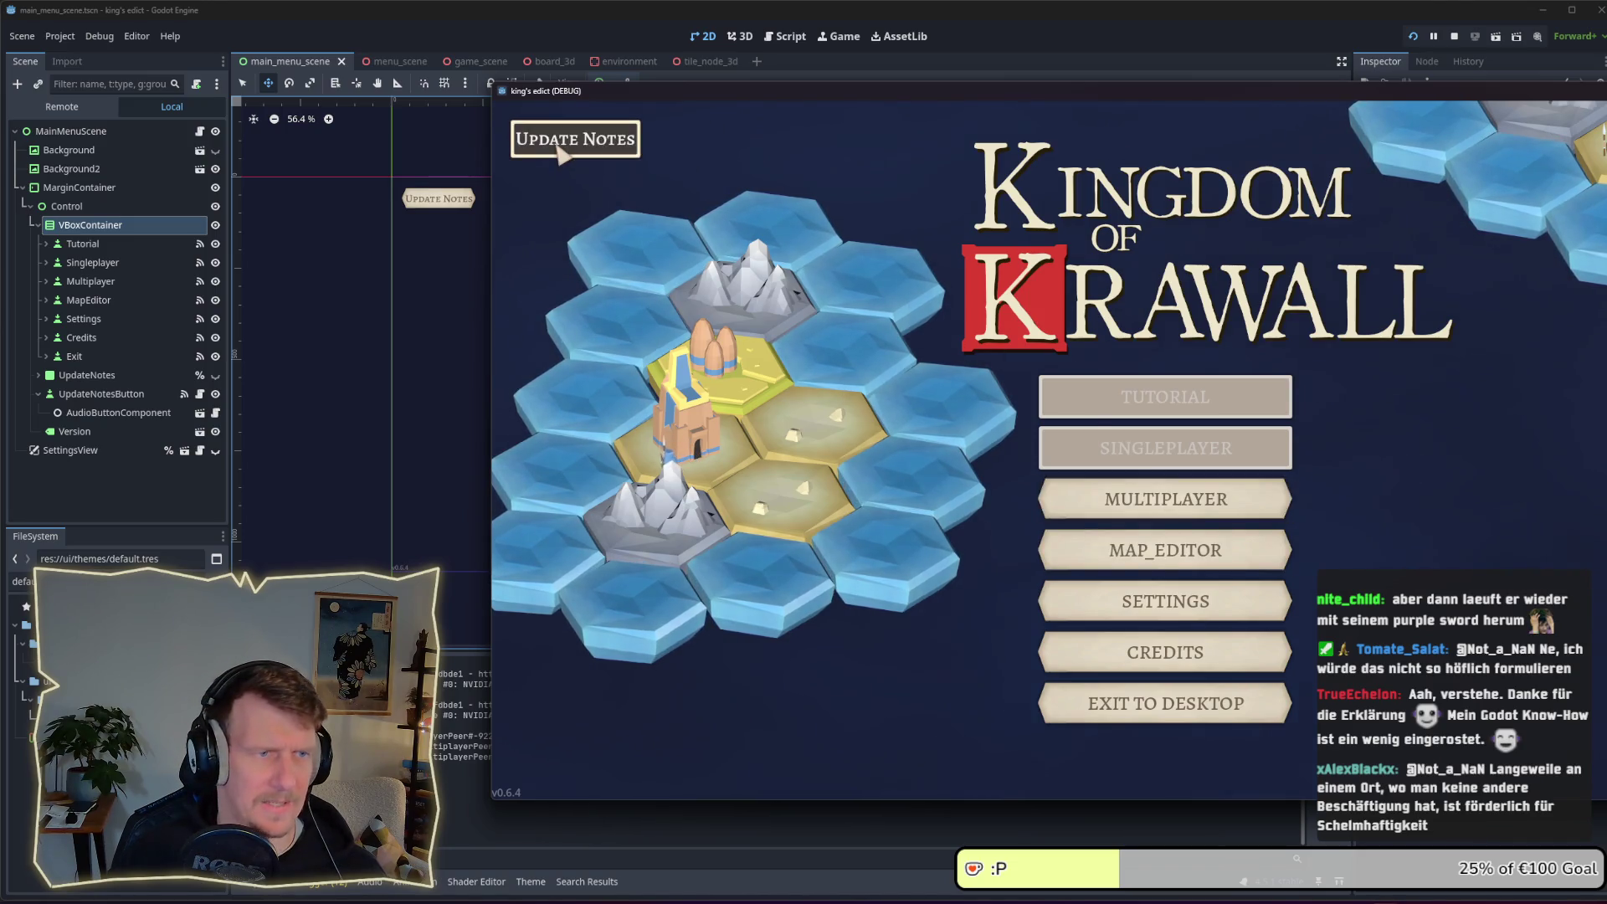
click(1164, 506)
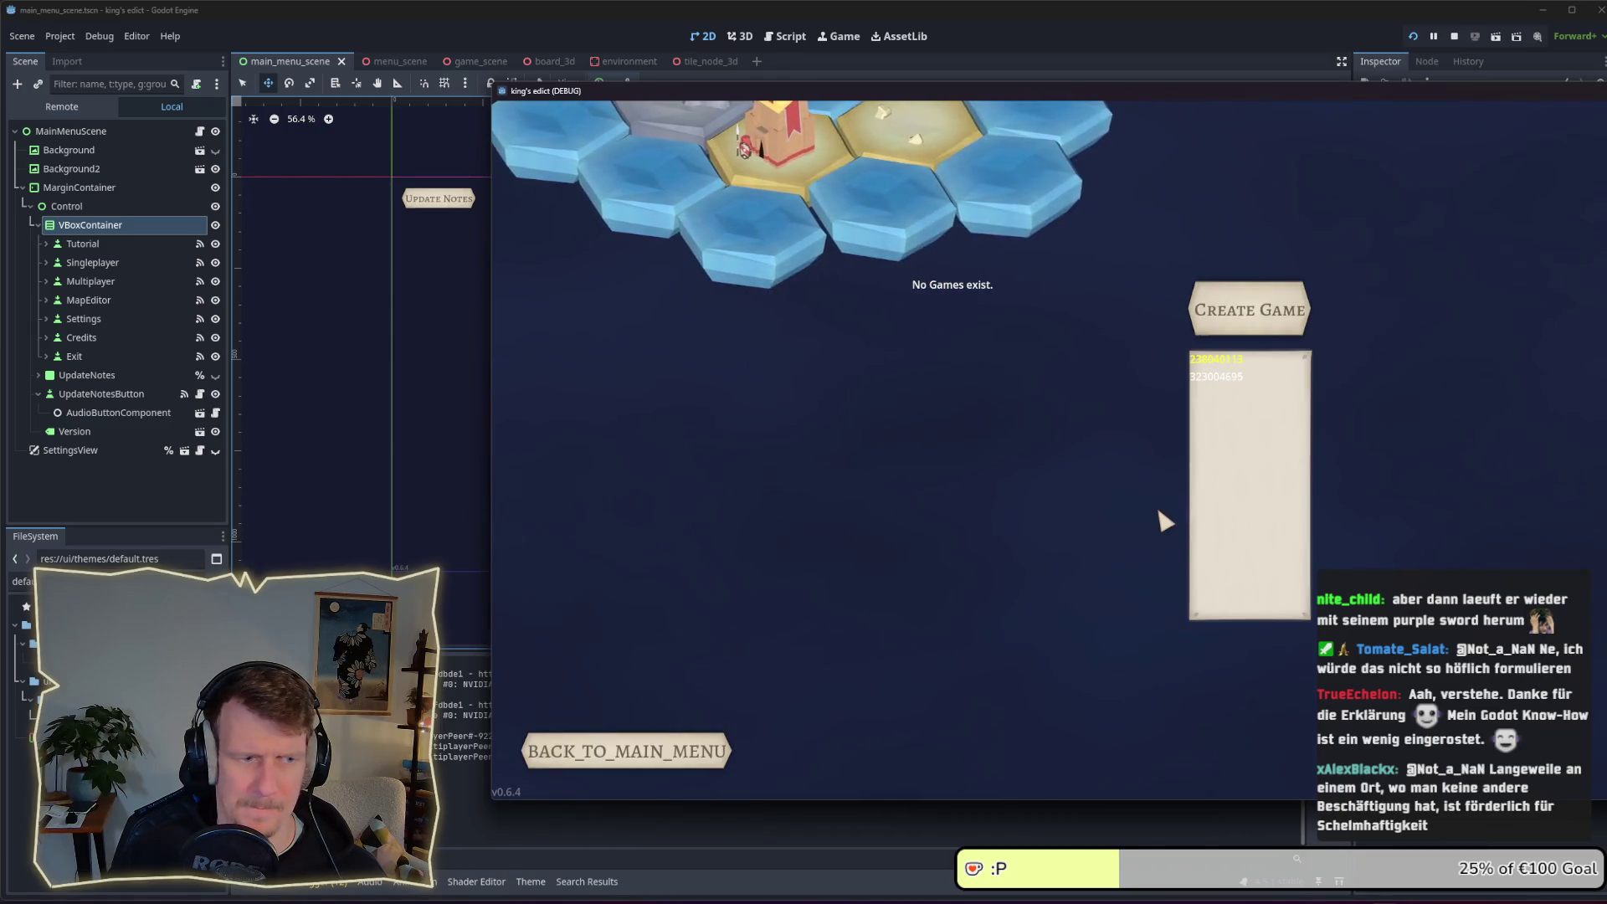
click(670, 758)
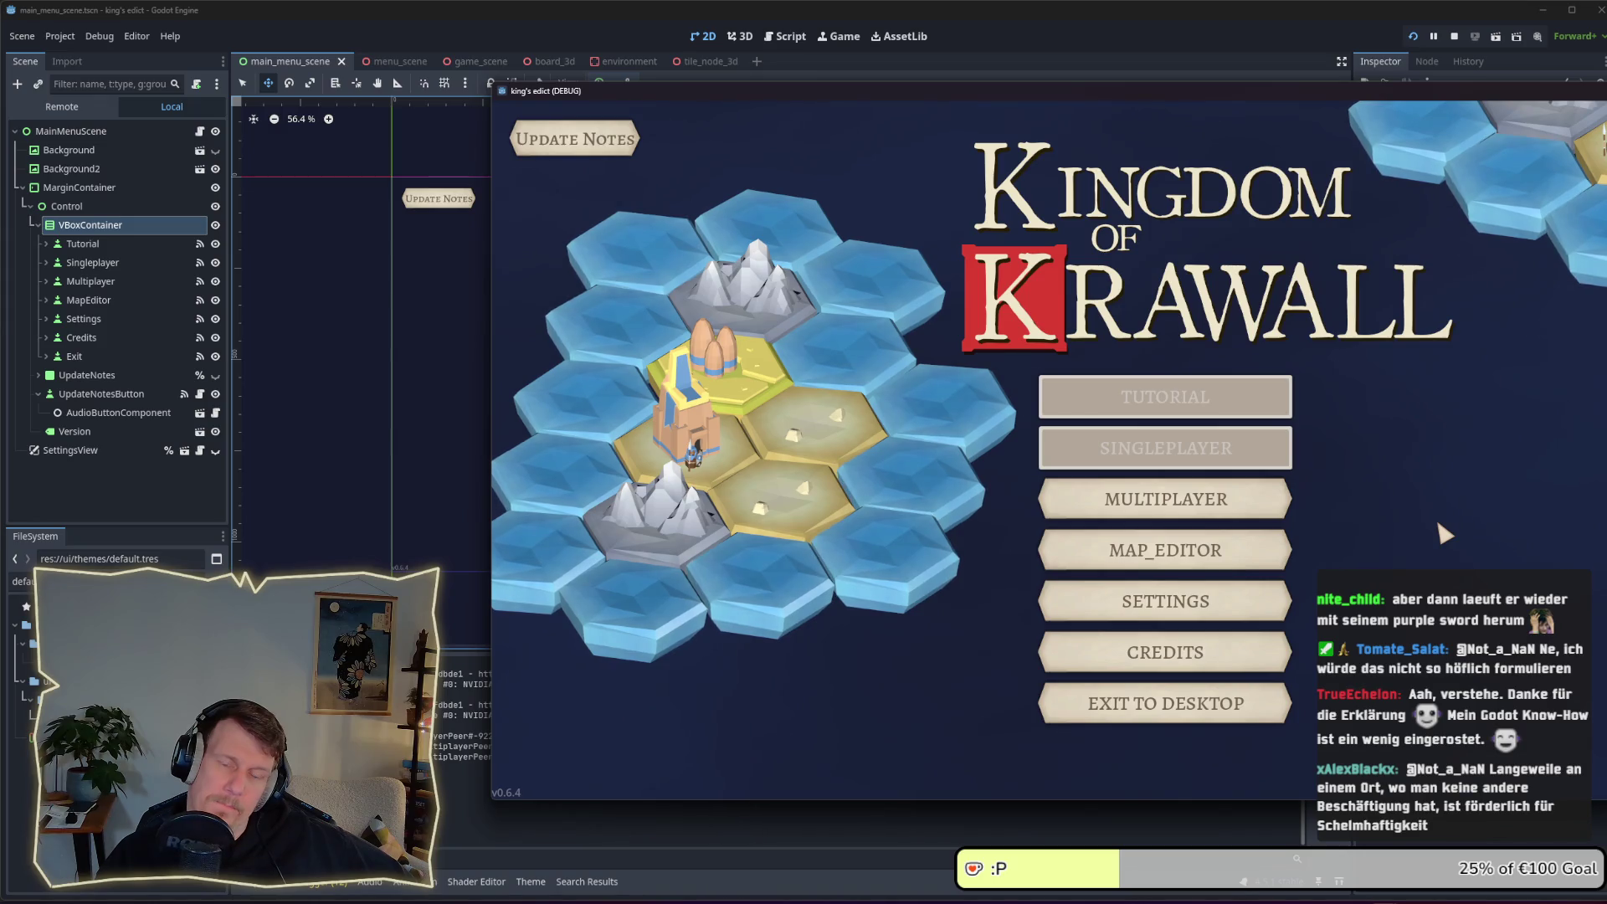
key(F8)
drag(755, 418, 994, 431)
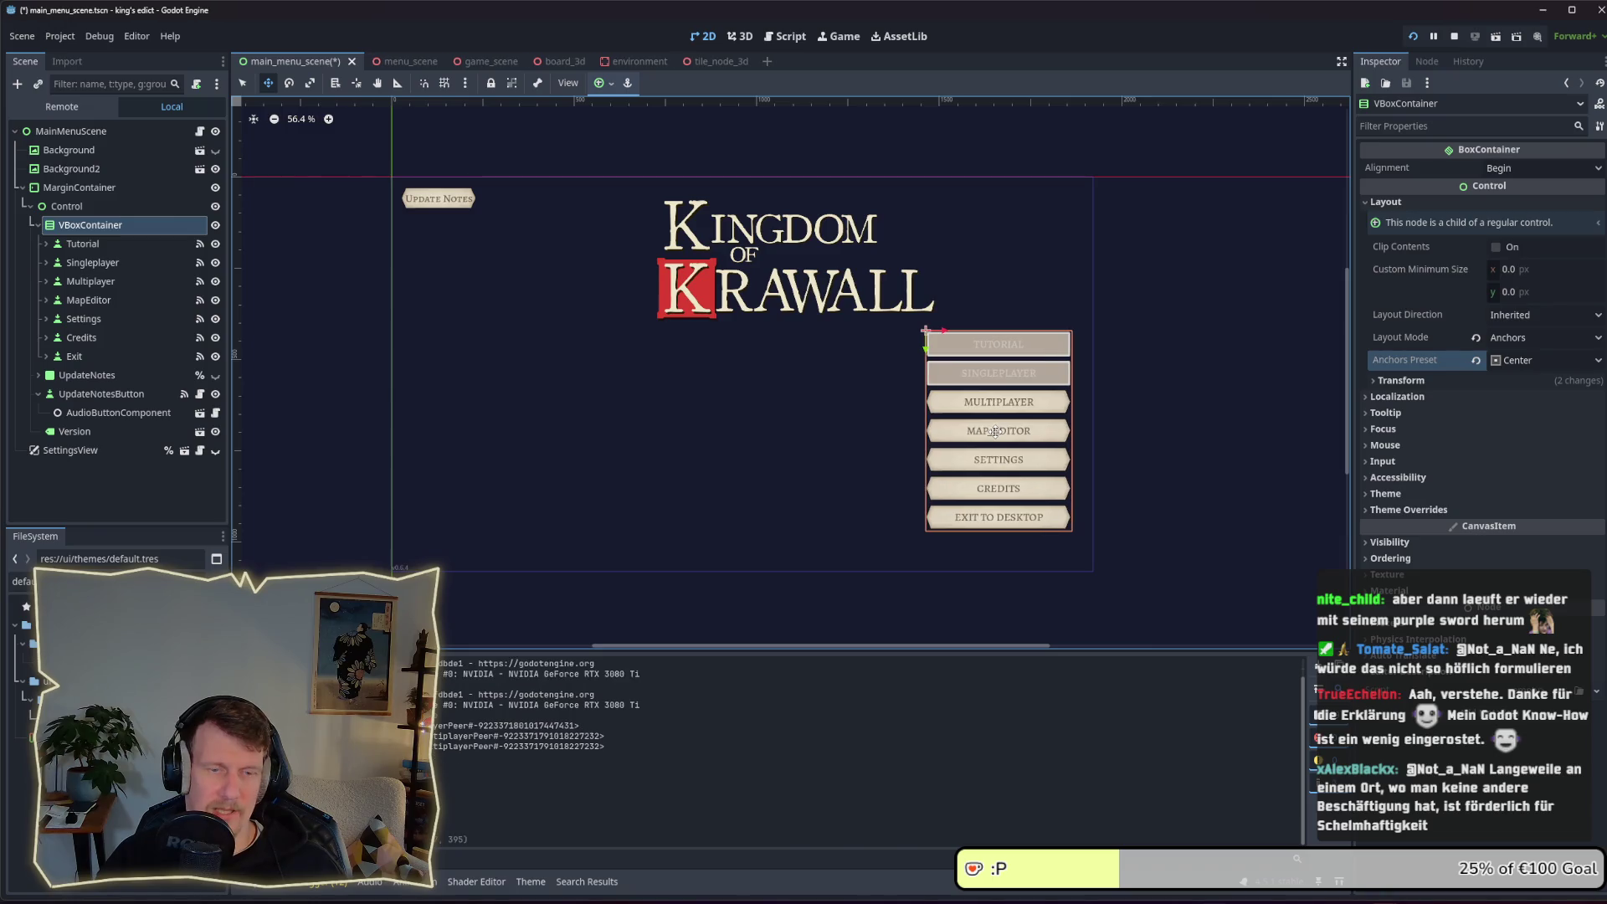
Run the game, set VBoxContainer's anchor preset to Bottom Right, and return to the running game
key(F5)
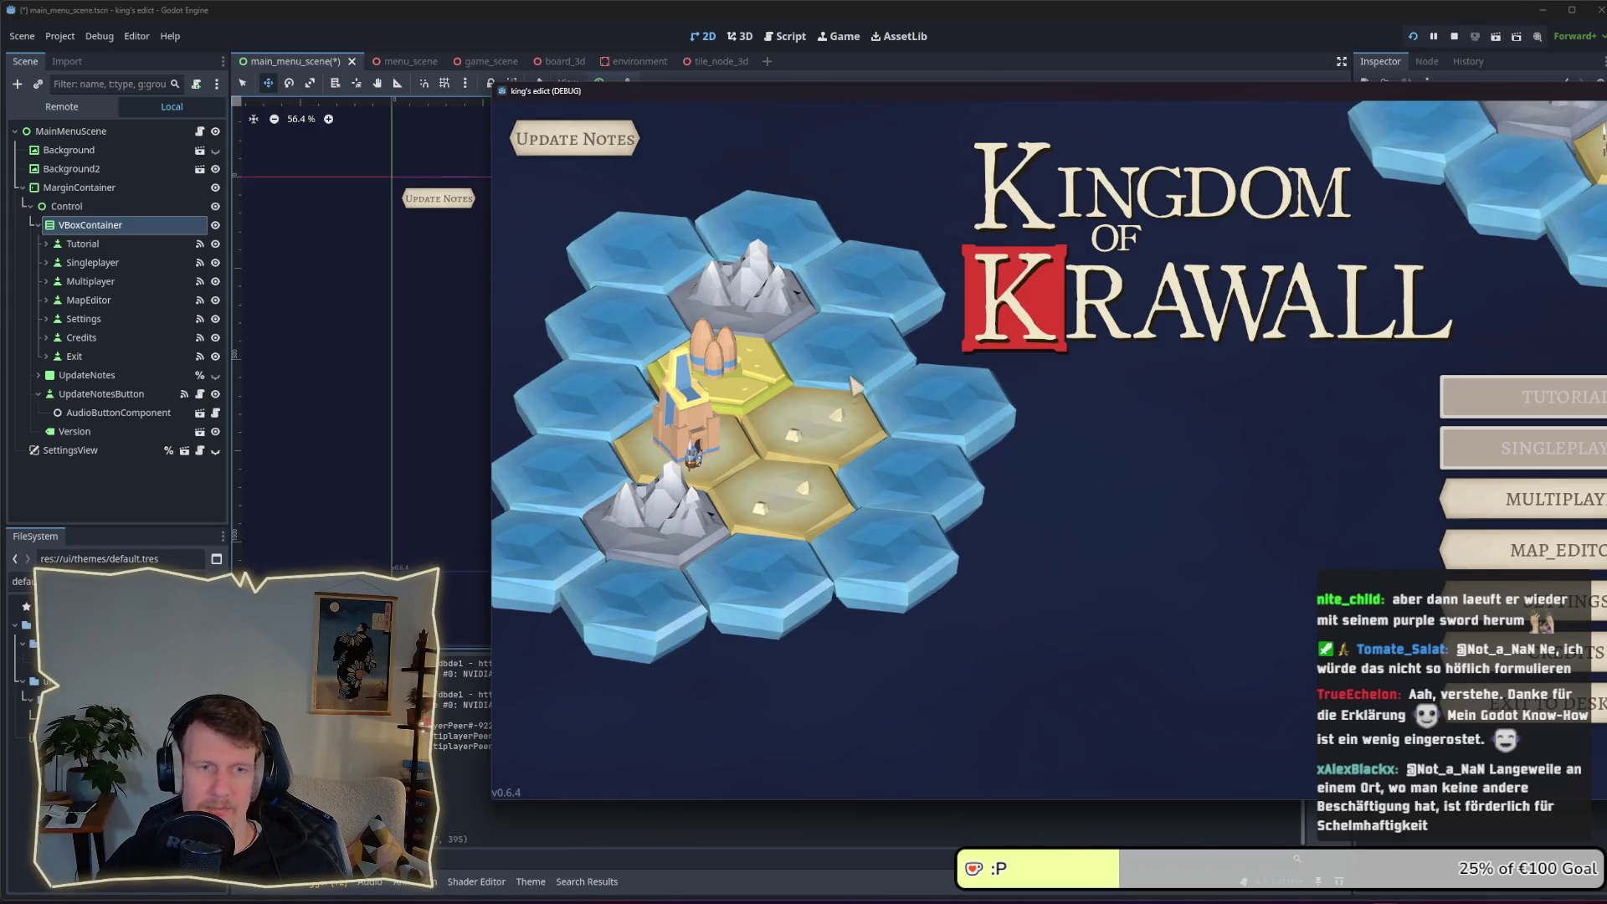
key(alt+Tab)
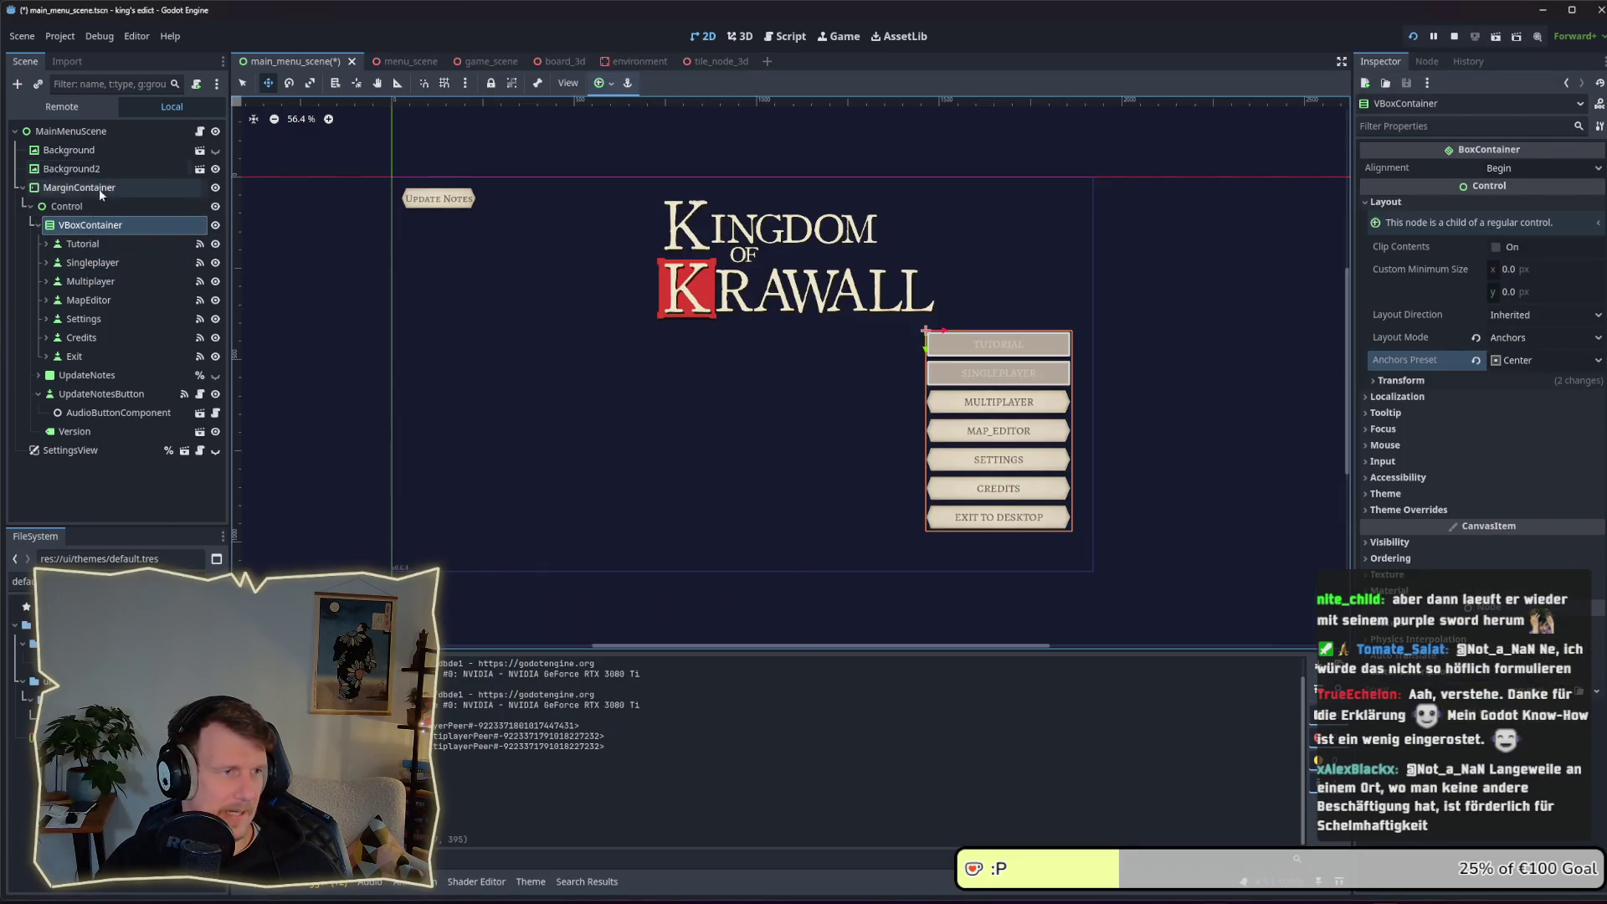
click(99, 189)
click(91, 224)
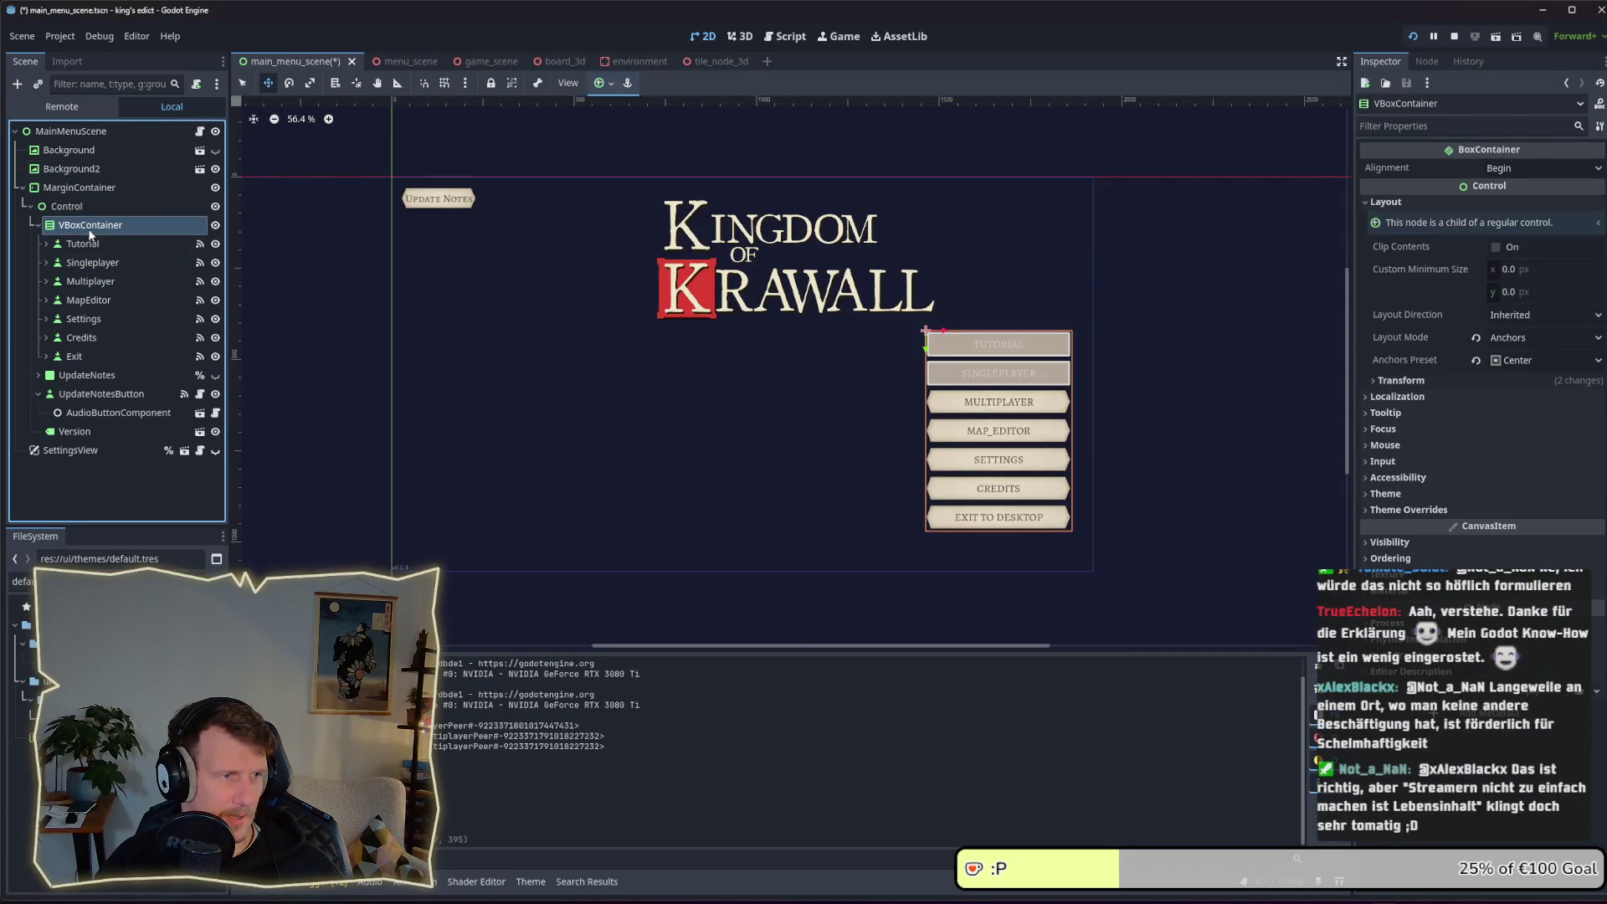
click(1516, 361)
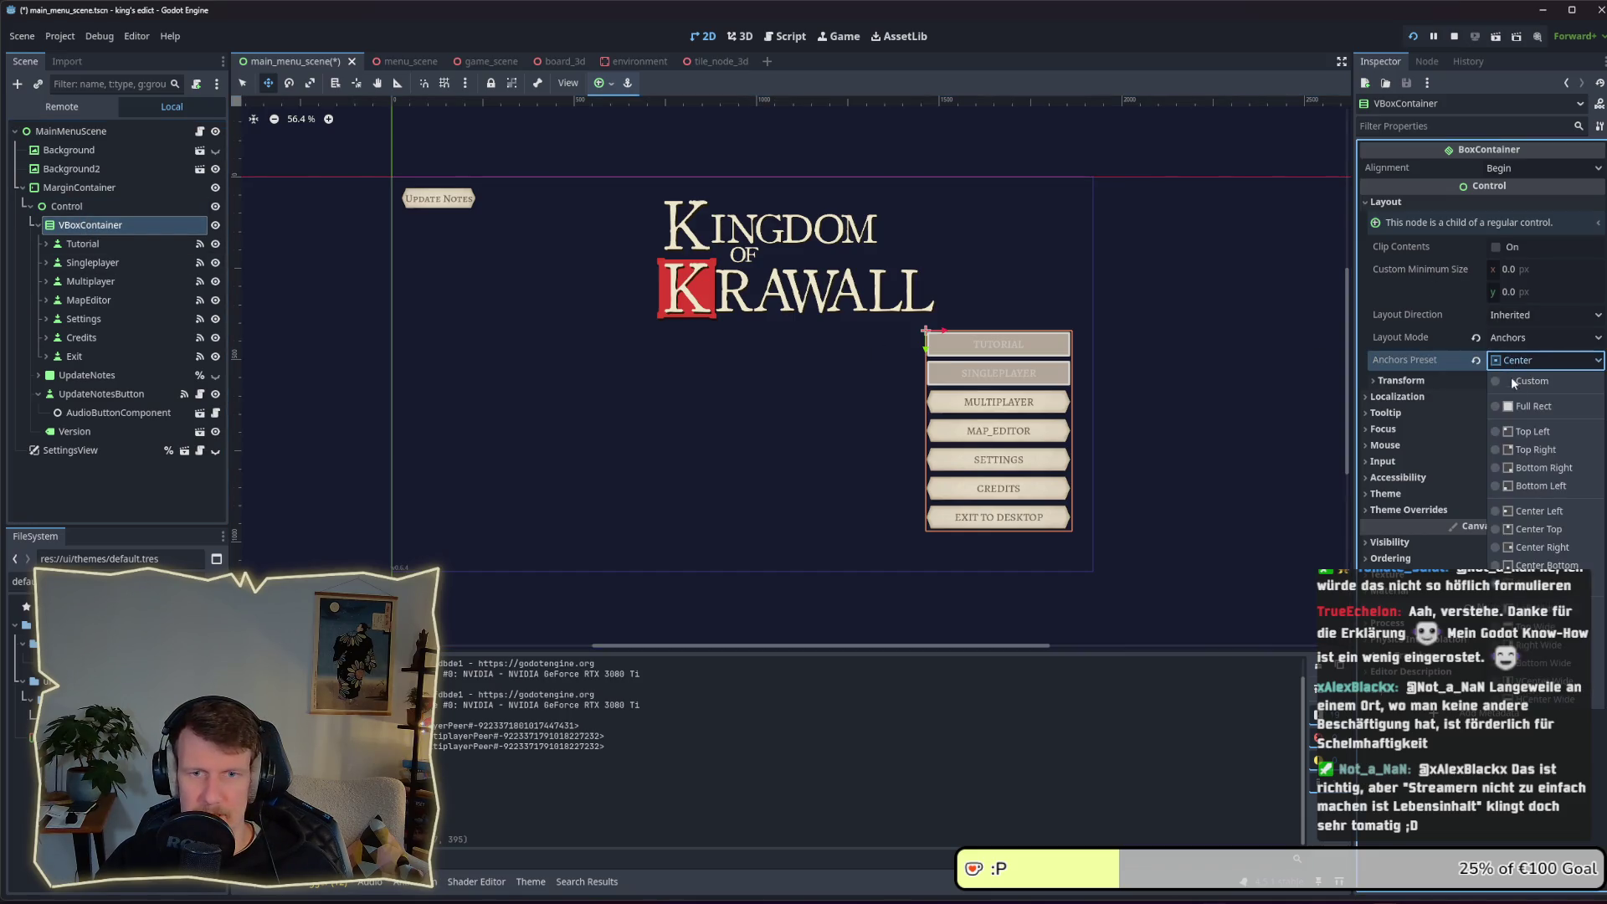
click(1529, 471)
key(alt+Tab)
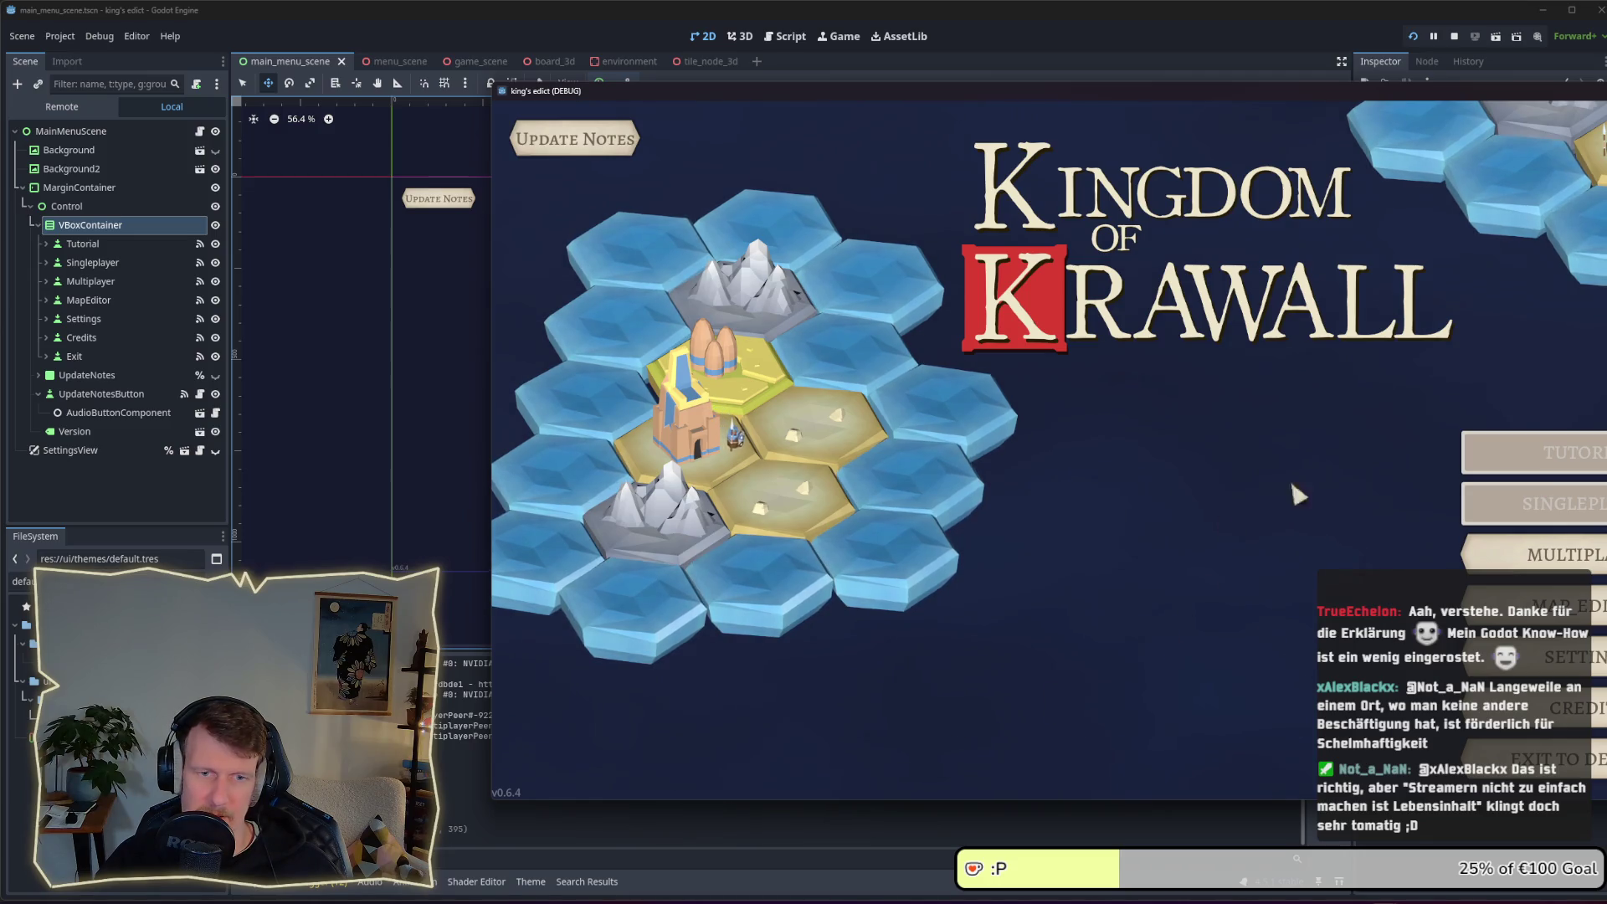
Nudge the game window left, review the right-aligned menu, and enter the MULTIPLAYER lobby
drag(1153, 94, 822, 92)
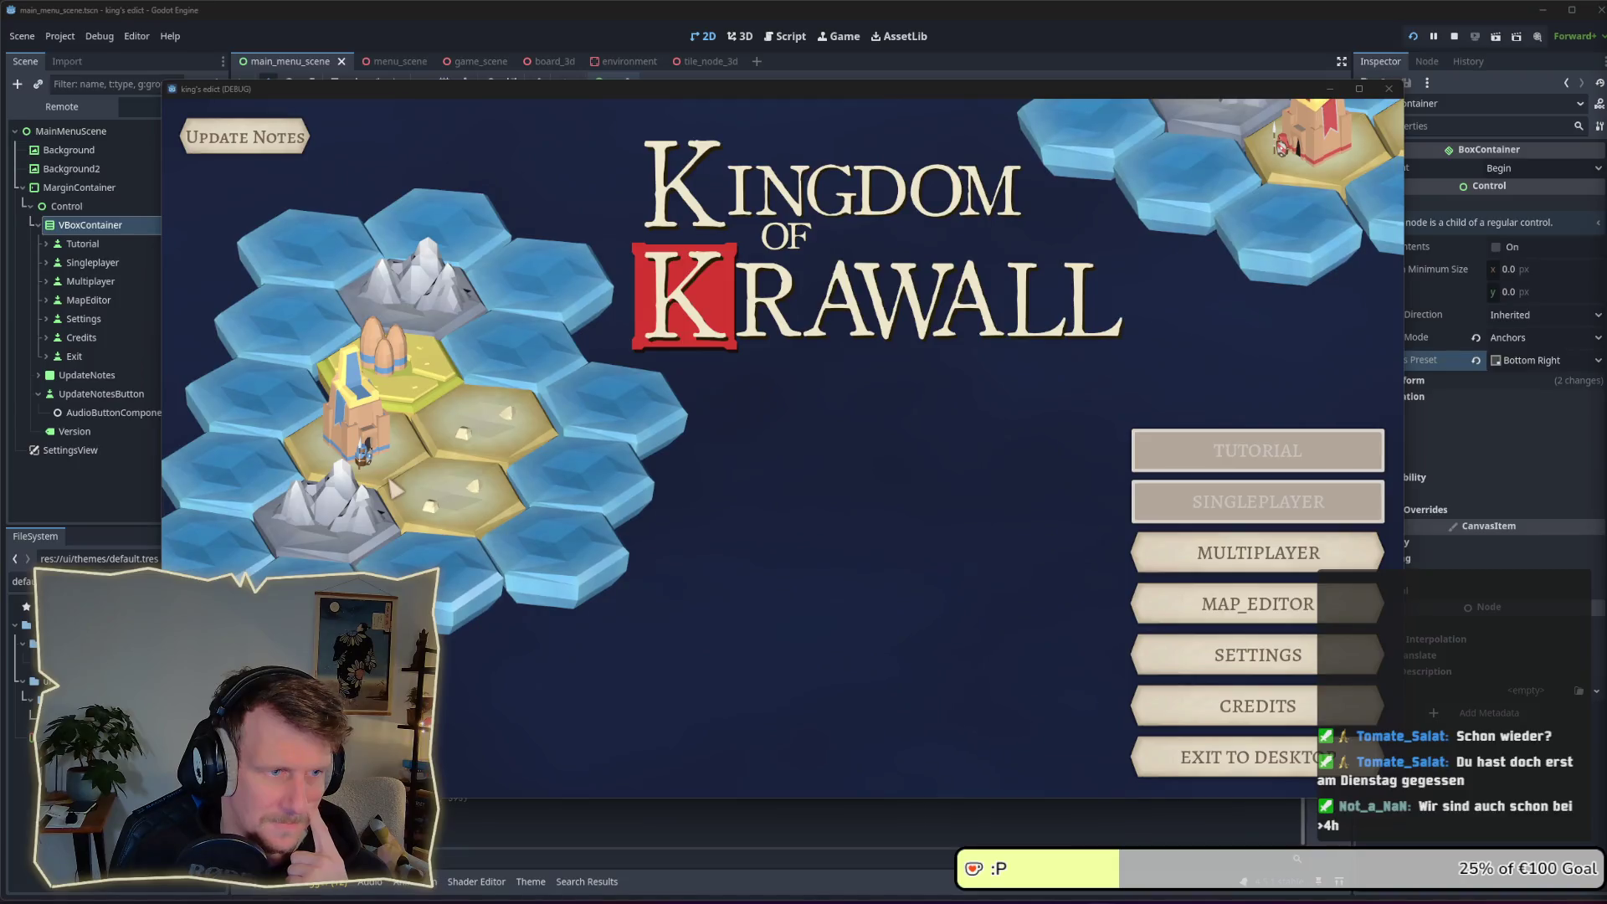
click(1213, 549)
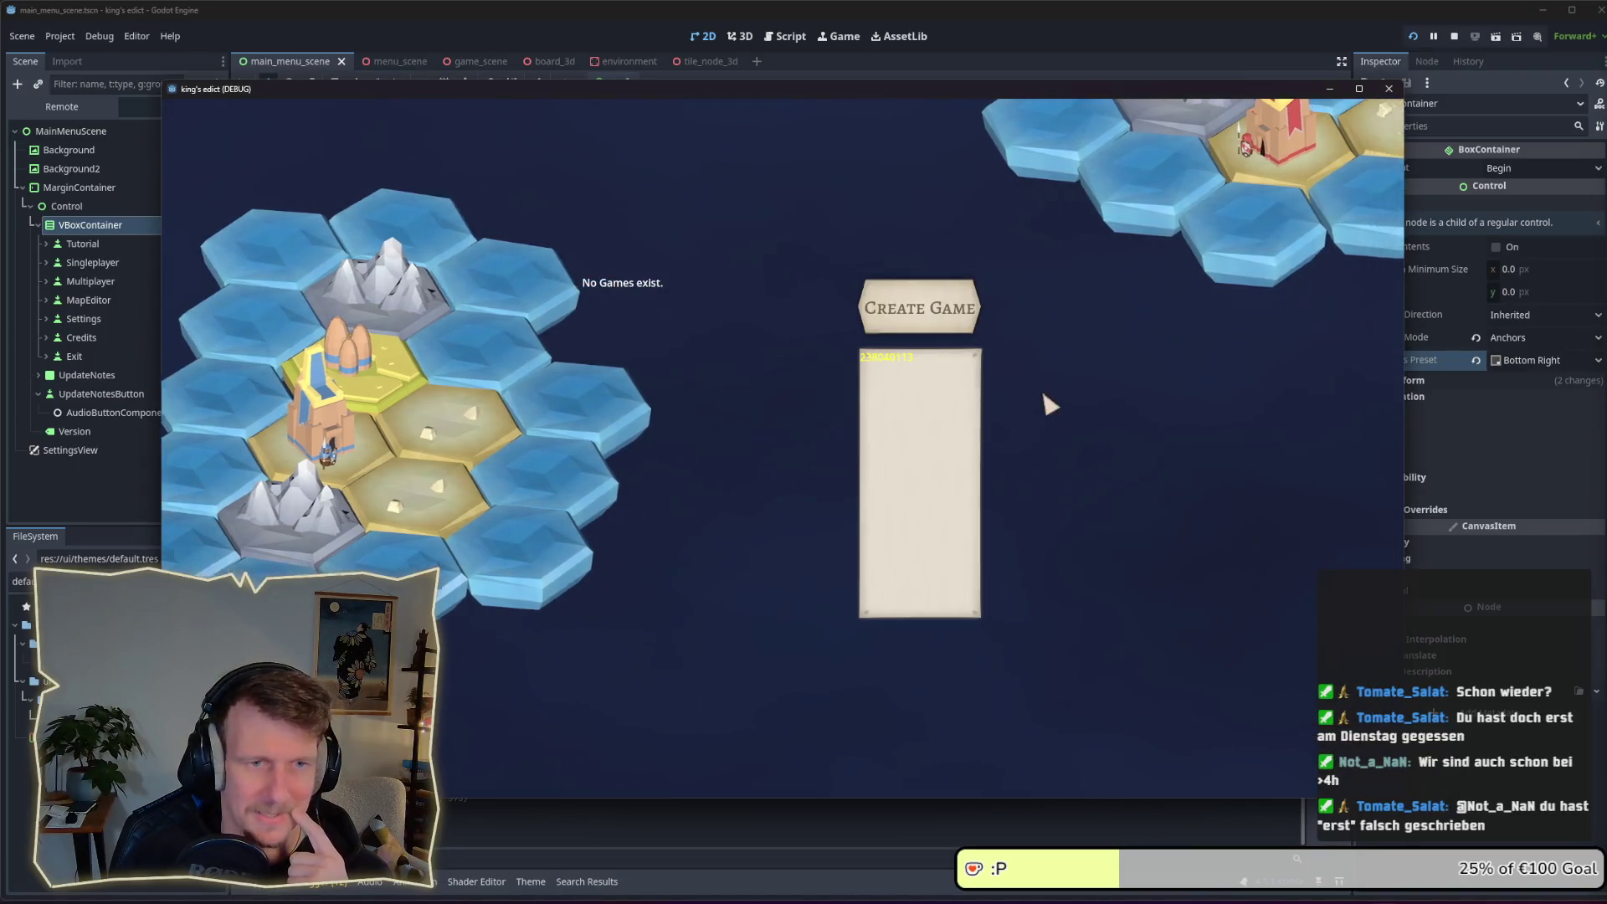
Create a game and pick i_know_this_place from the Change Map list
click(921, 311)
click(944, 172)
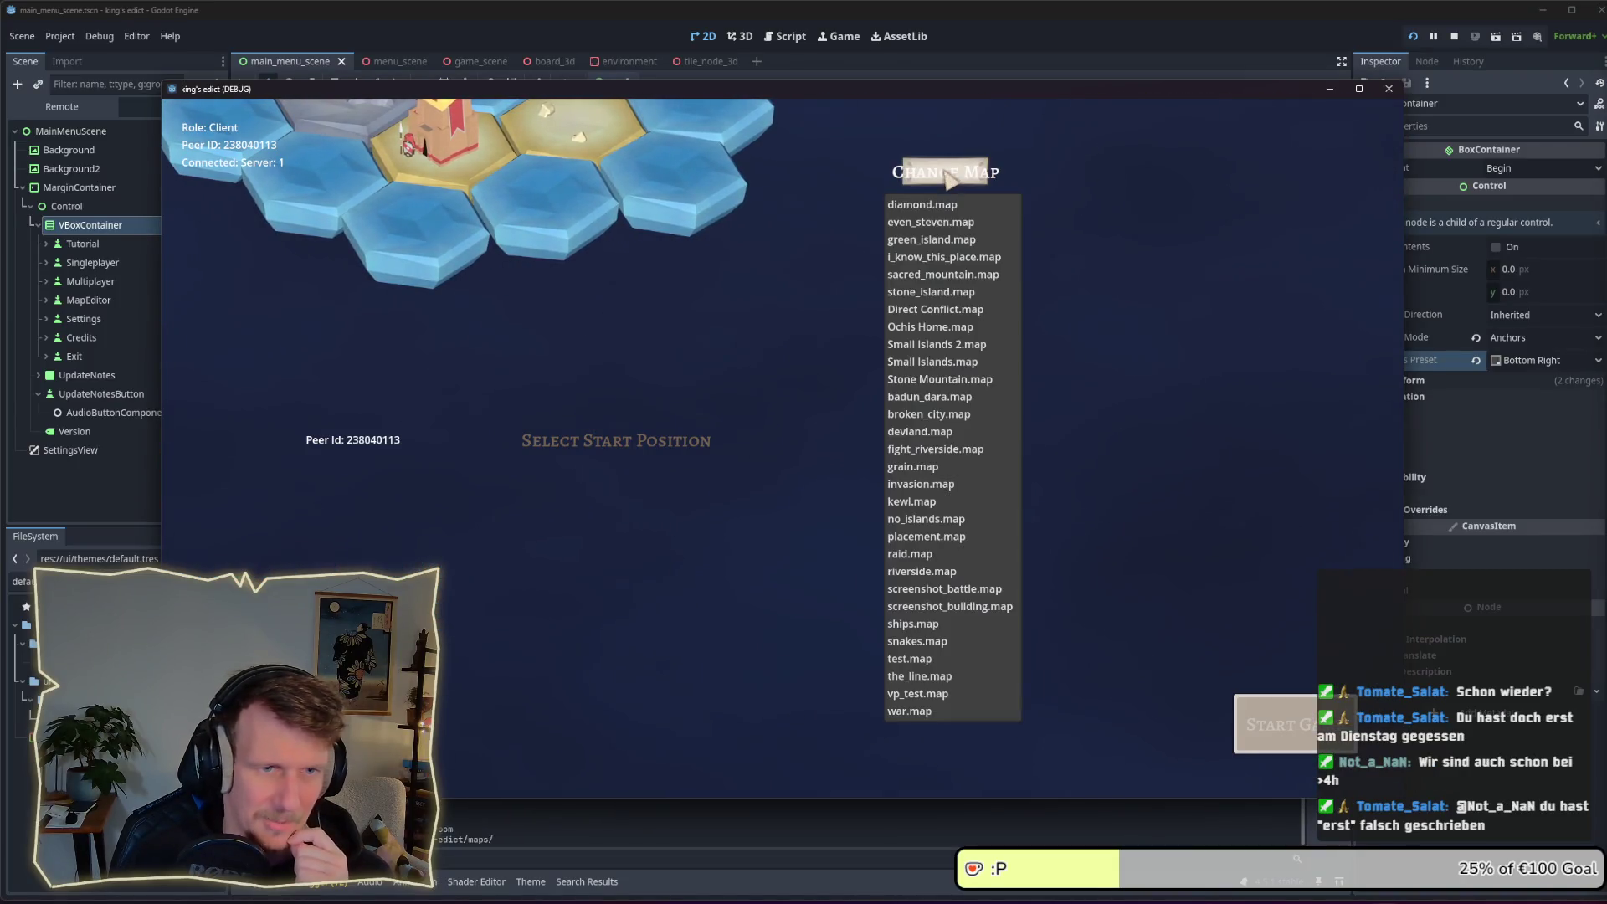
click(937, 276)
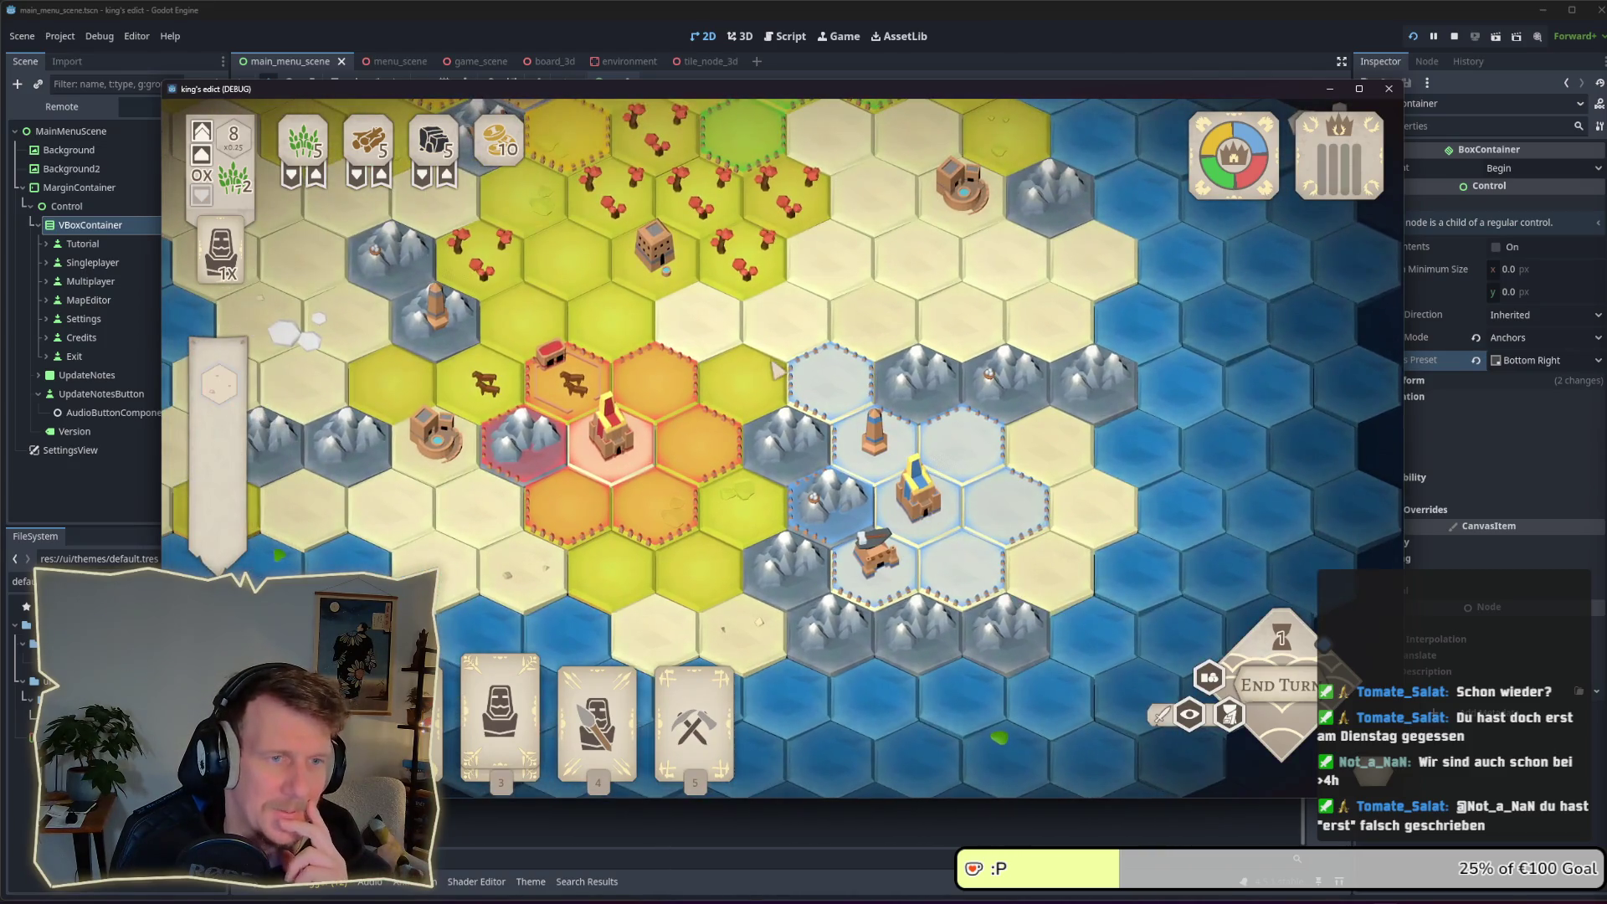
Scroll around the loaded i_know_this_place board to look it over
scroll(774, 398, down, 2)
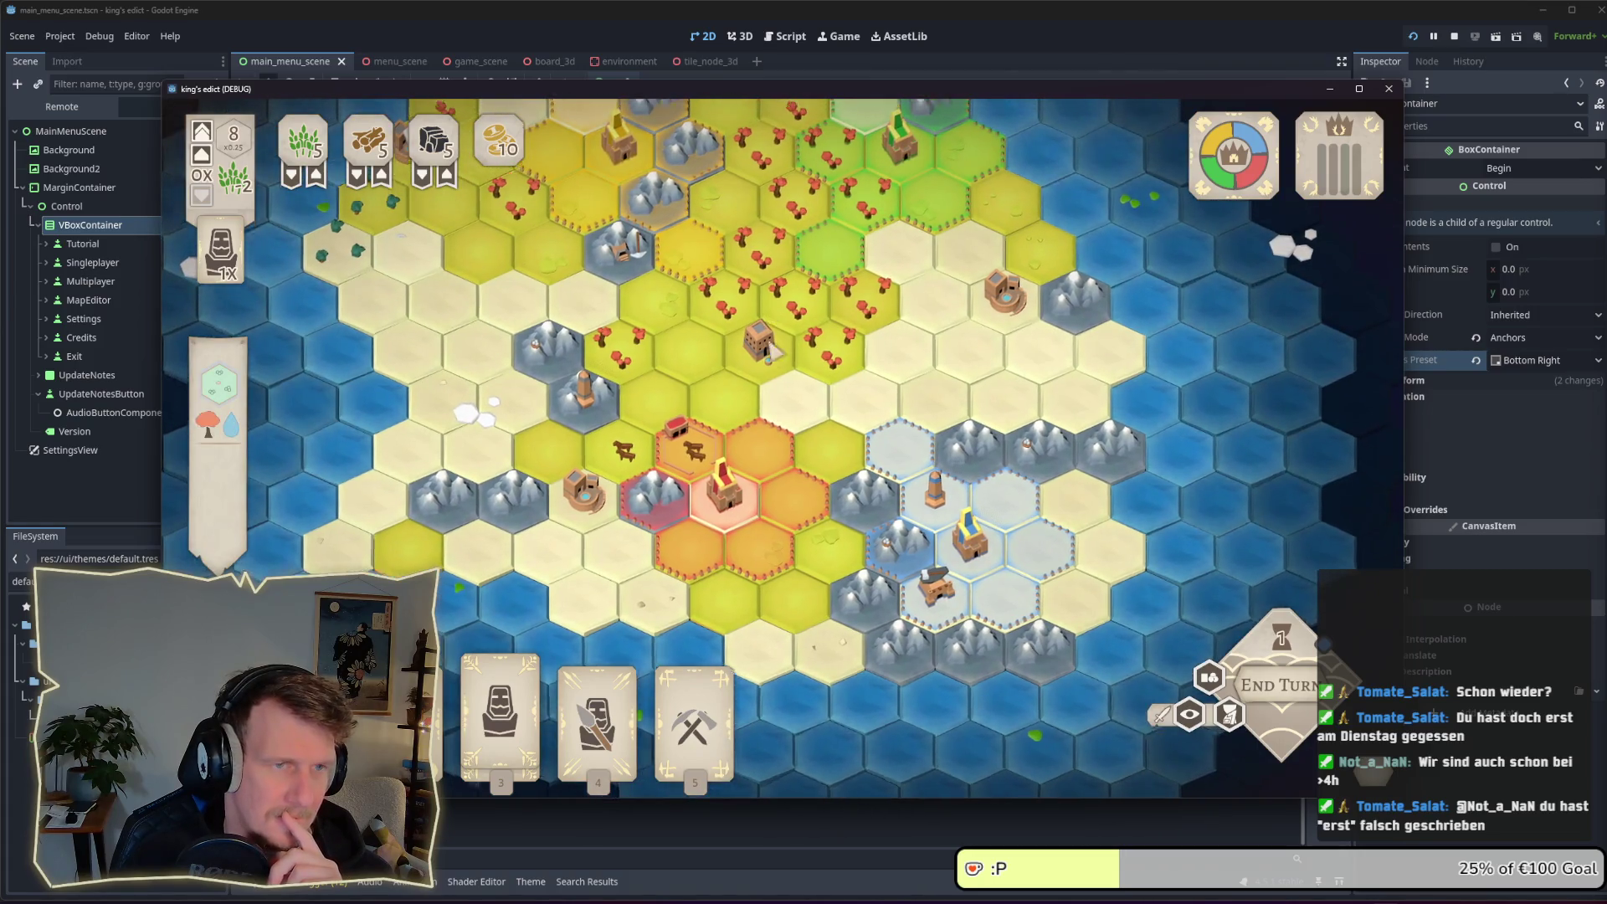
scroll(770, 413, down, 2)
scroll(791, 316, up, 2)
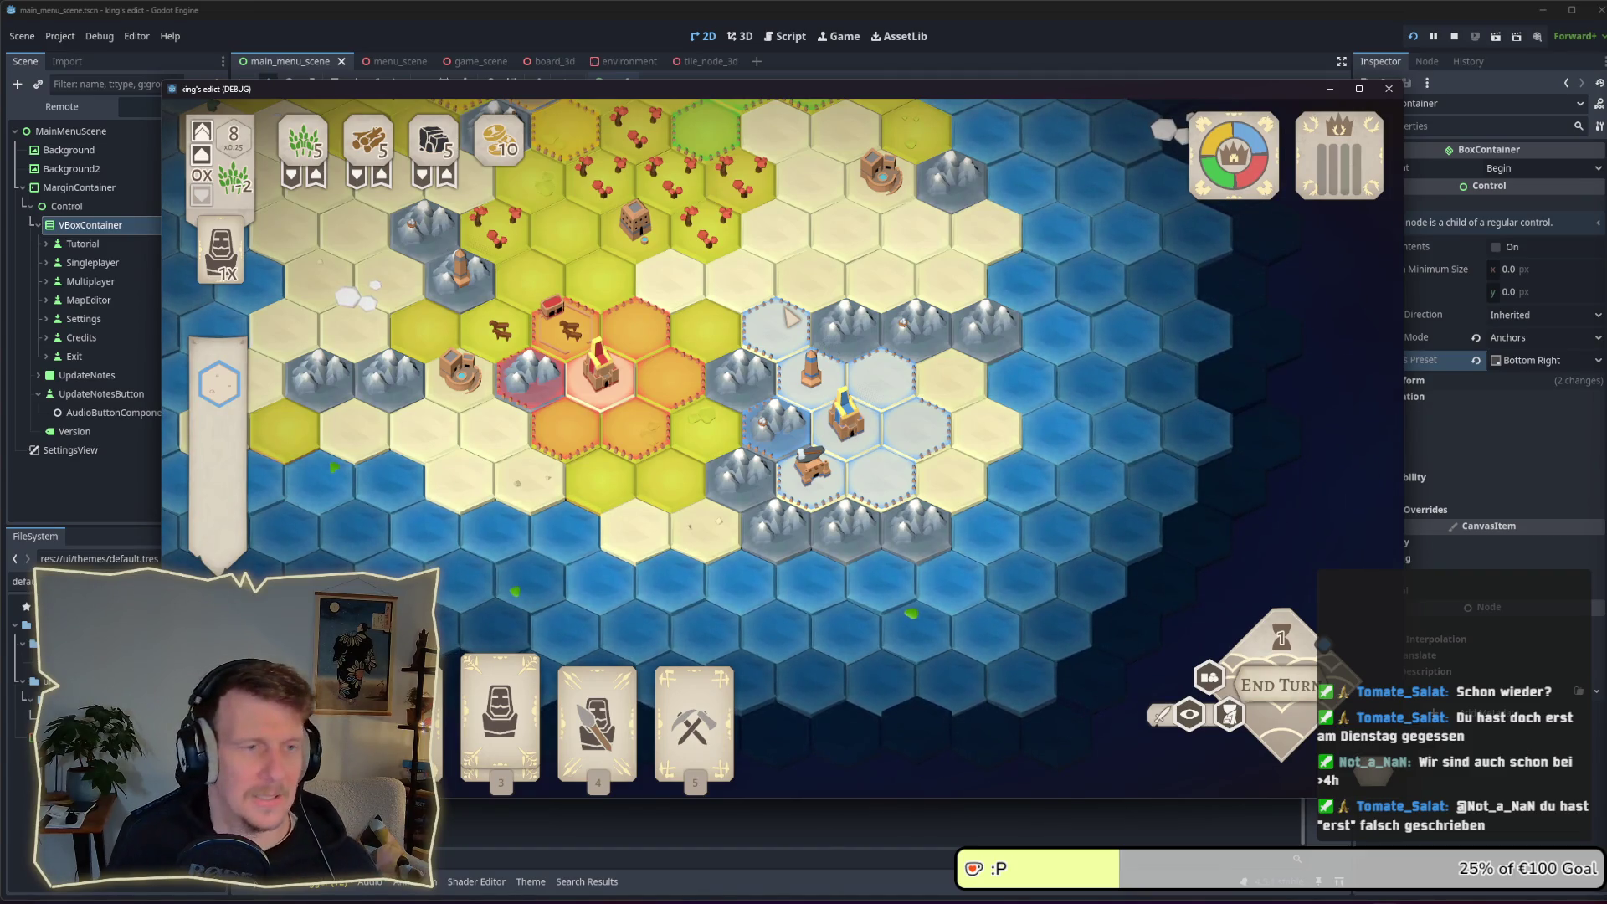
scroll(791, 316, down, 2)
scroll(798, 312, up, 2)
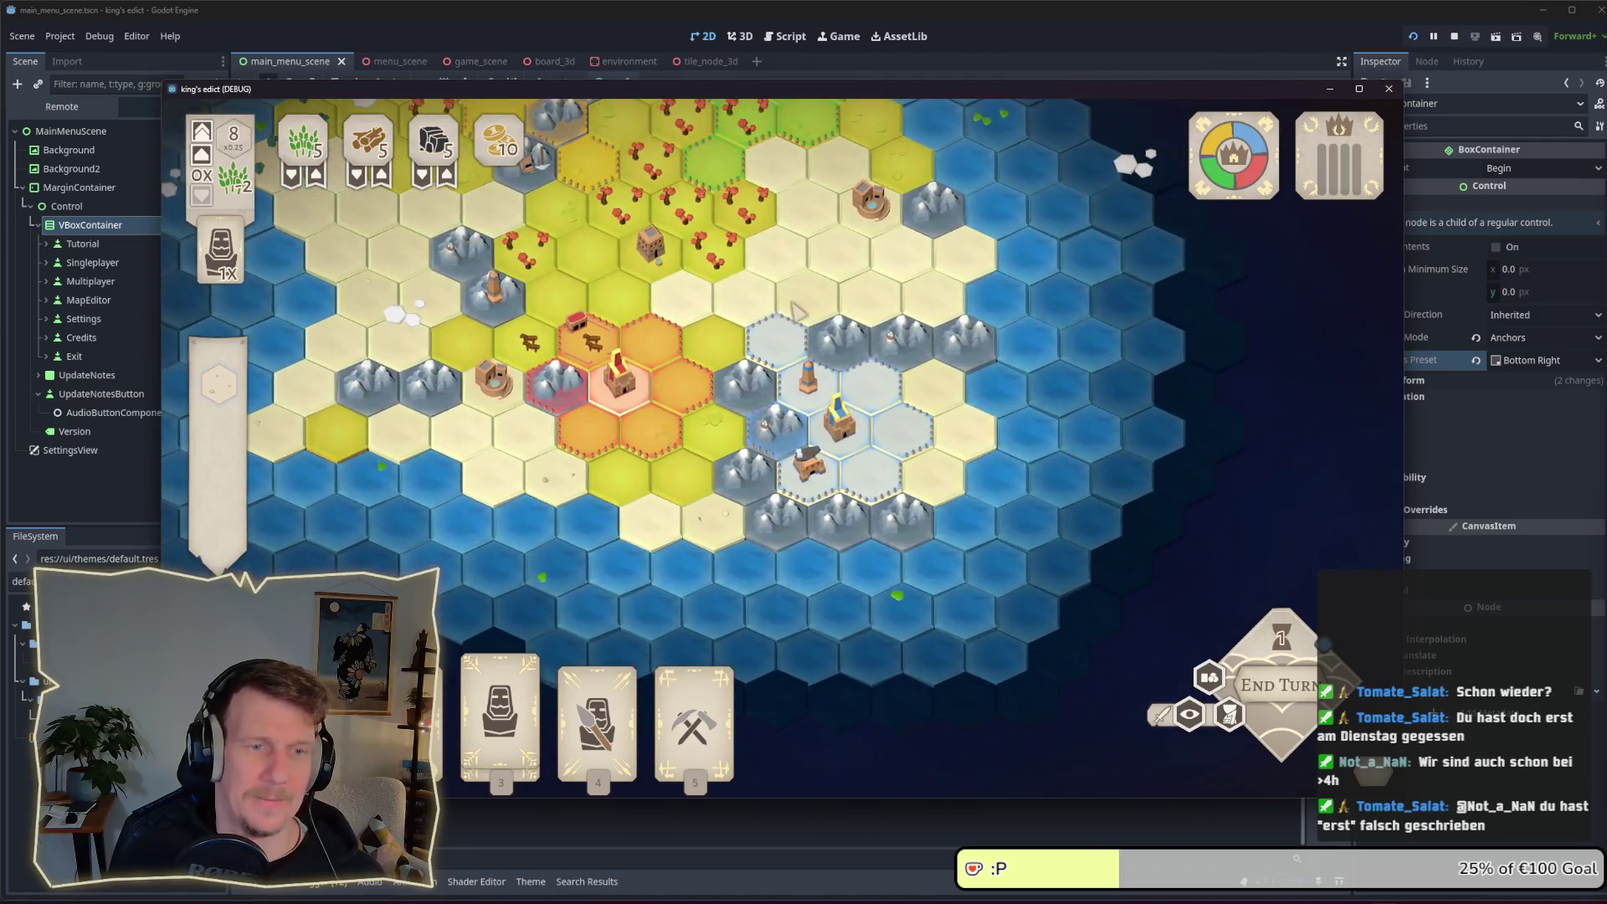
scroll(798, 311, up, 2)
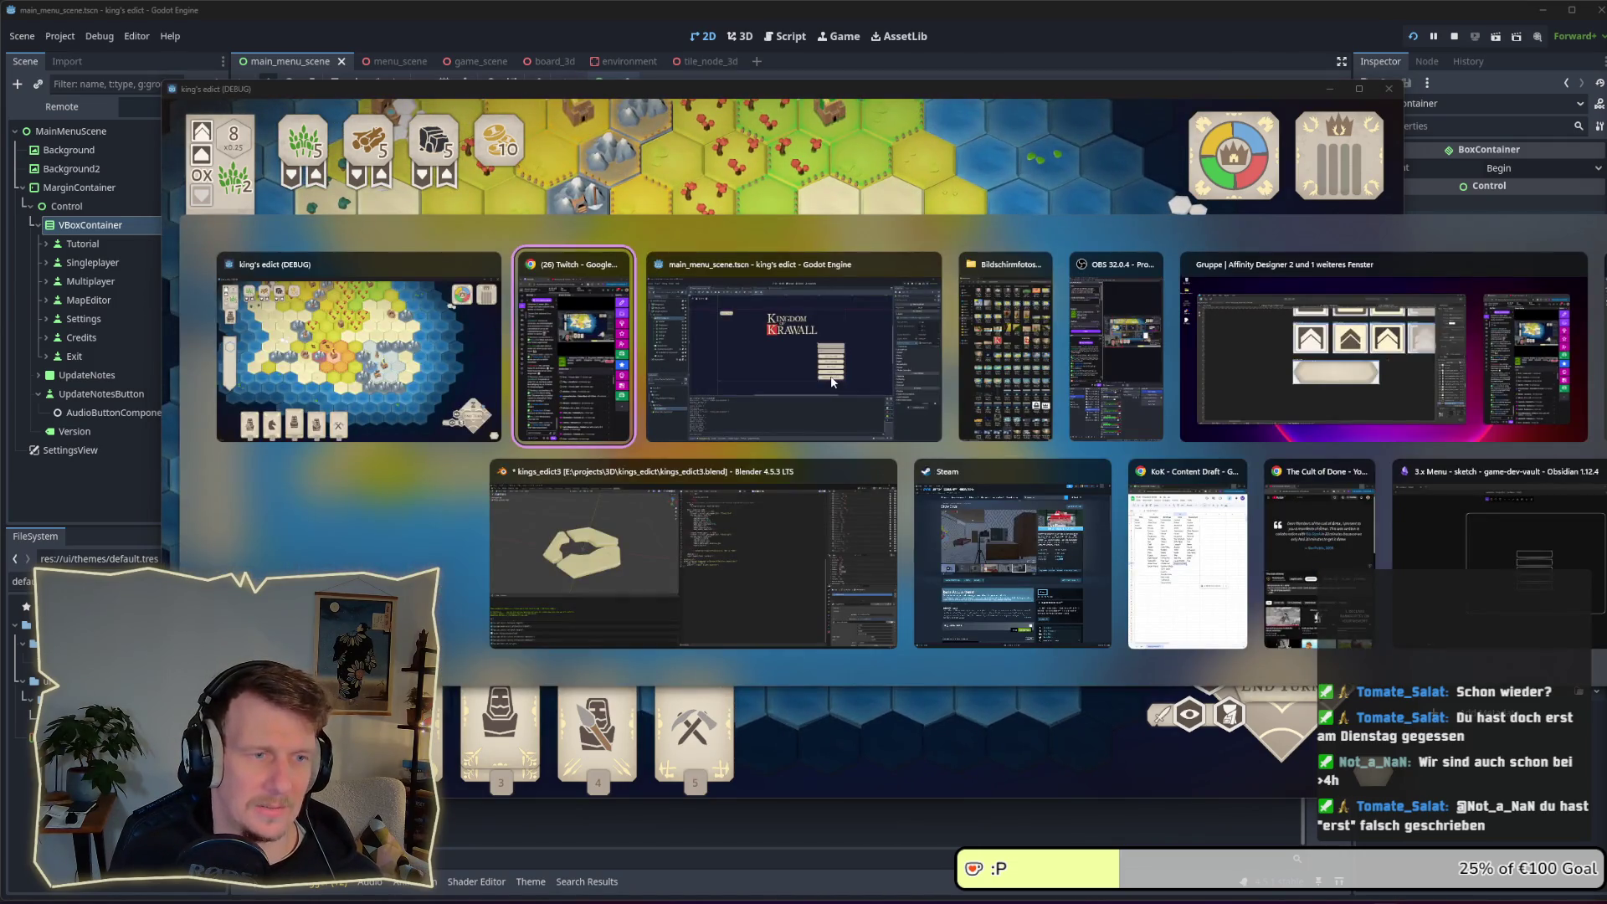
Exit the match with BACK_TO_MAIN_MENU from the pause menu, triggering the scene_manager.gd line 28 break
key(shift+Tab)
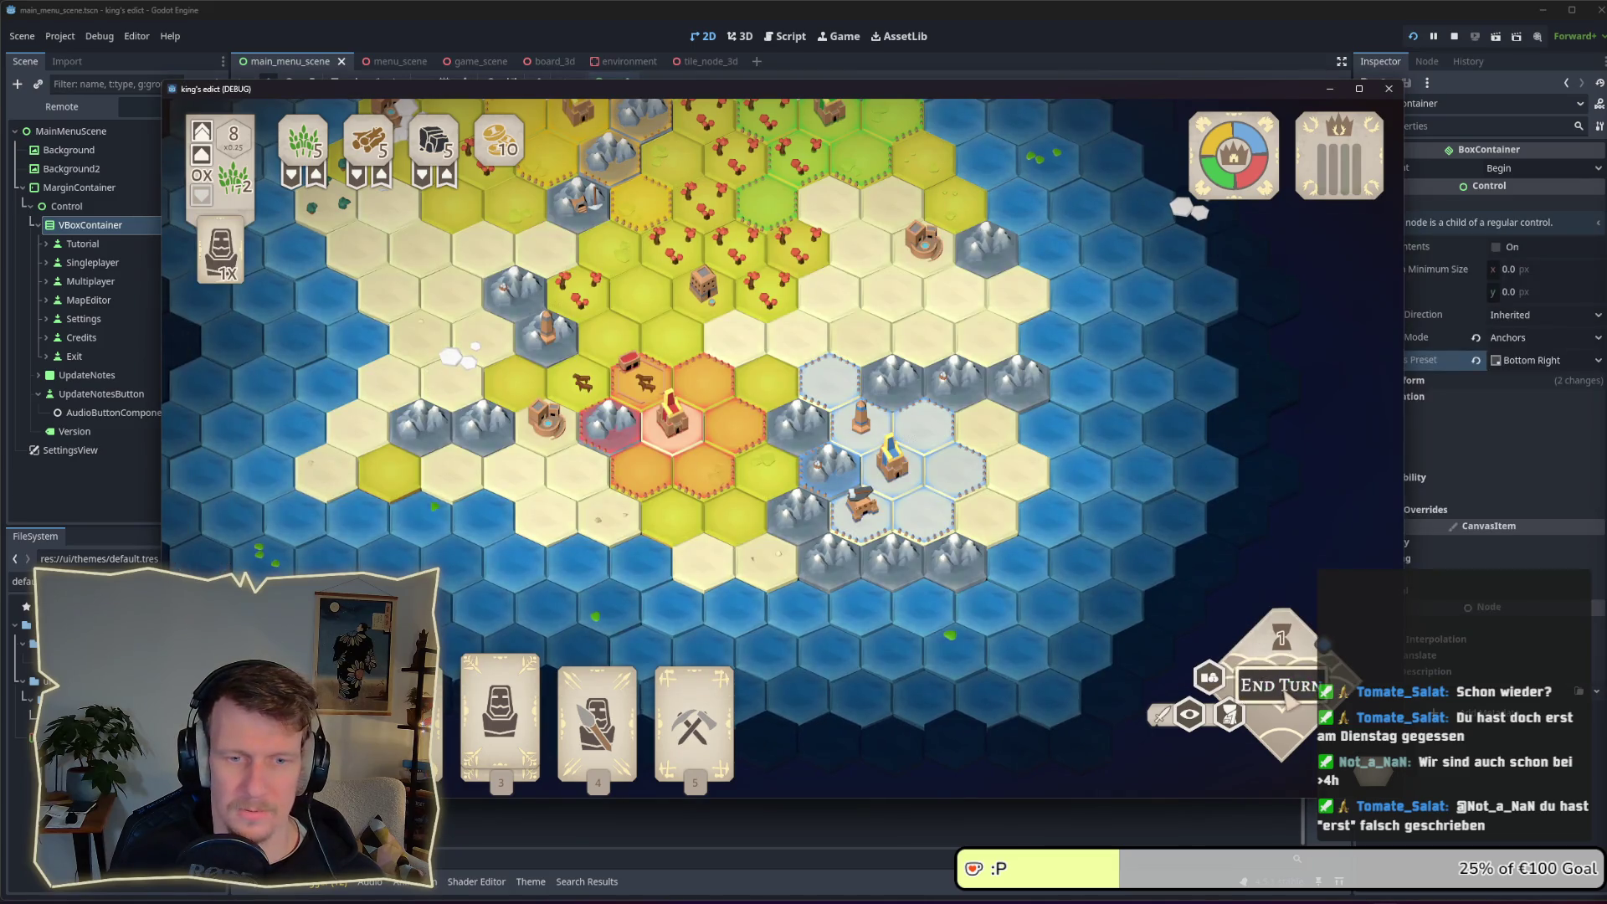
key(Escape)
click(755, 410)
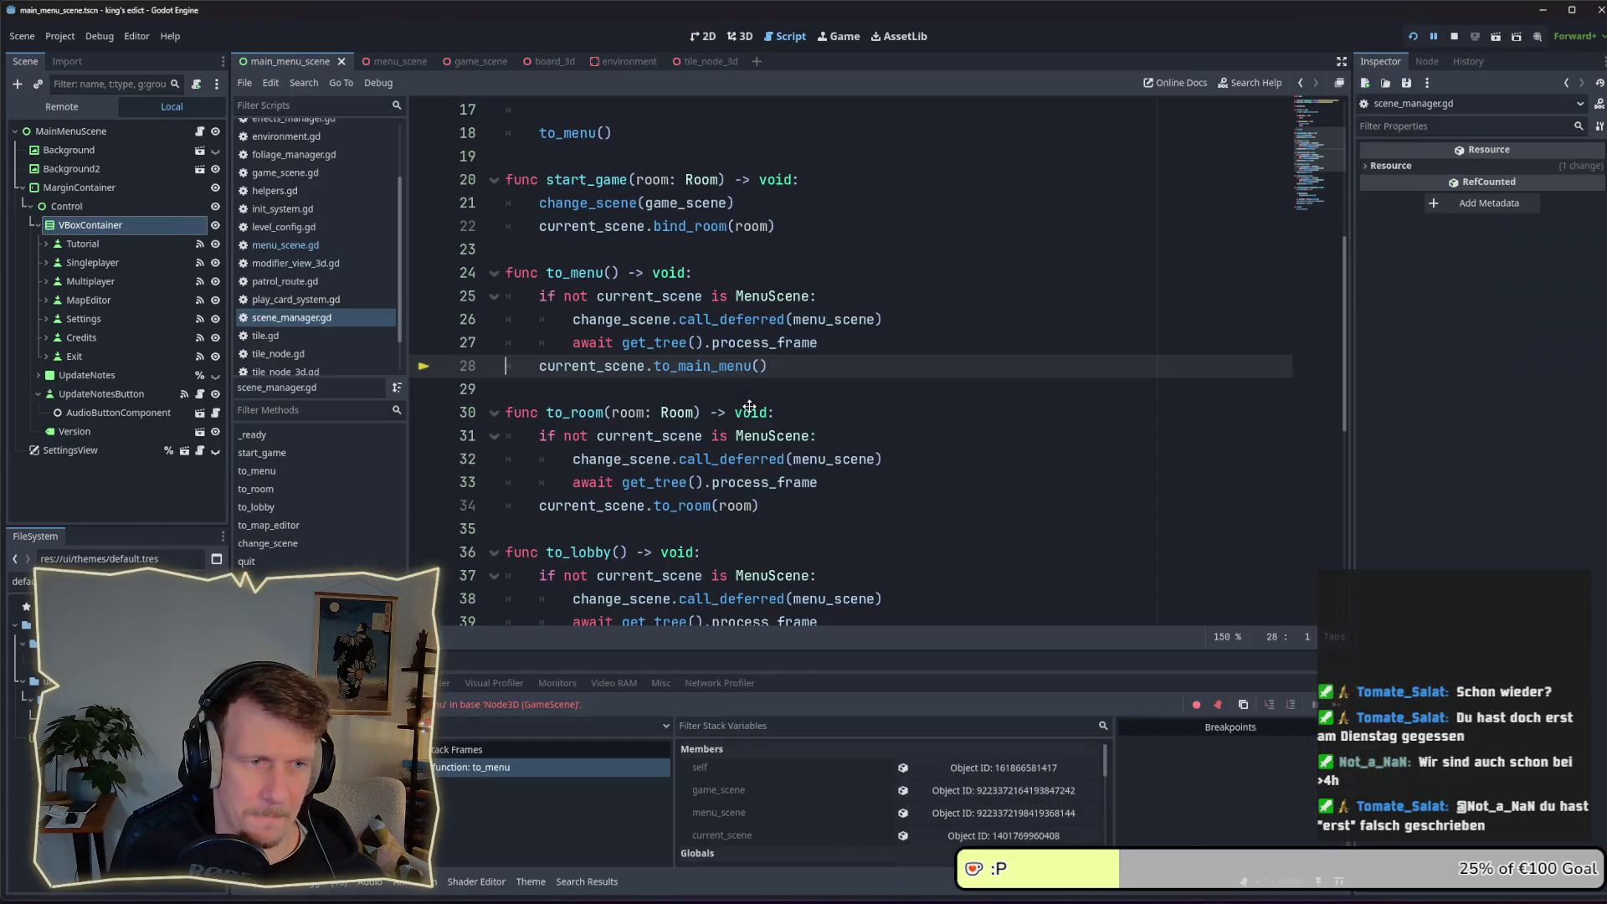
Stop the debugger halted in scene_manager.gd and rerun the game to the Kingdom of Krawall main menu
click(1413, 36)
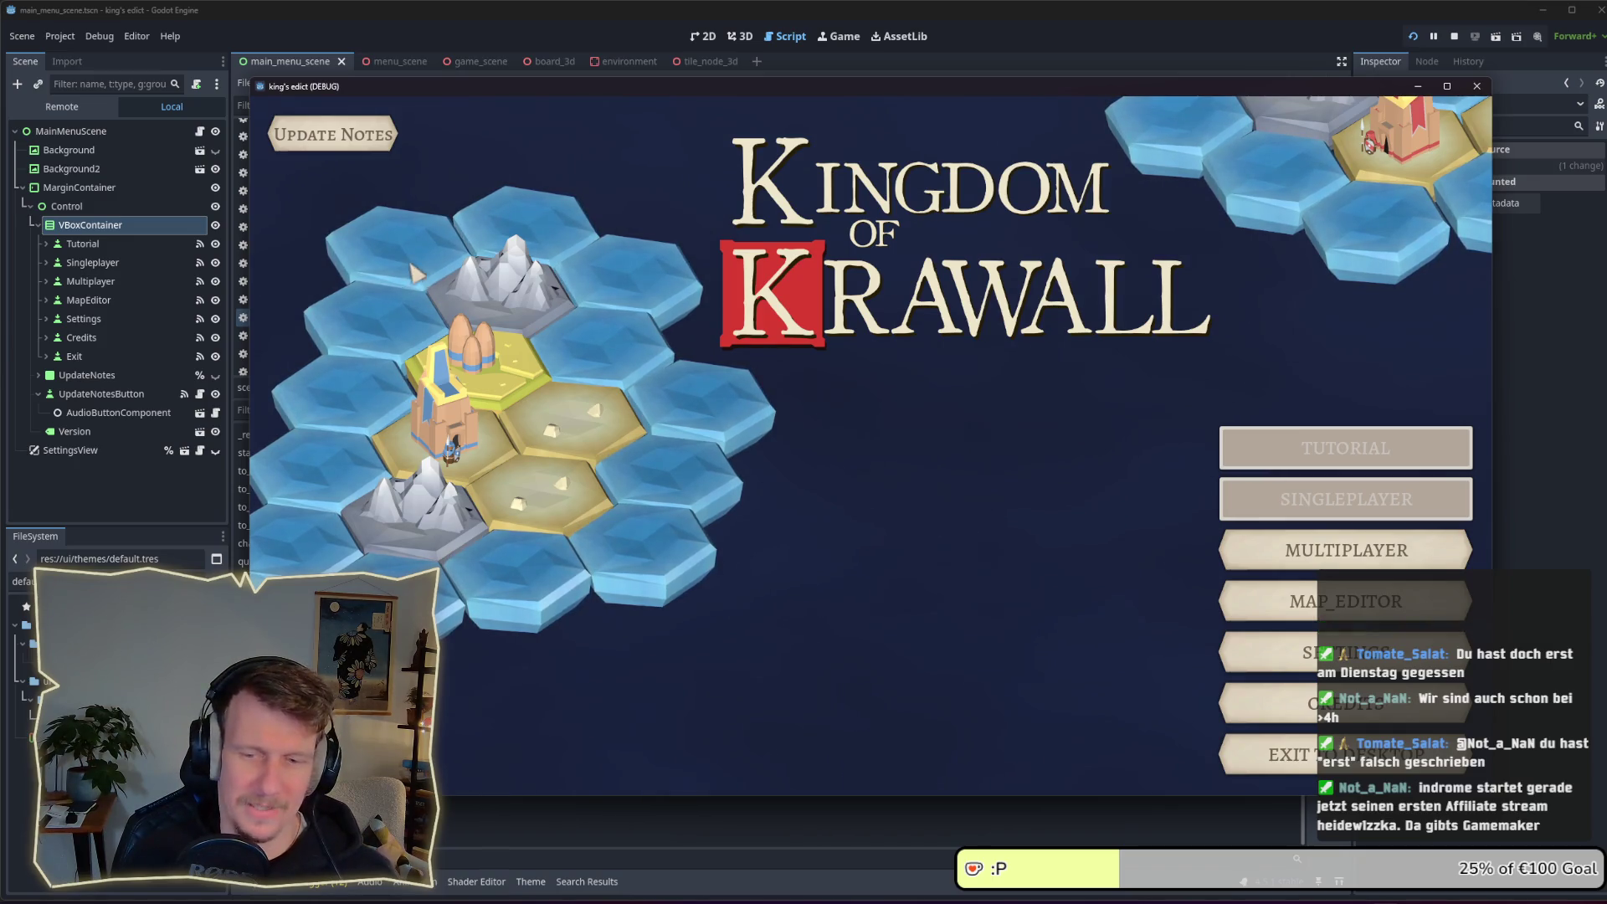
Reposition the game window and shrink it, showing the button column overlapping the Krawall title
drag(893, 90, 989, 37)
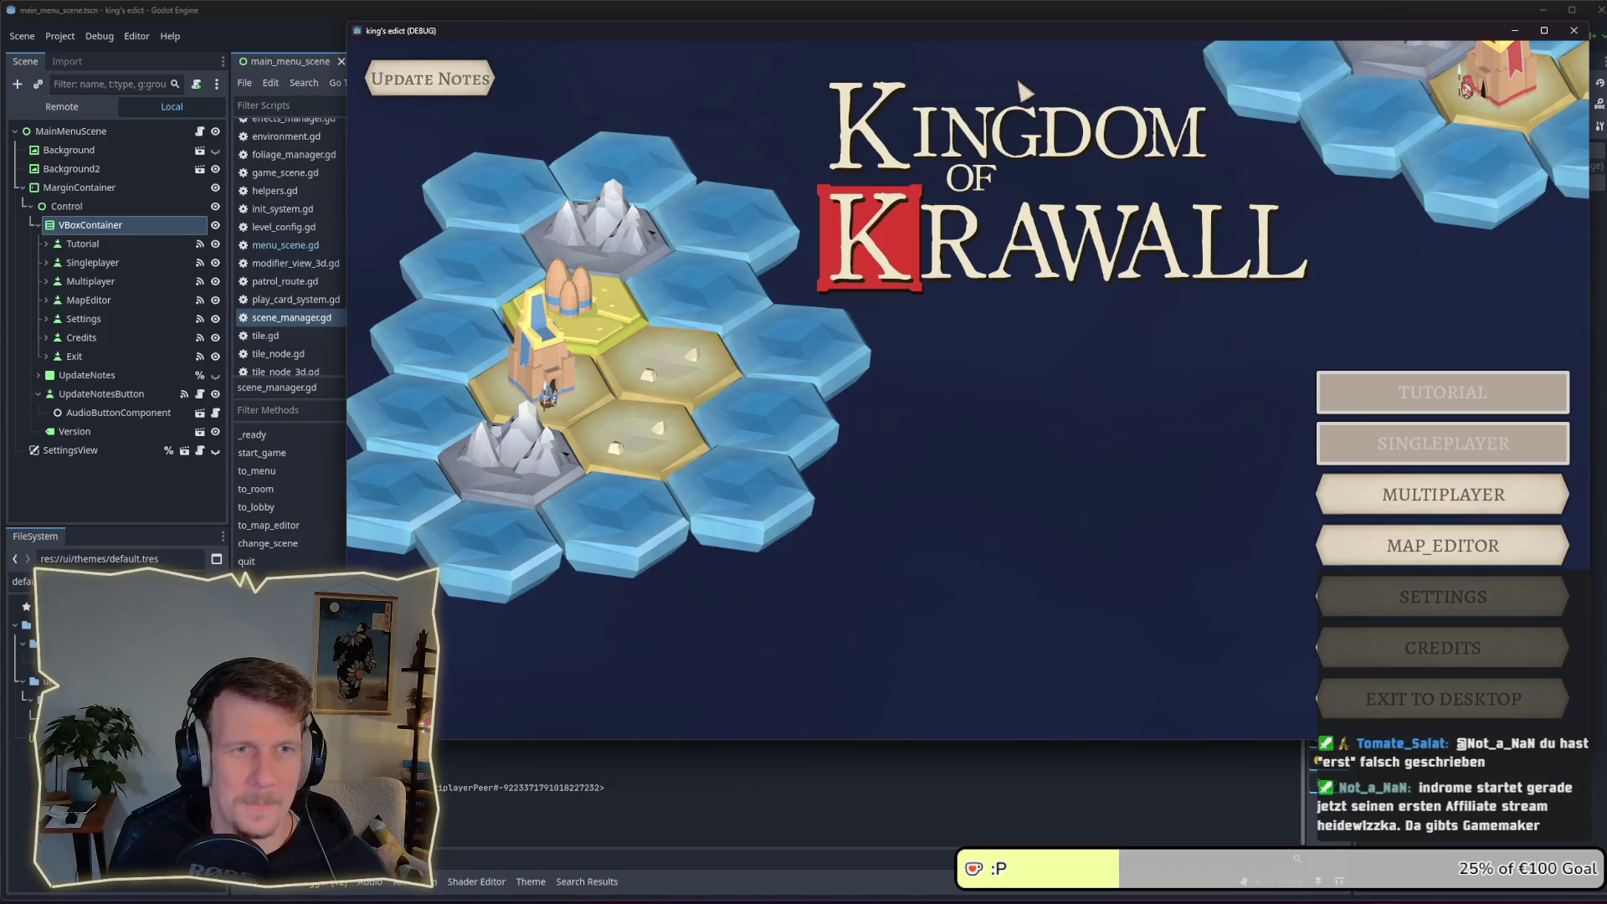
mouse_move(1018, 34)
mouse_down()
mouse_move(857, 33)
mouse_move(837, 47)
mouse_up()
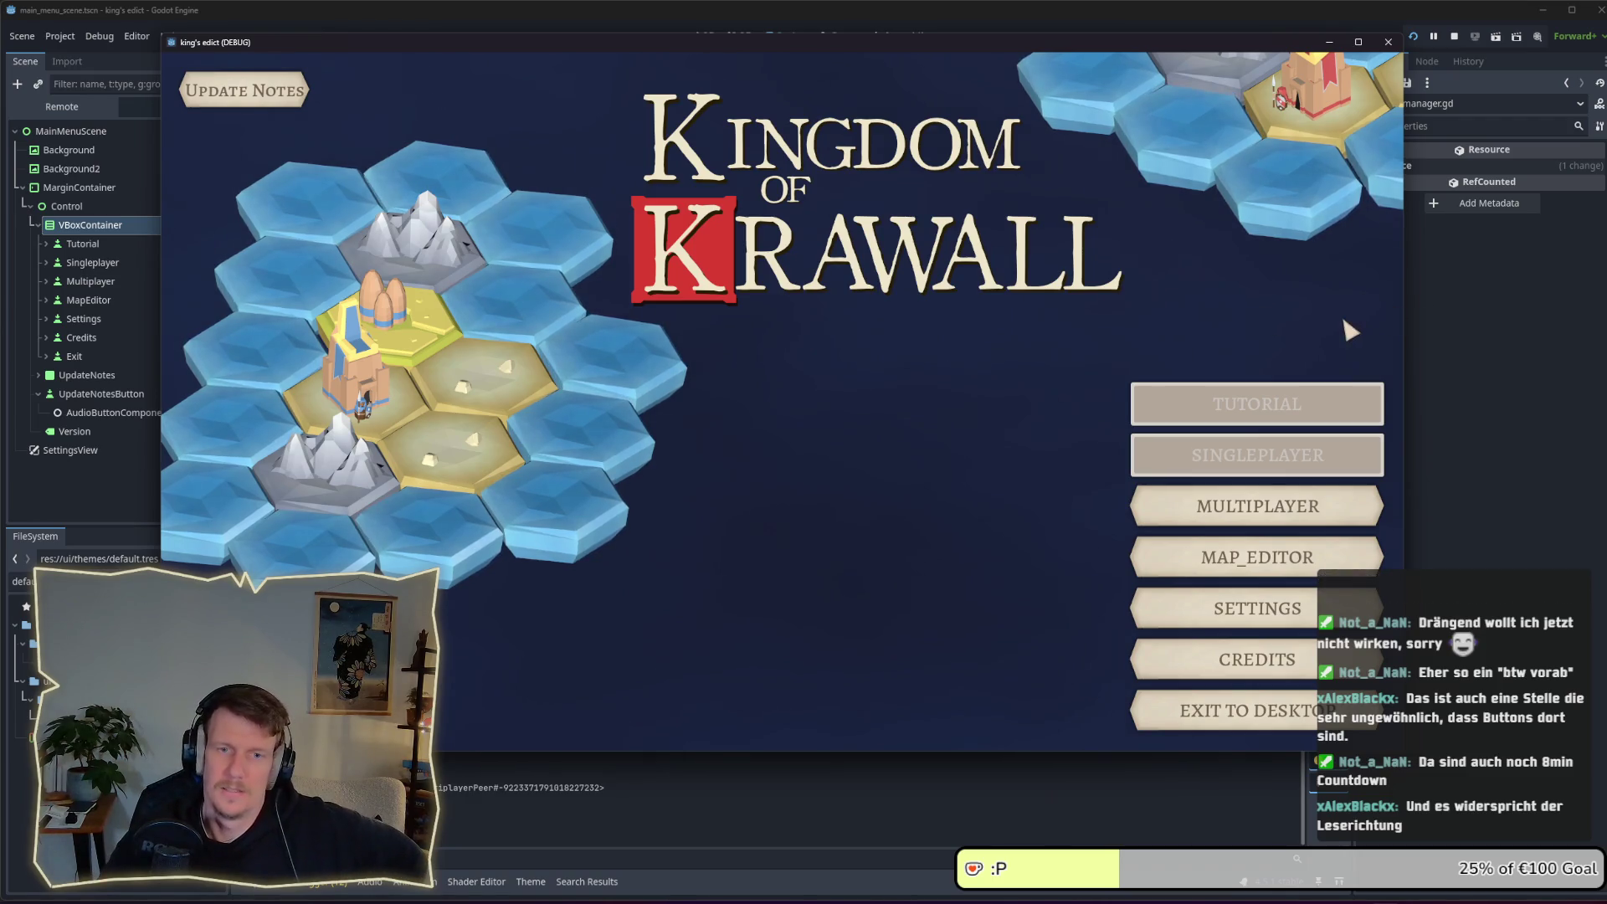
mouse_move(1404, 750)
mouse_down()
mouse_move(1011, 592)
mouse_move(1000, 563)
mouse_move(797, 527)
mouse_up()
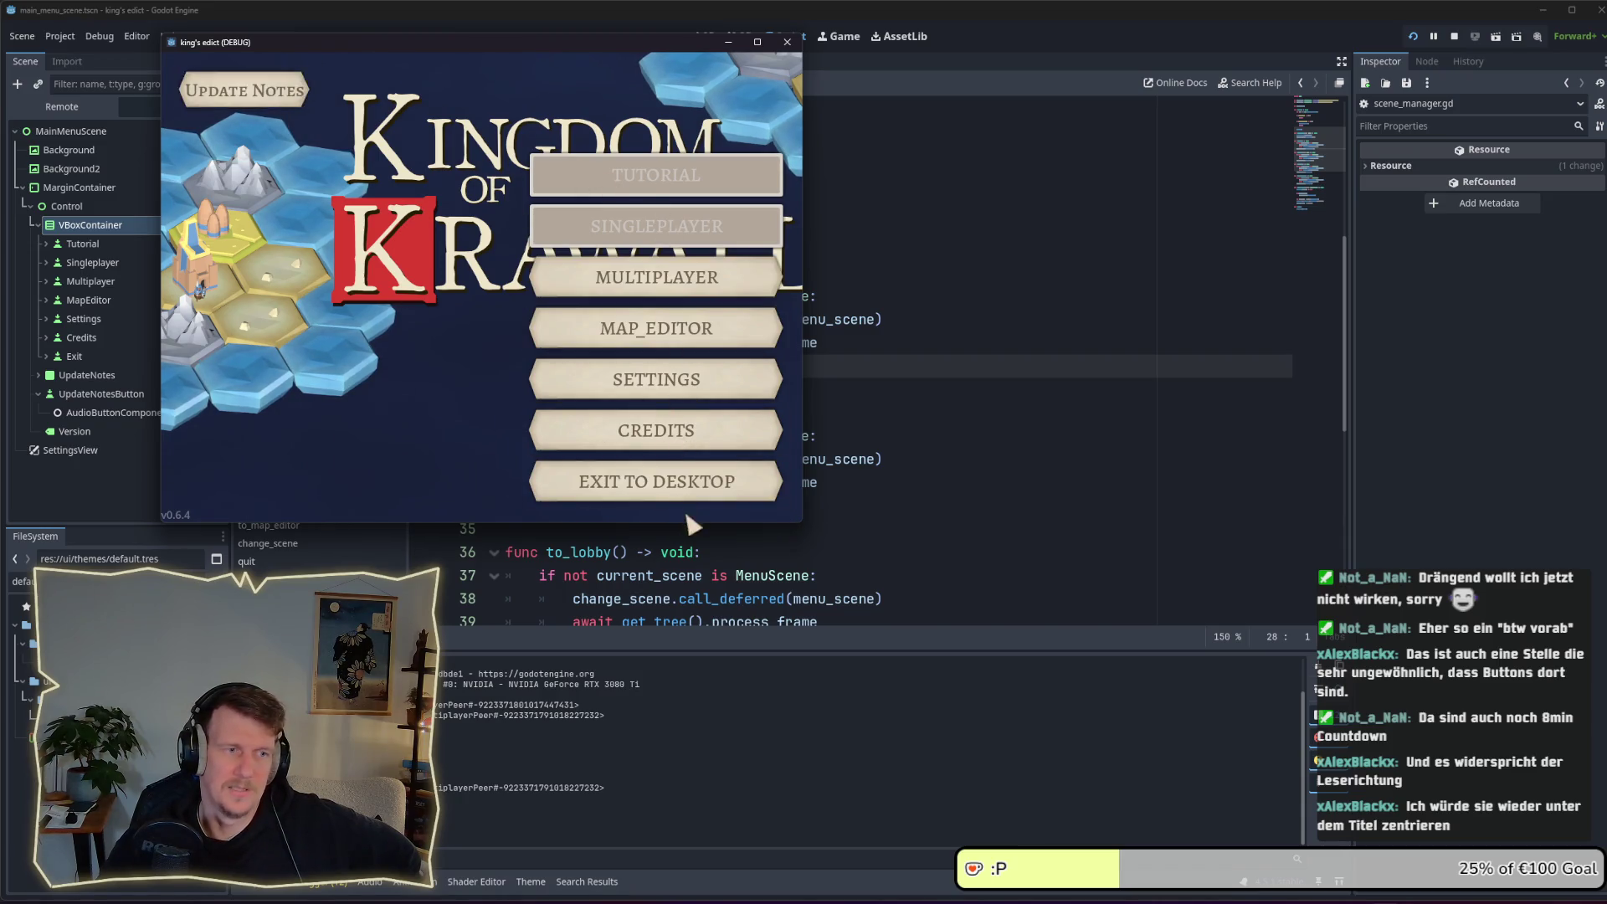
Toggle the Update Notes panel open and closed while shrinking the game window further
click(287, 99)
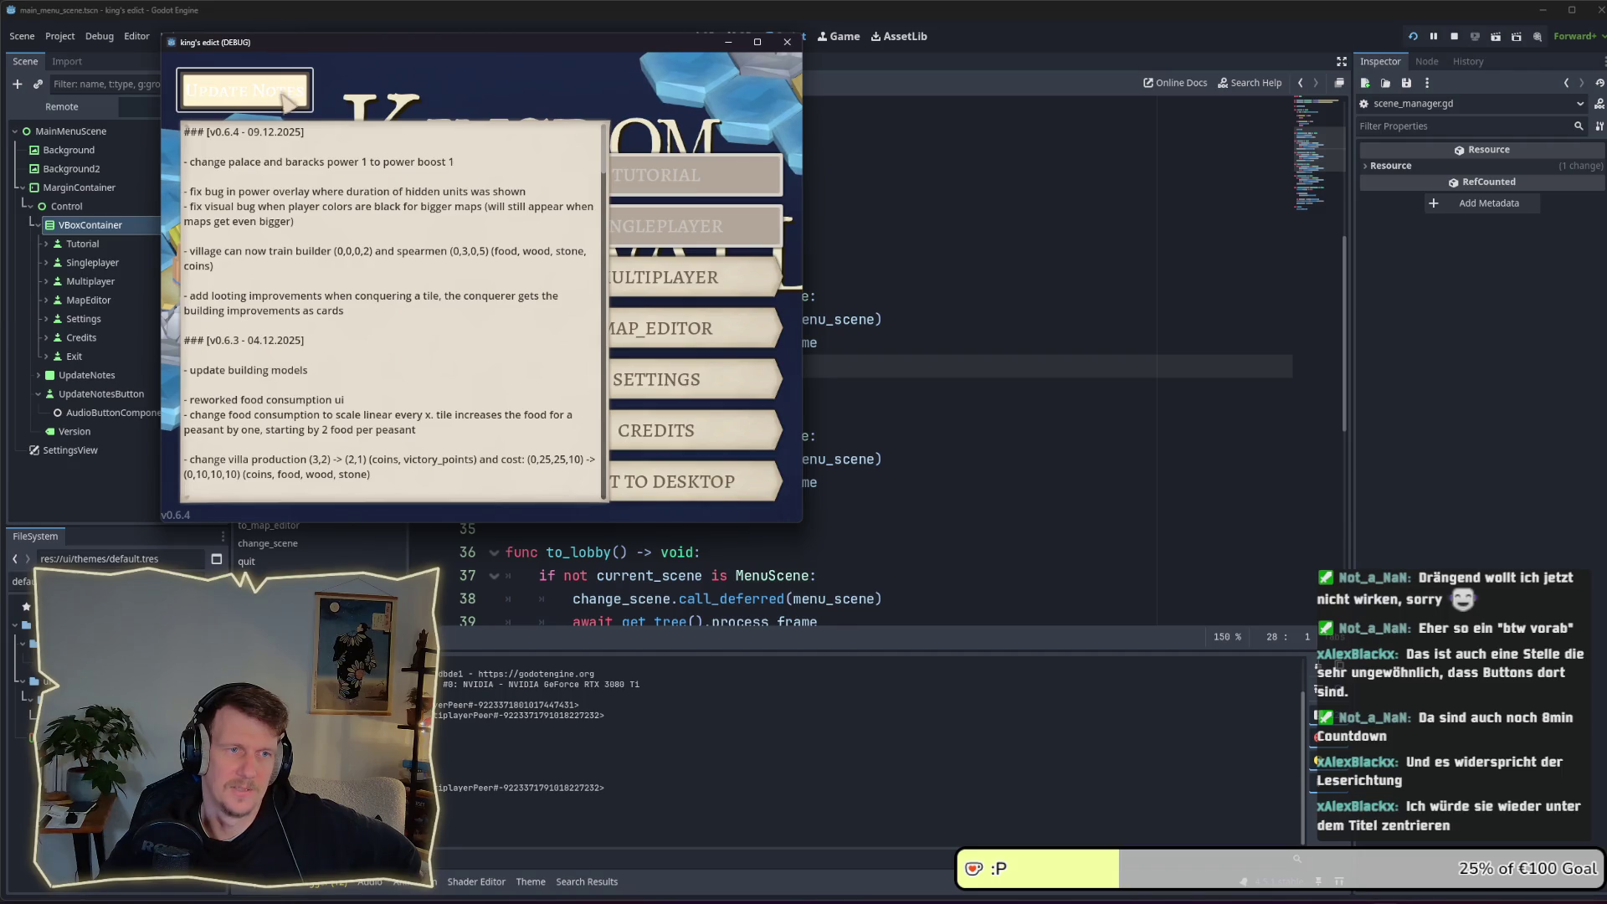
drag(603, 159, 604, 494)
click(296, 104)
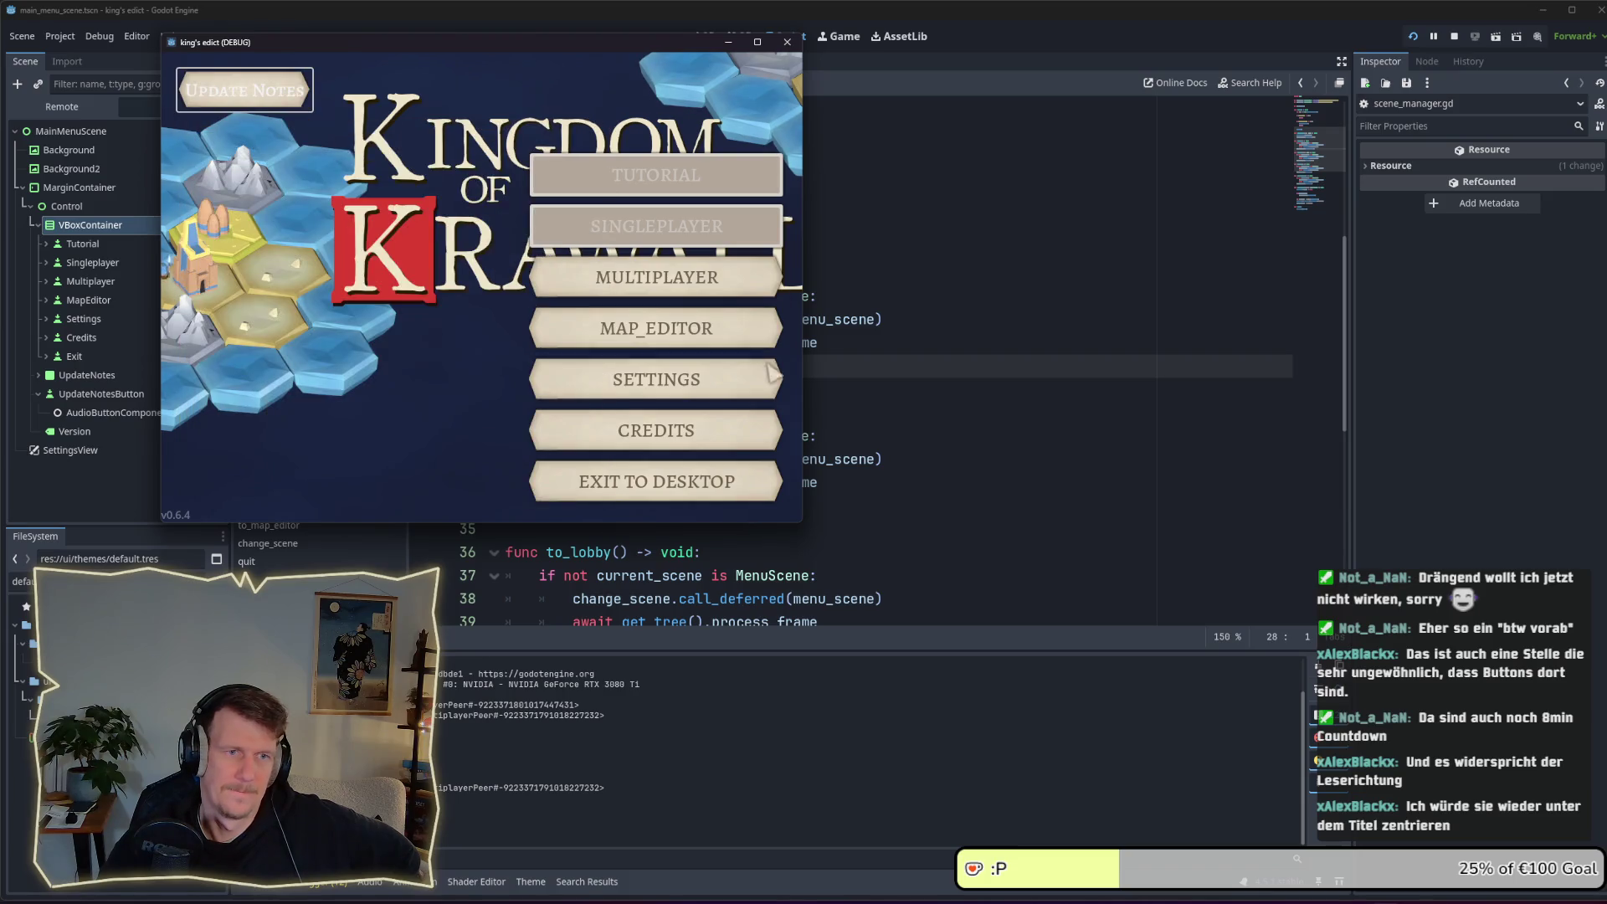
mouse_move(803, 524)
mouse_down()
mouse_move(735, 477)
mouse_move(694, 475)
mouse_up()
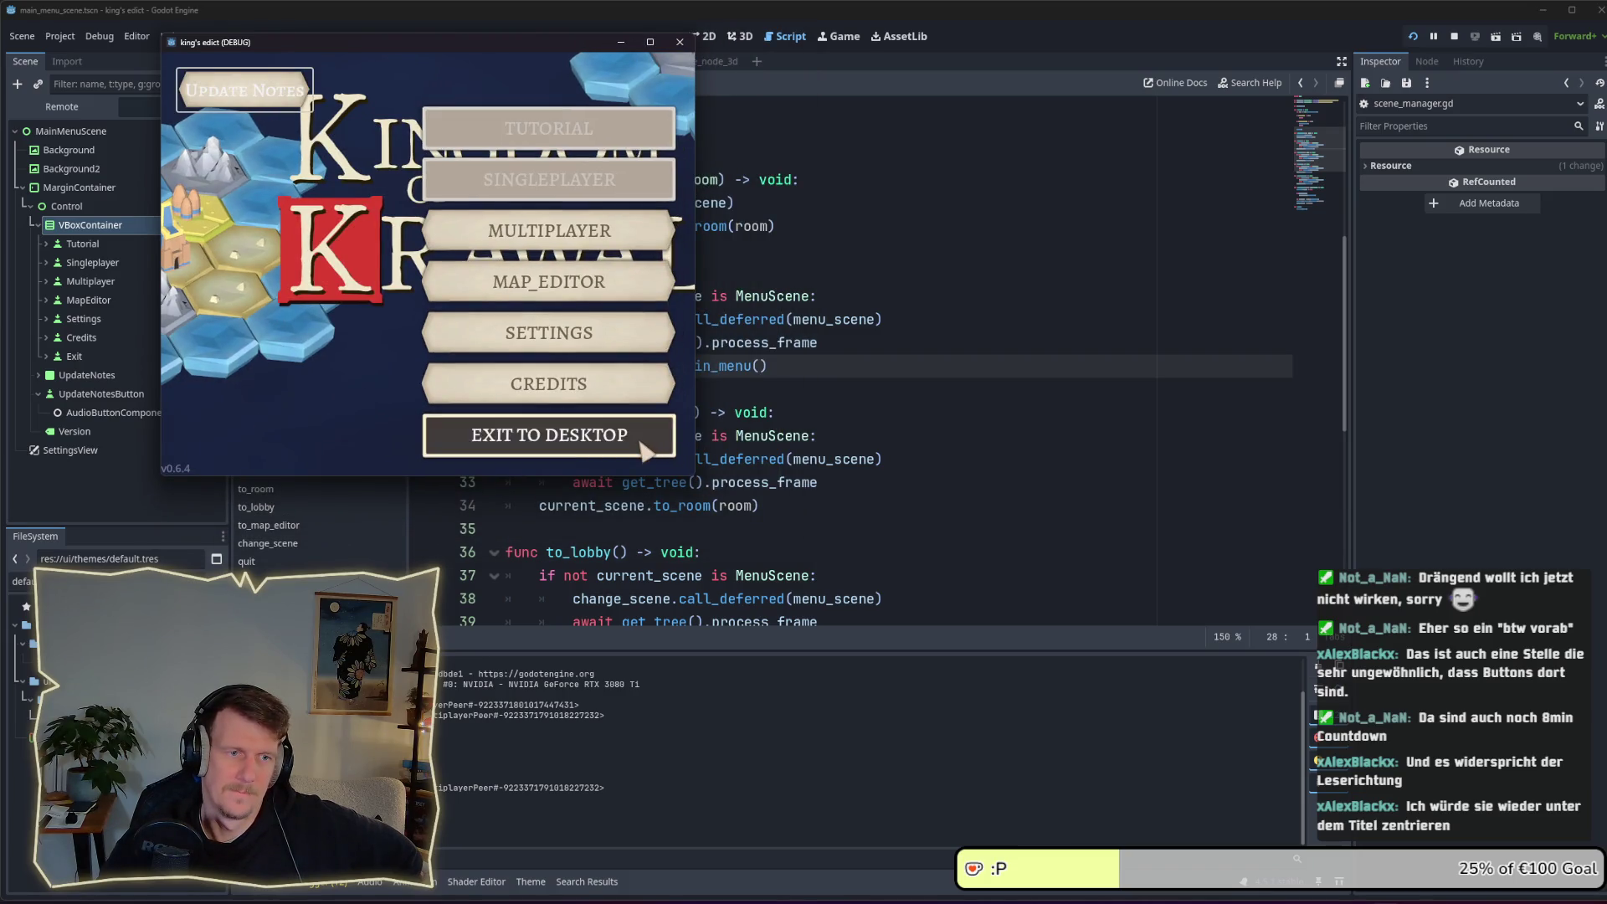
click(244, 90)
click(244, 91)
Enlarge the game window again, then enter Multiplayer and join the game room
drag(688, 476, 843, 554)
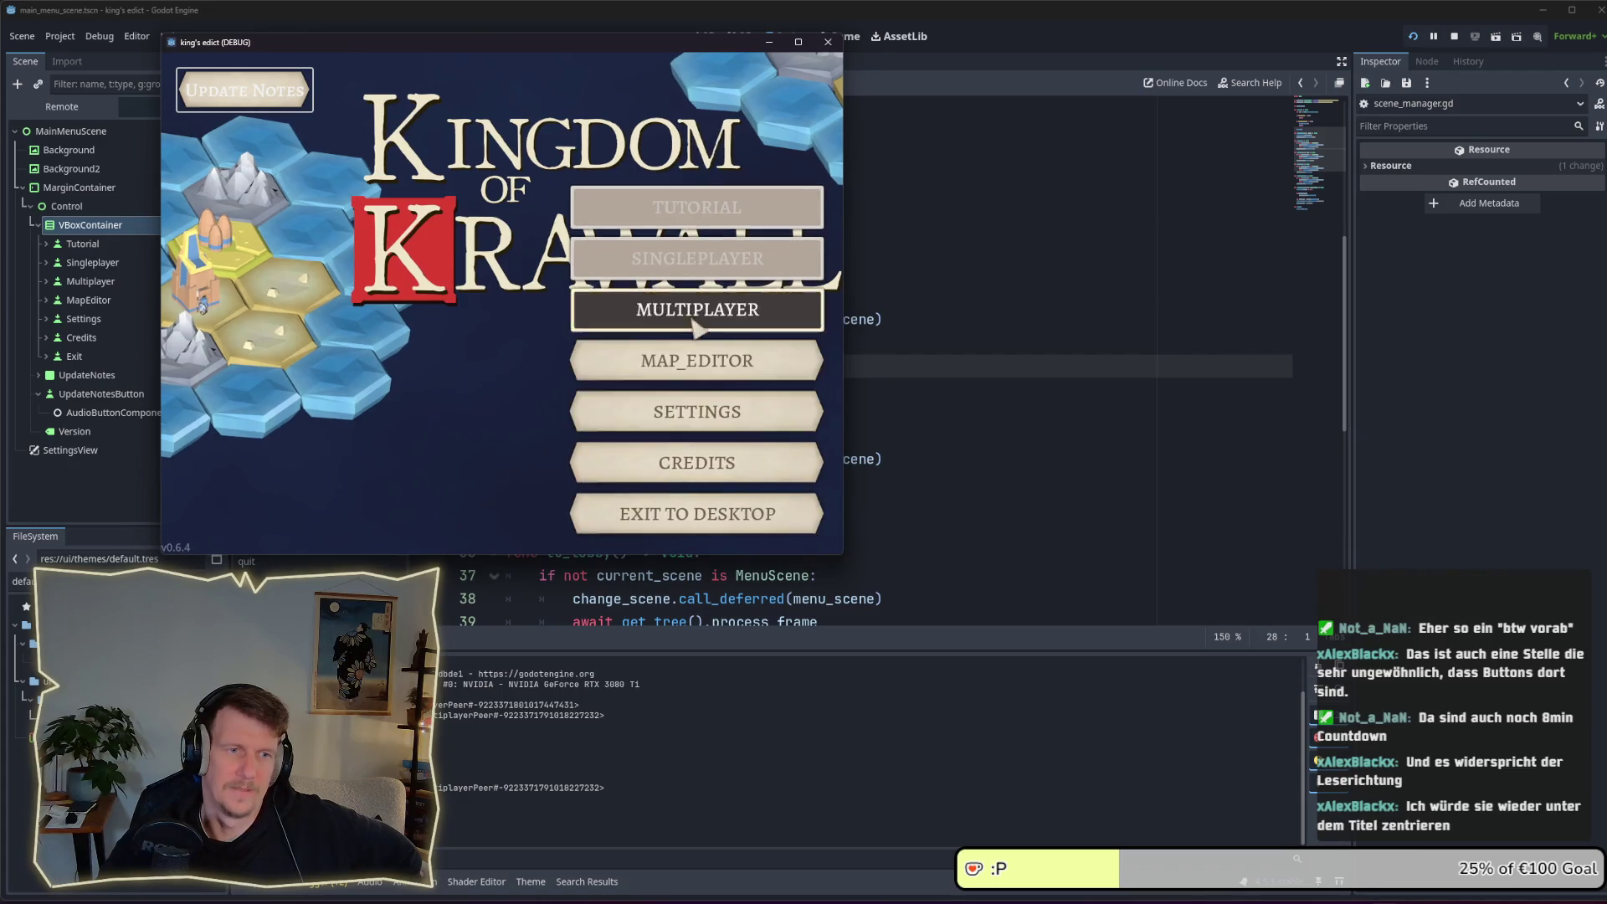
click(694, 324)
click(632, 165)
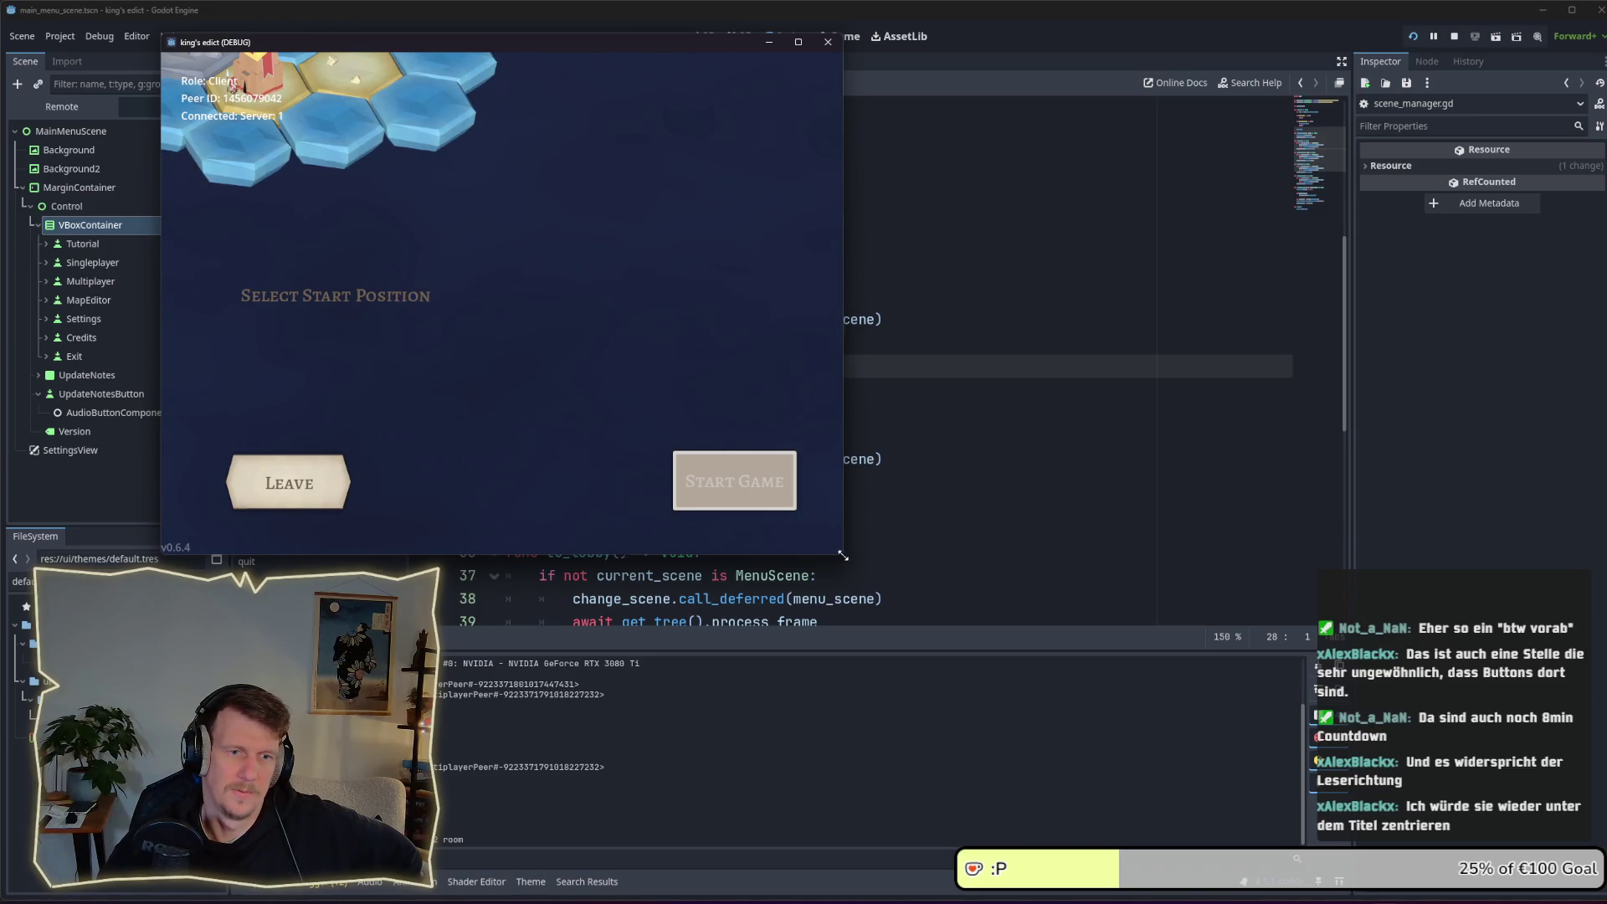
Choose i_know_this_place.map under Change Map and start the multiplayer match
drag(842, 555, 1175, 734)
click(939, 127)
click(937, 215)
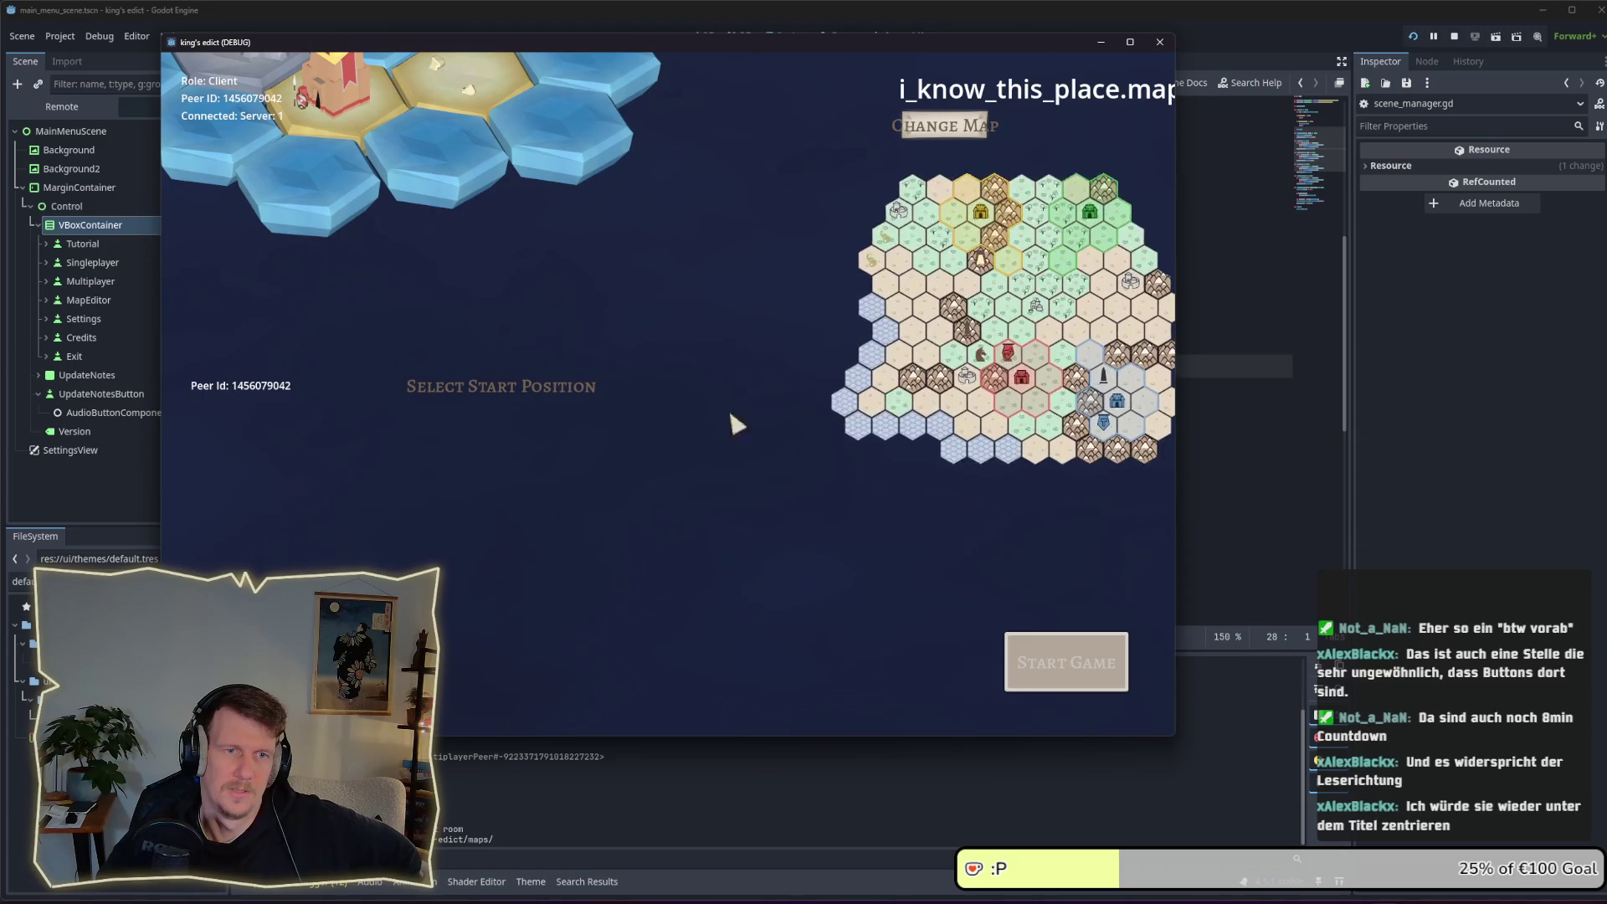
mouse_move(1172, 735)
mouse_down()
mouse_move(822, 499)
mouse_move(761, 480)
mouse_up()
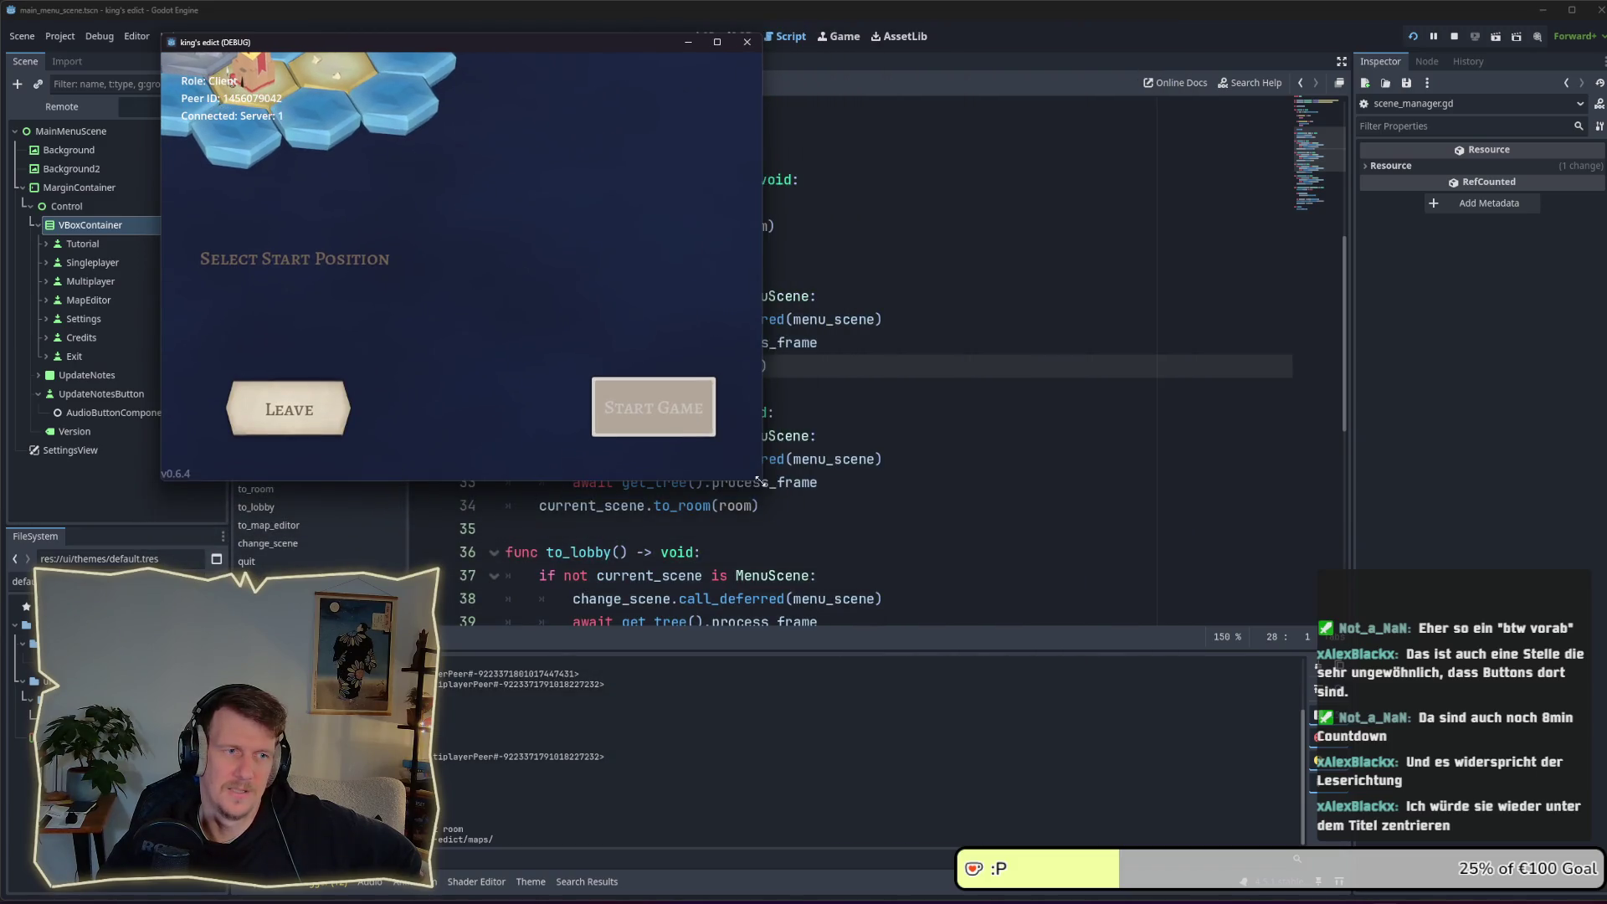
click(651, 417)
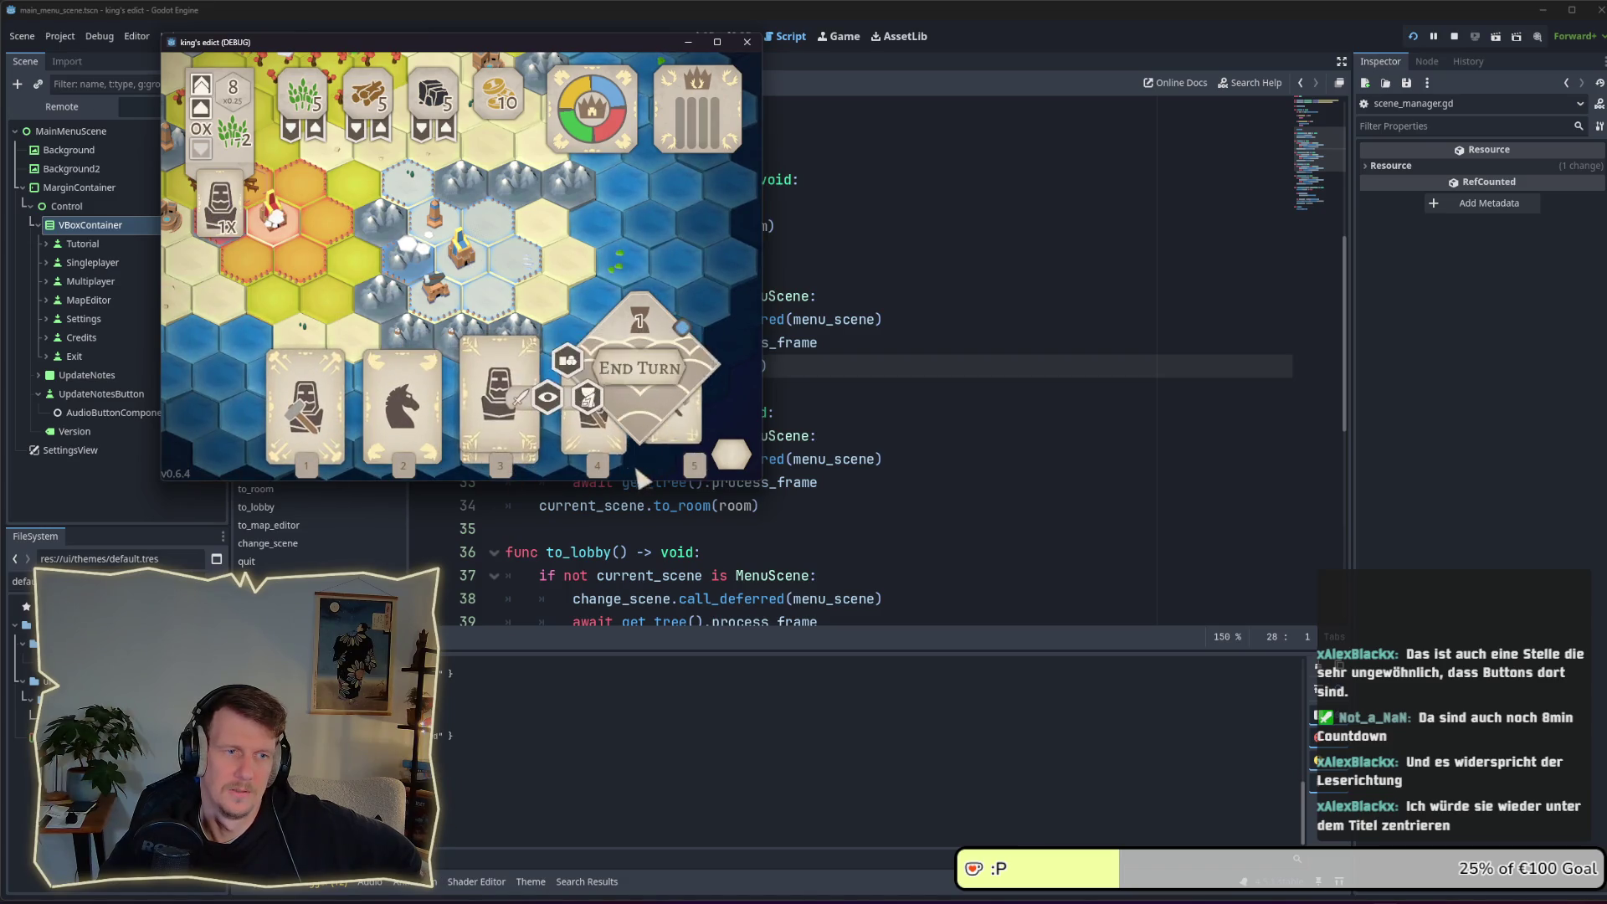
Try the hammer and knight cards, pan the board, enlarge the window, then stop the game
key(1)
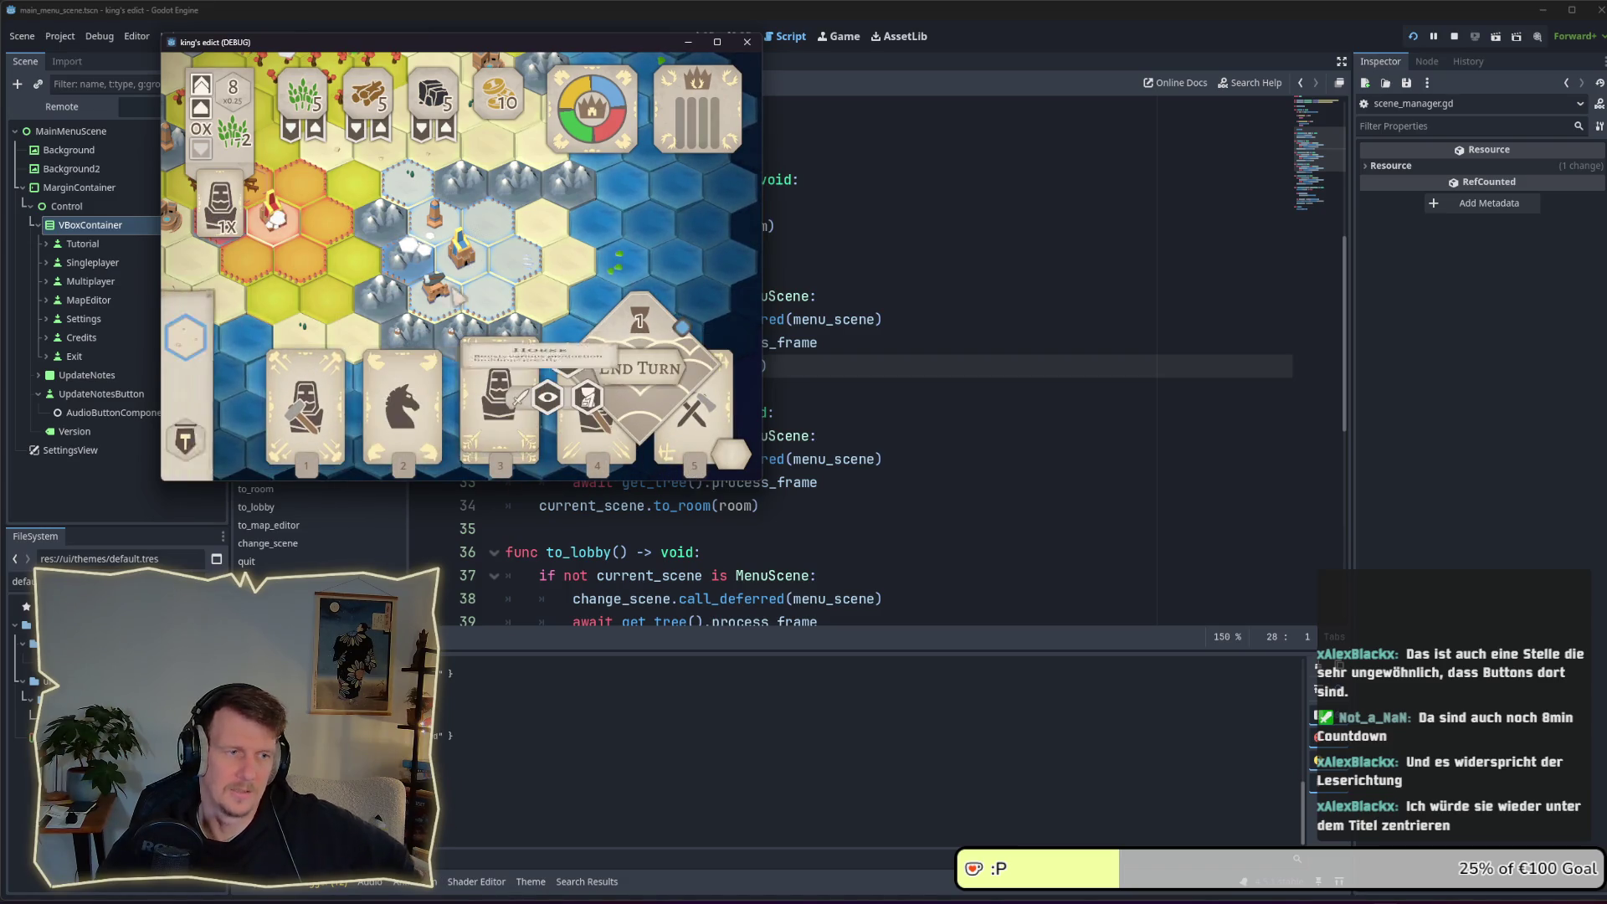
key(2)
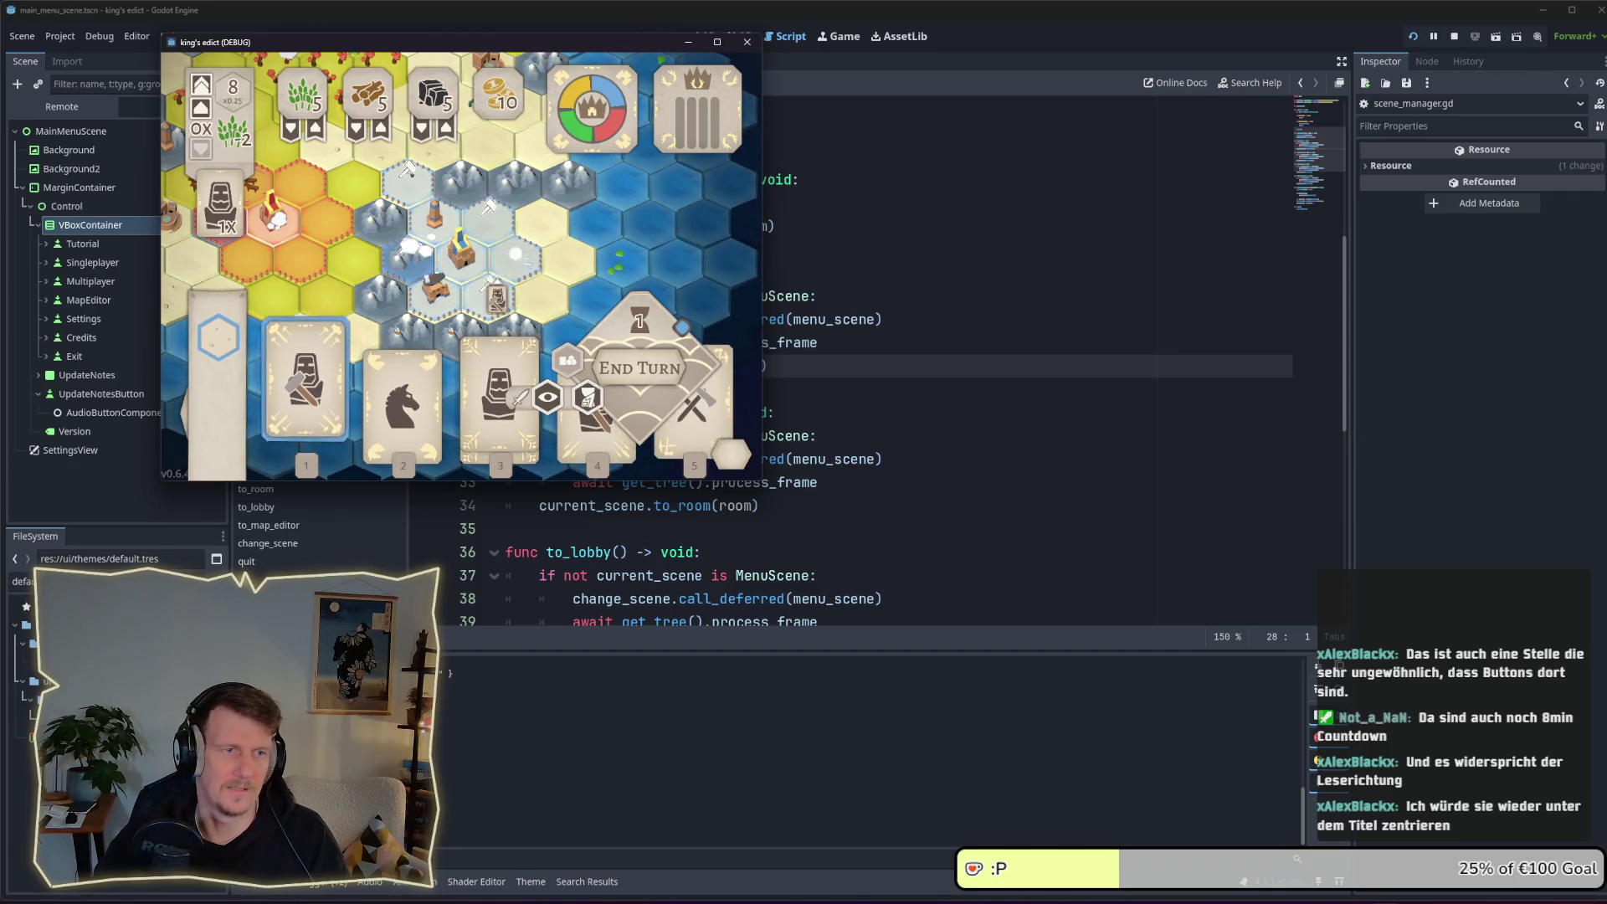
key(Escape)
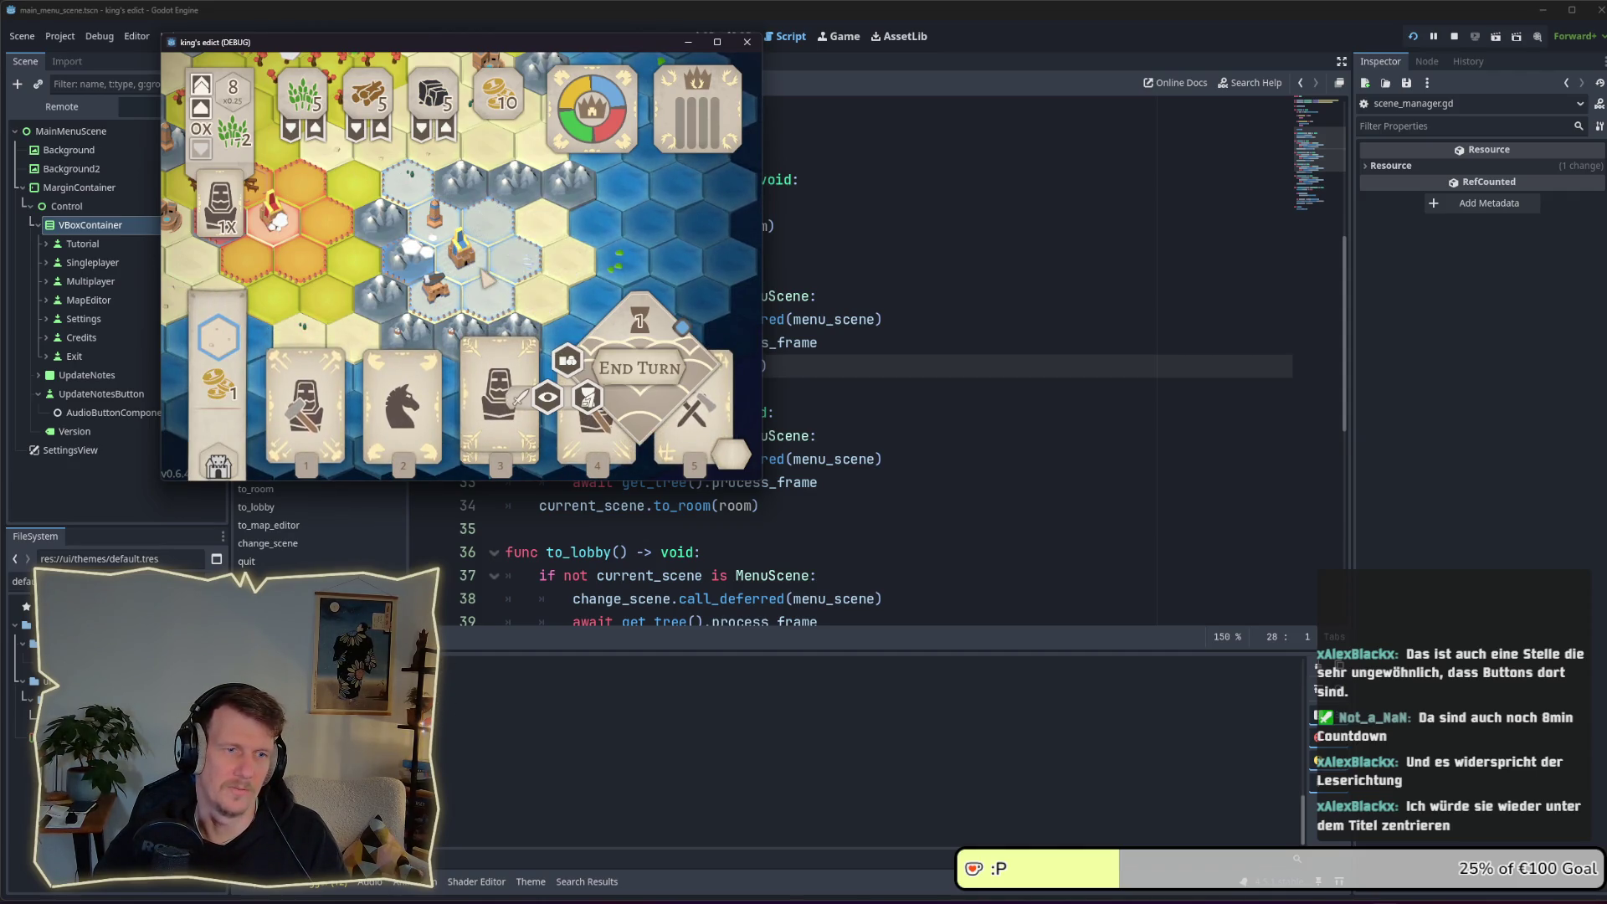
key(a)
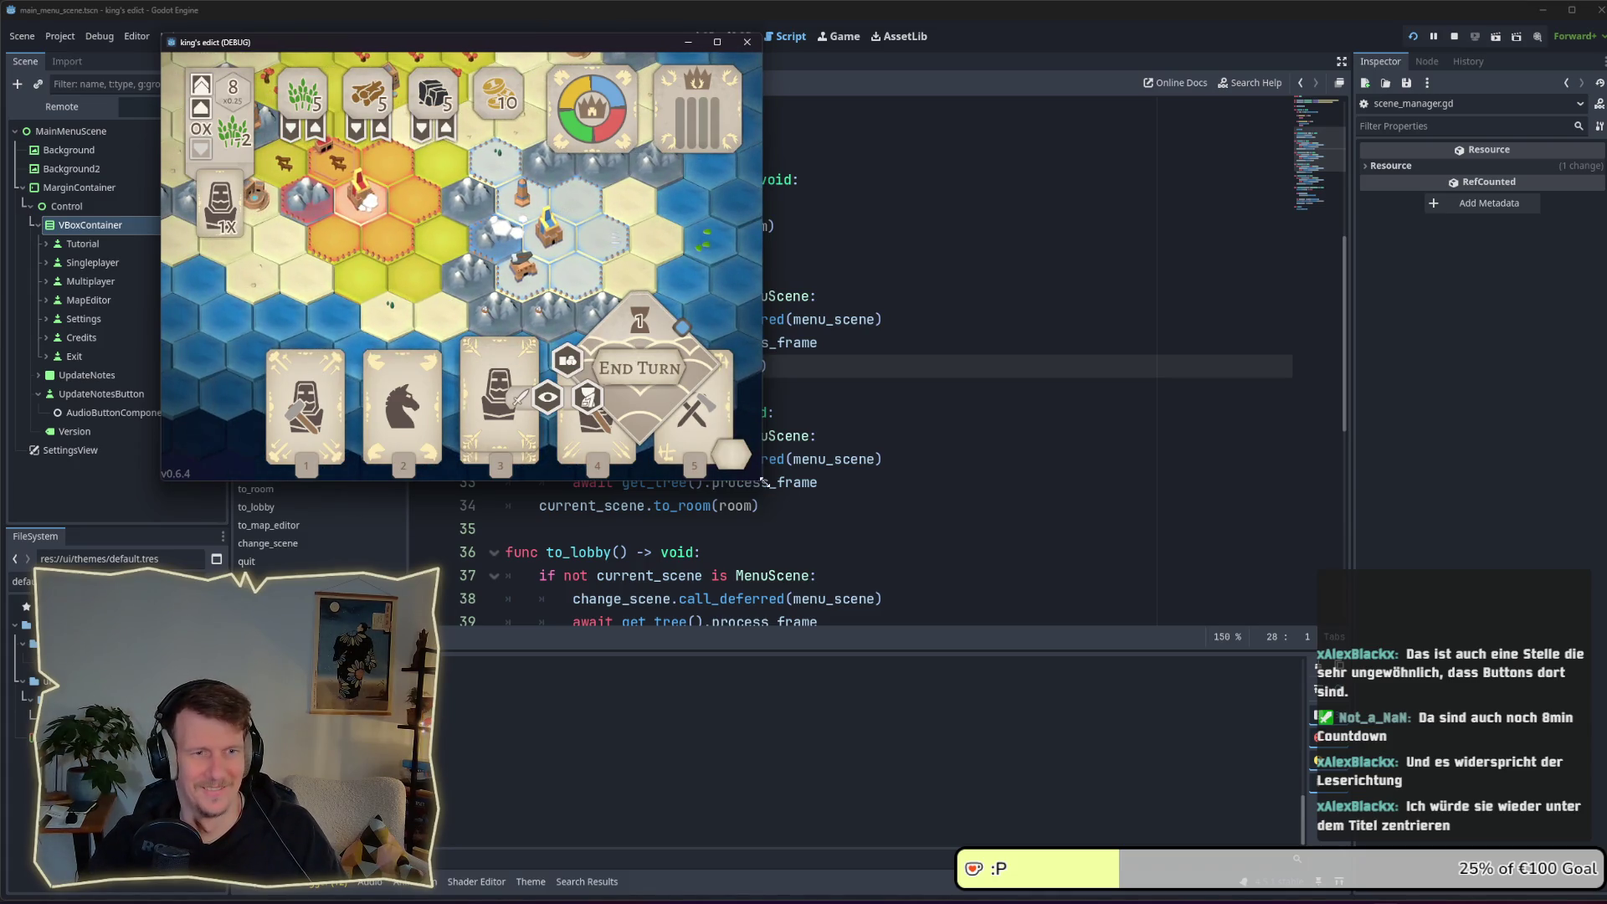
drag(763, 483, 1207, 728)
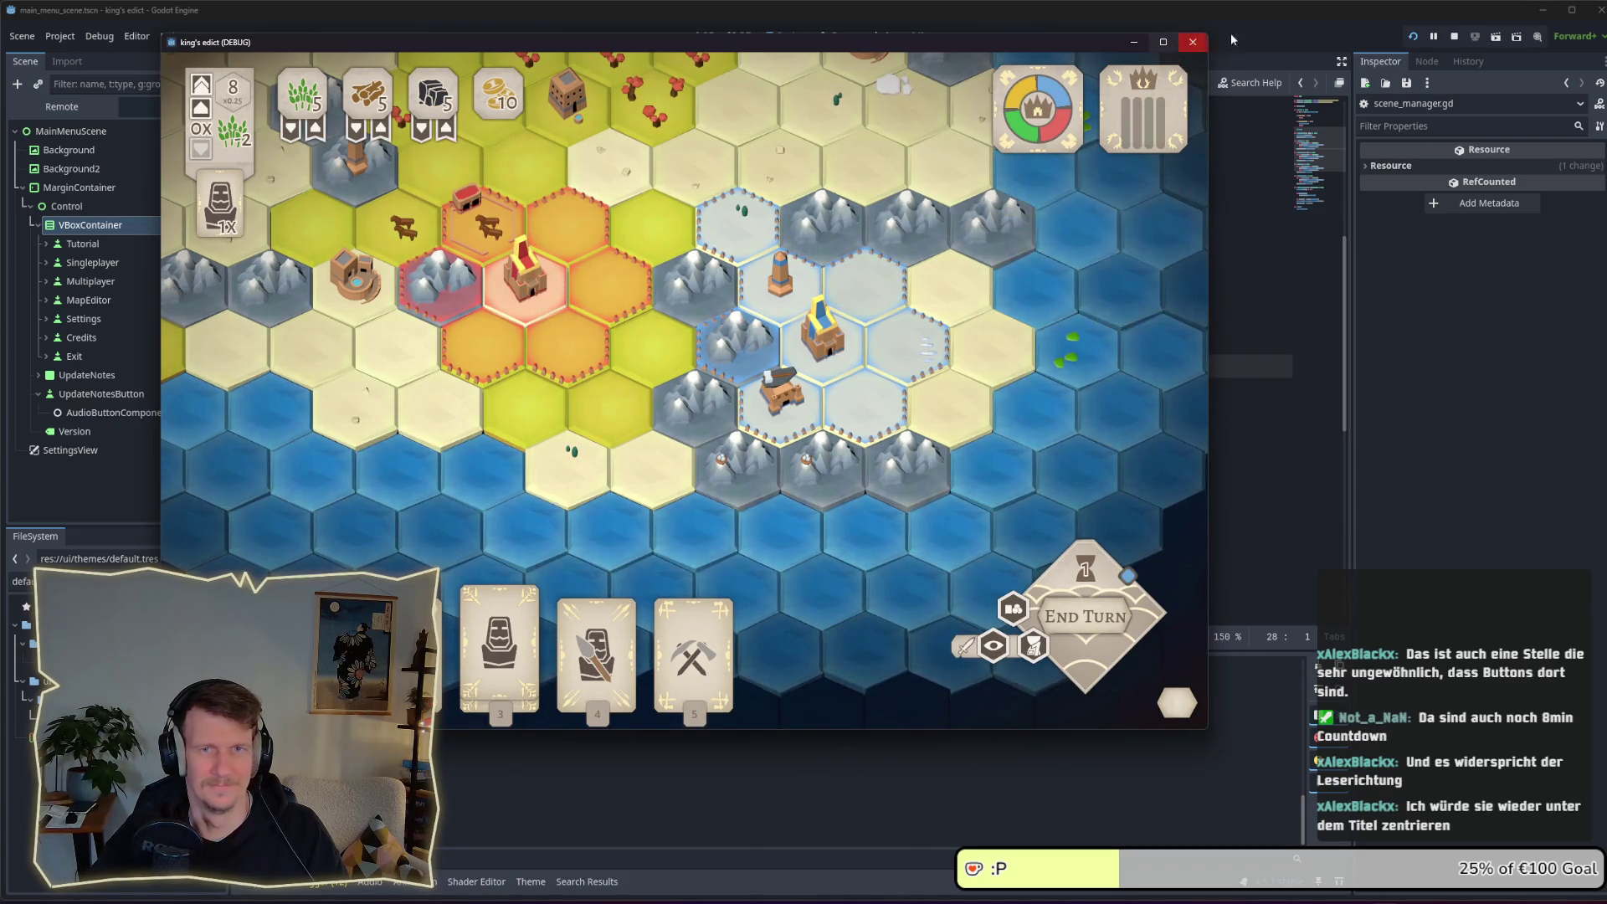
click(1447, 37)
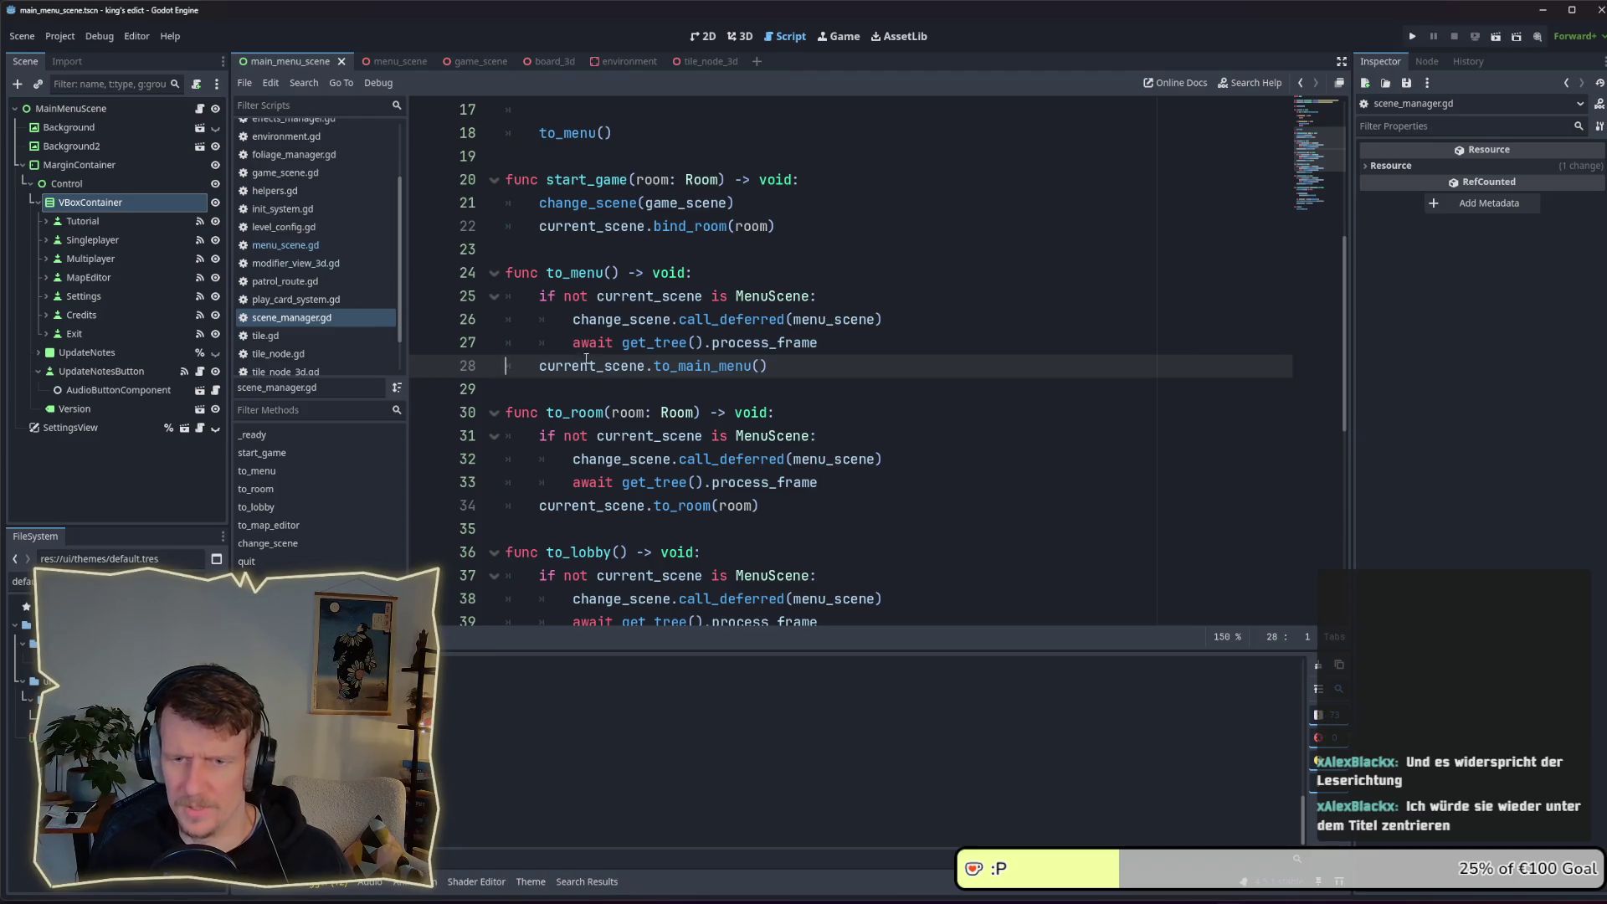
Run the project to check the menu, then return to the main menu scene in the 2D view
click(1414, 37)
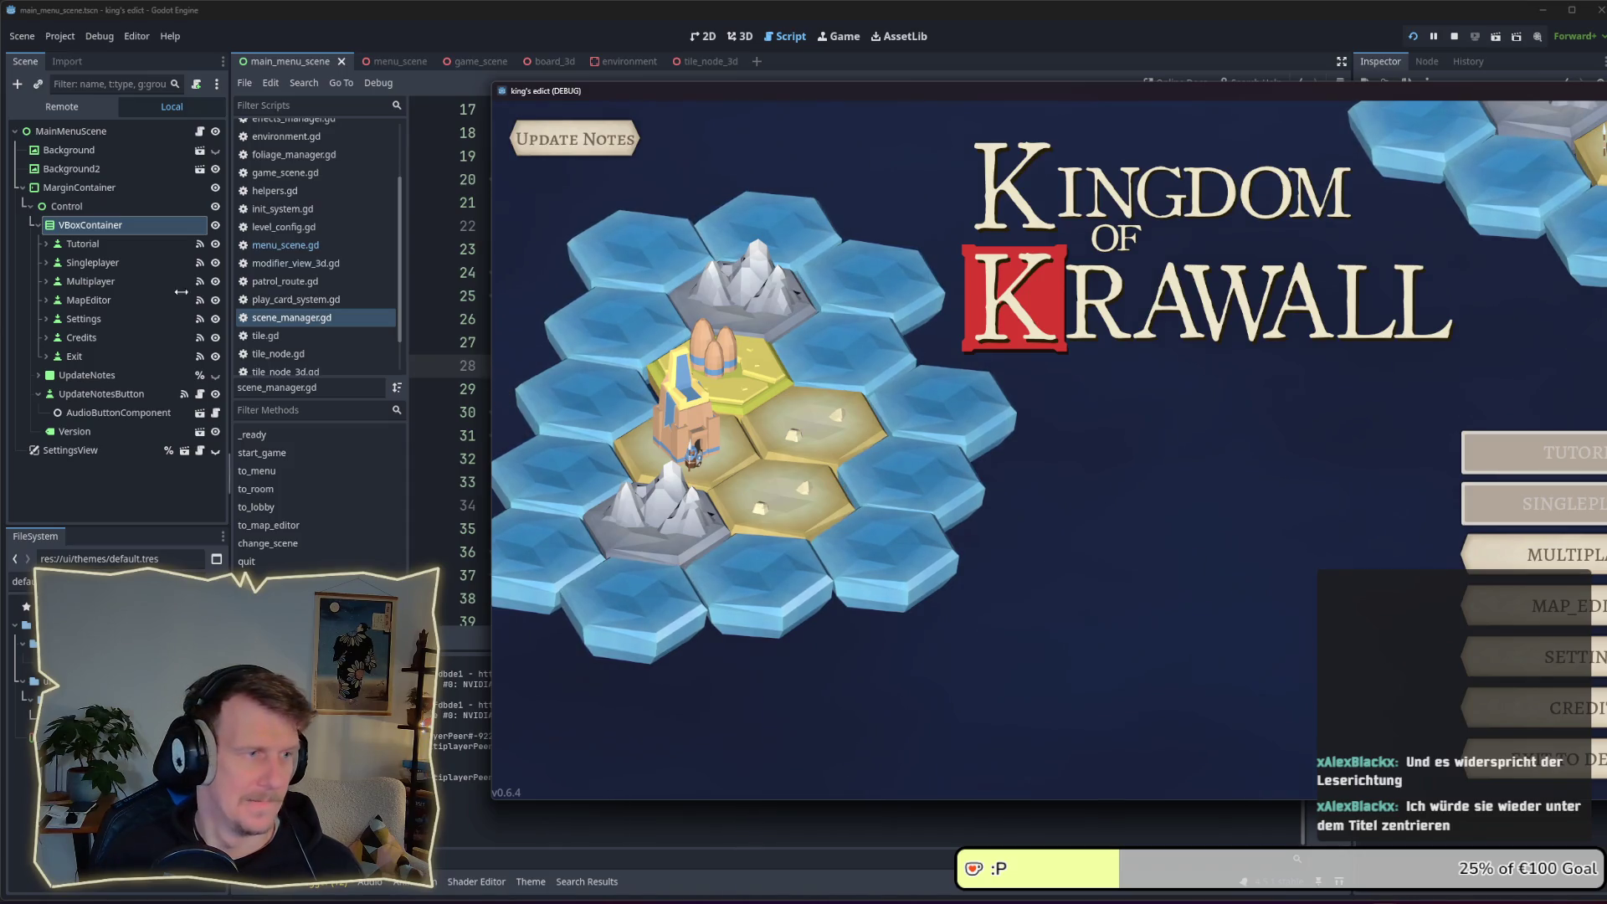
click(116, 231)
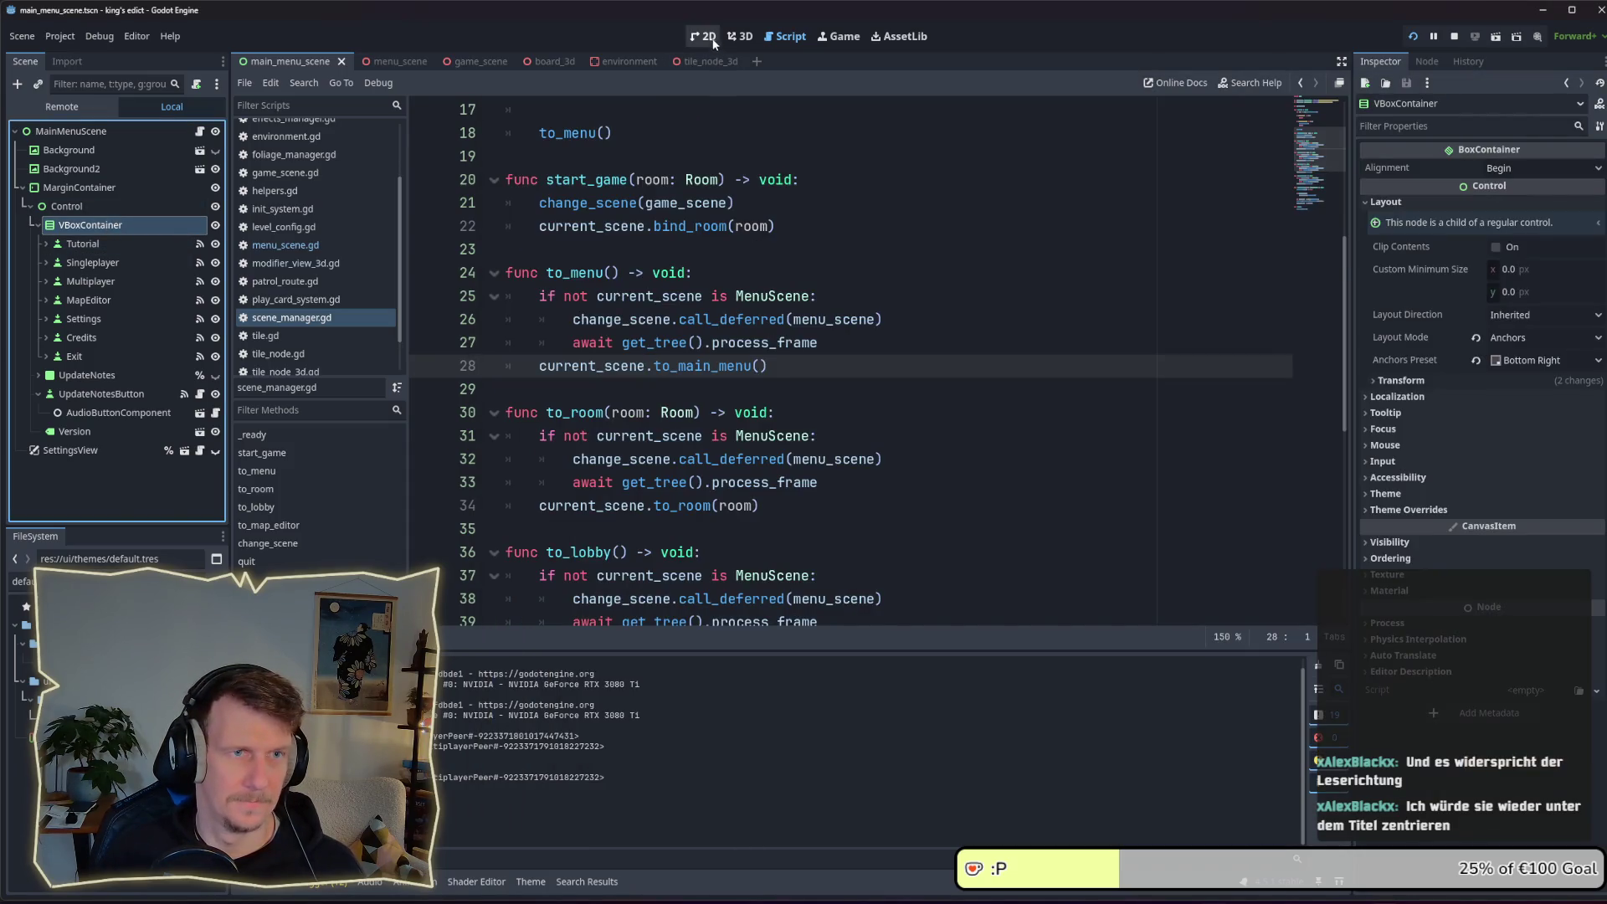
click(710, 36)
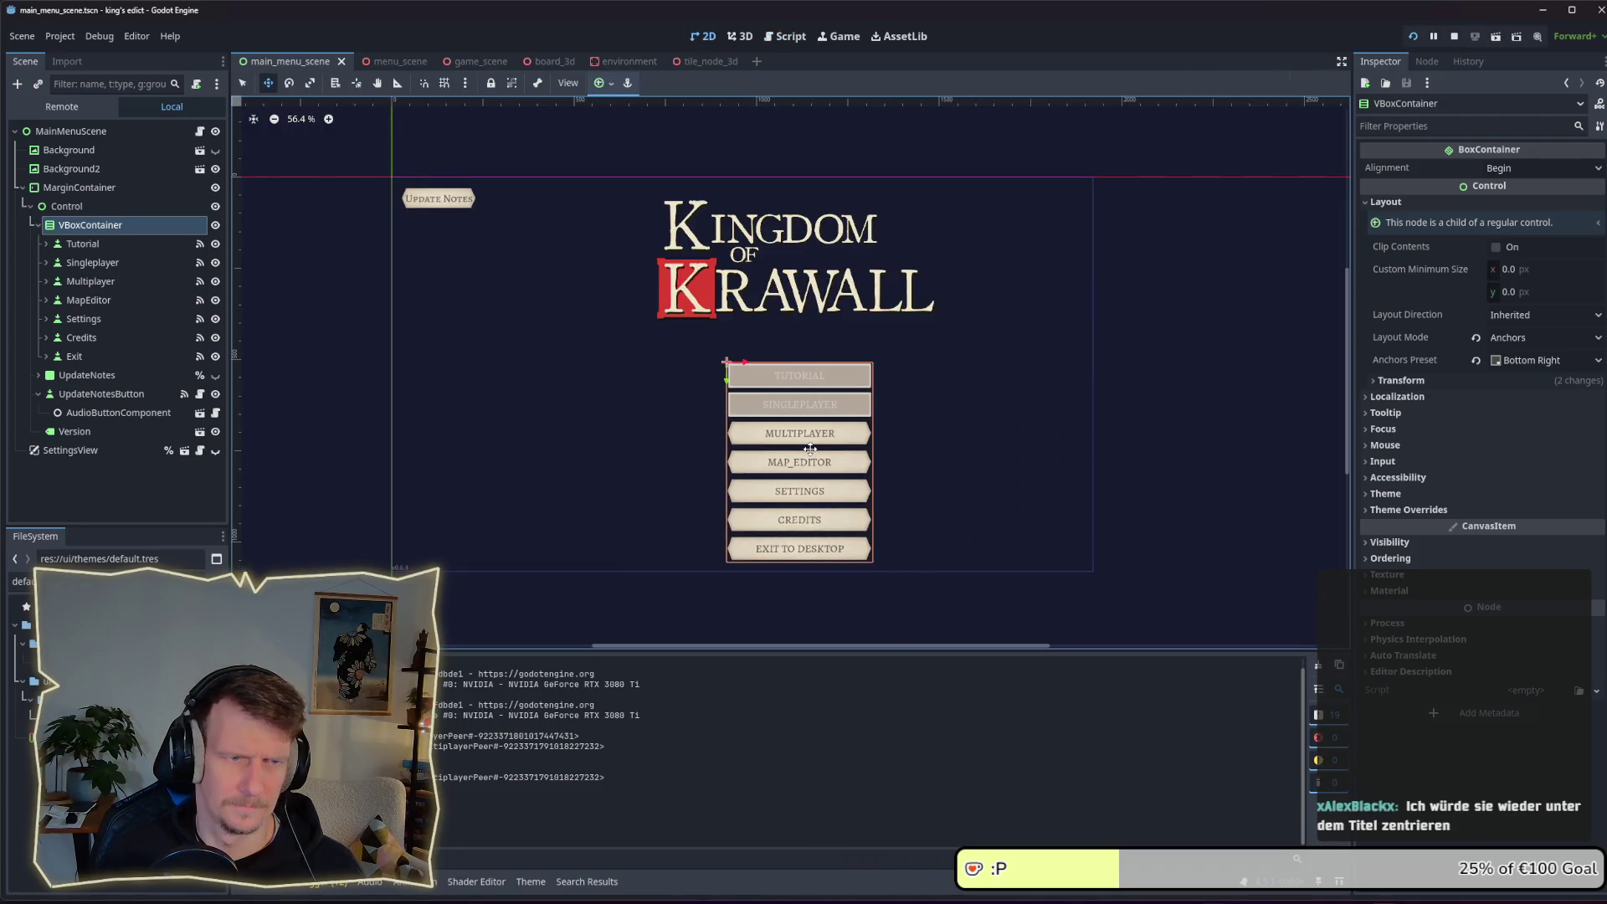
Drag the VBoxContainer button column left under the title, compare with the running game, then close the game
key(alt+Tab)
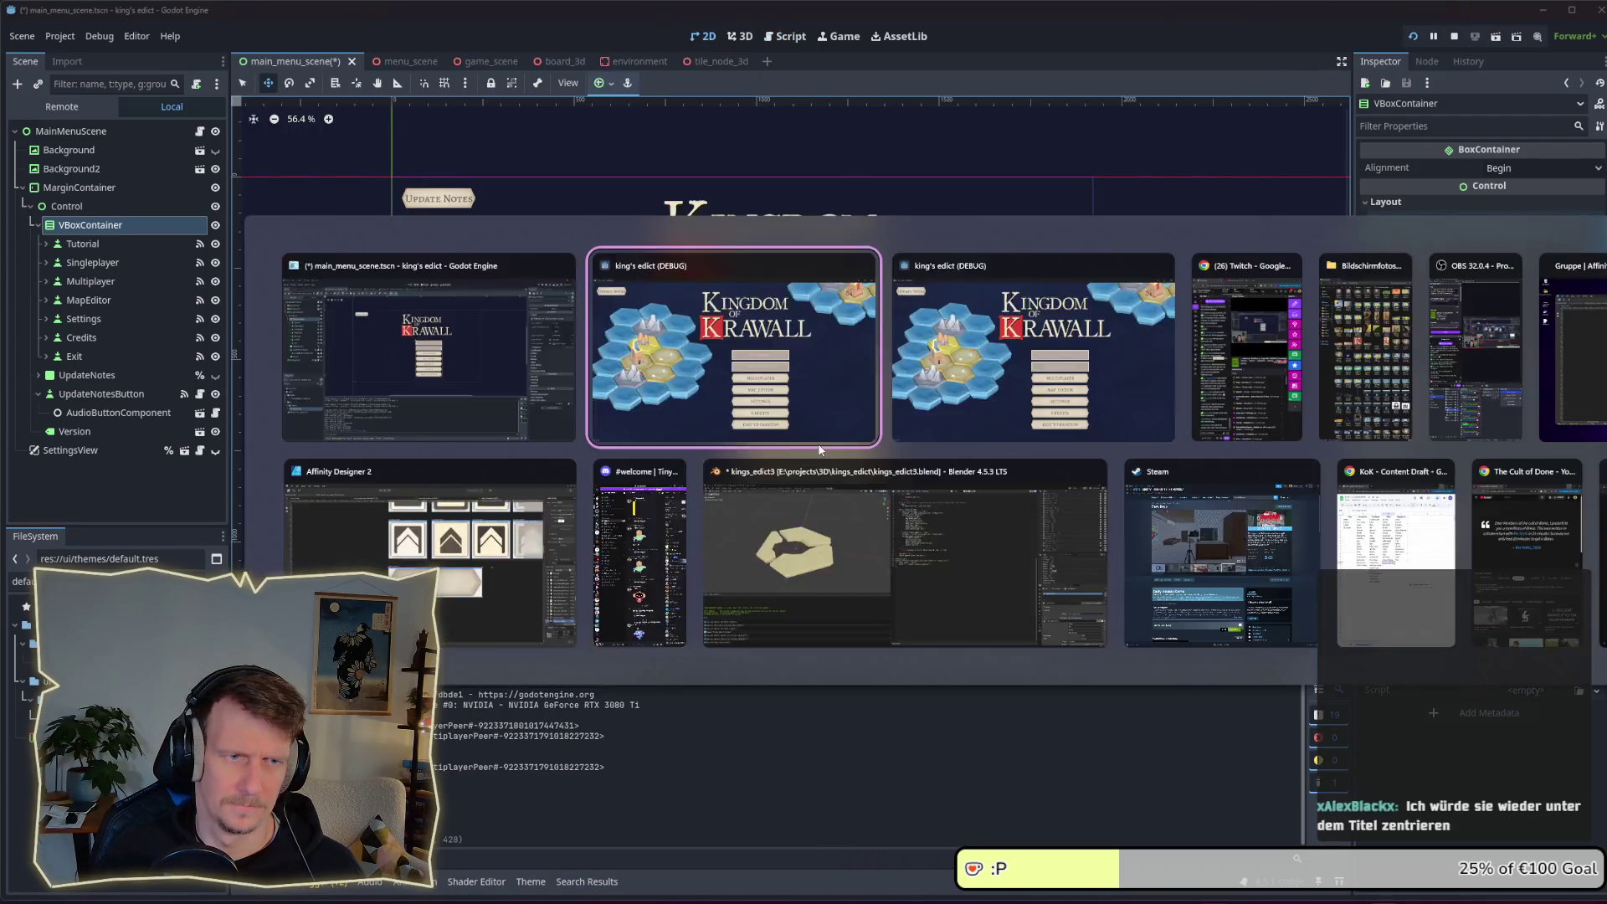
key(alt+Tab)
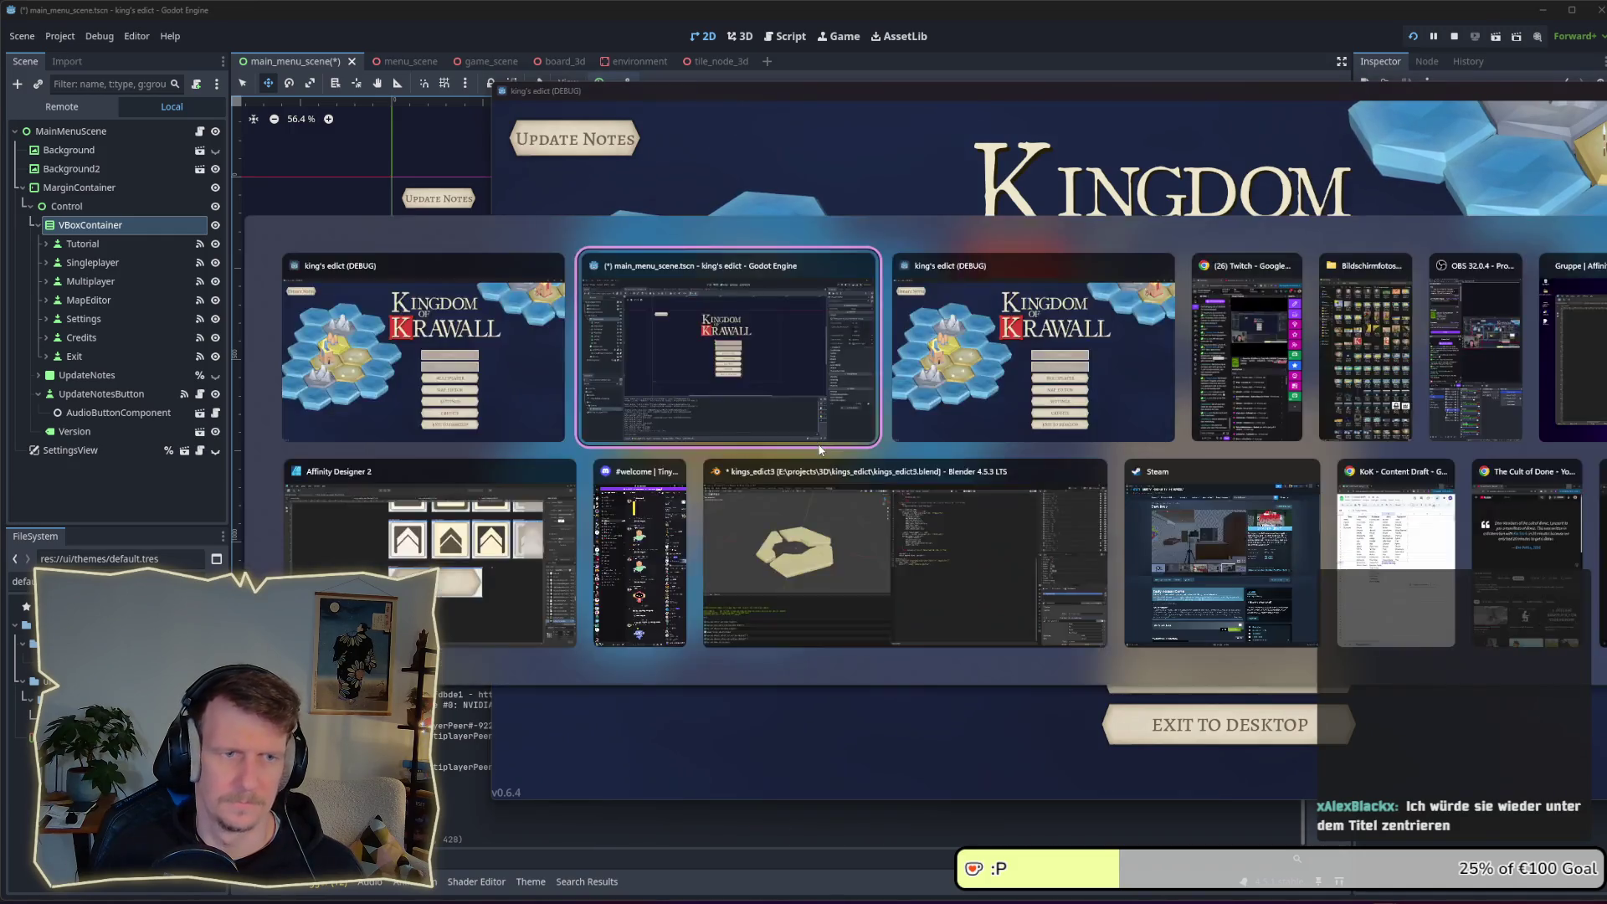
drag(861, 437, 805, 433)
key(alt+Tab)
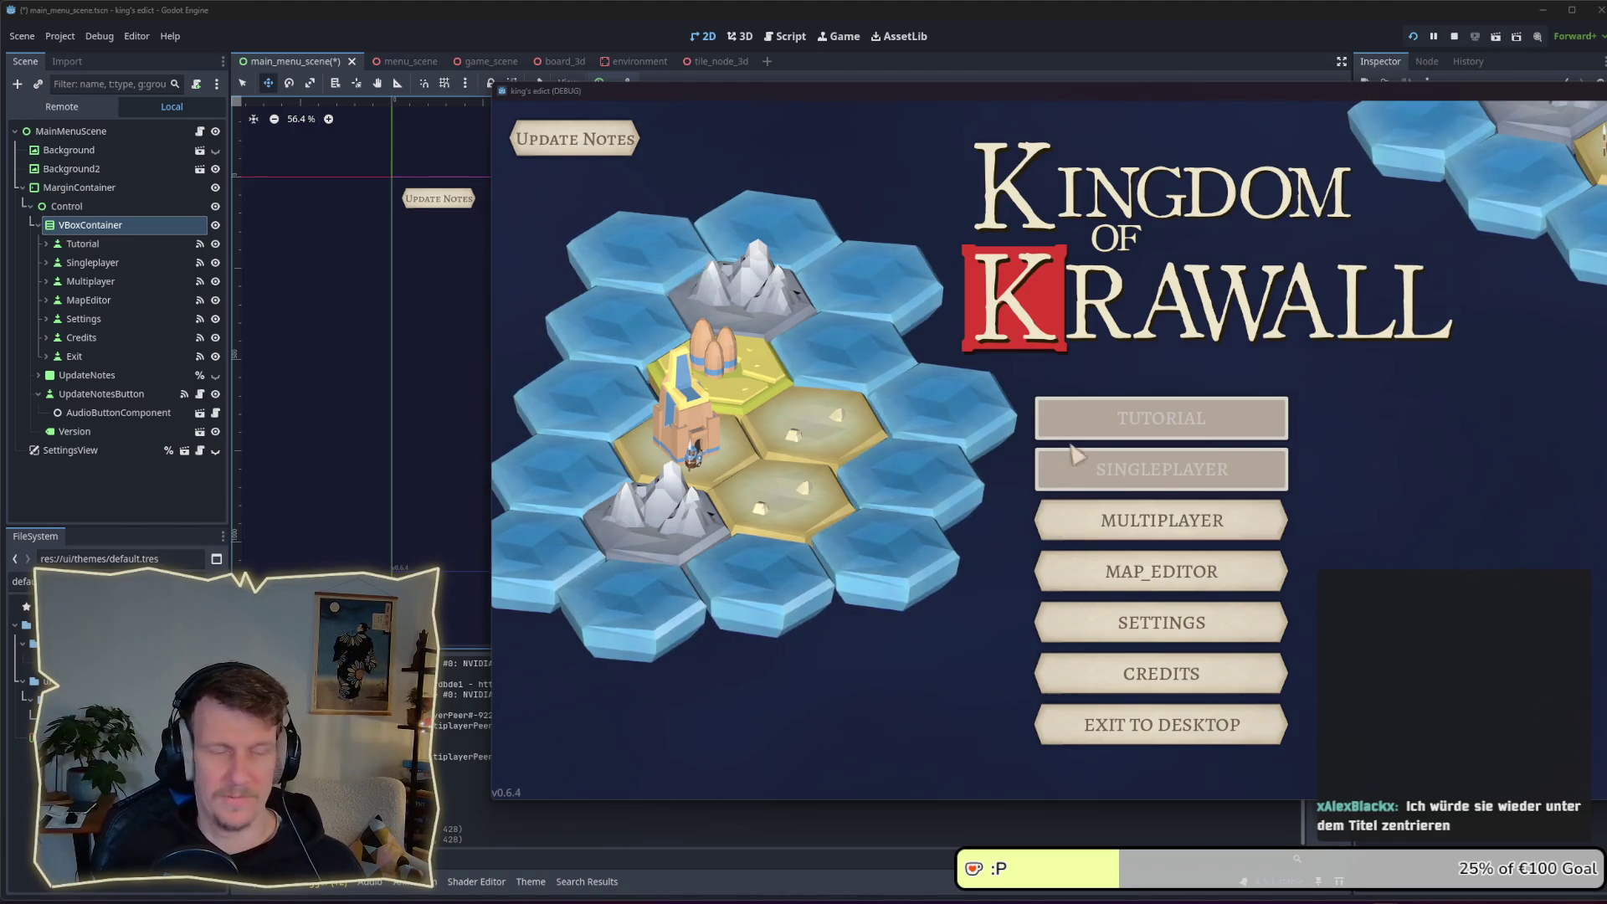
key(F8)
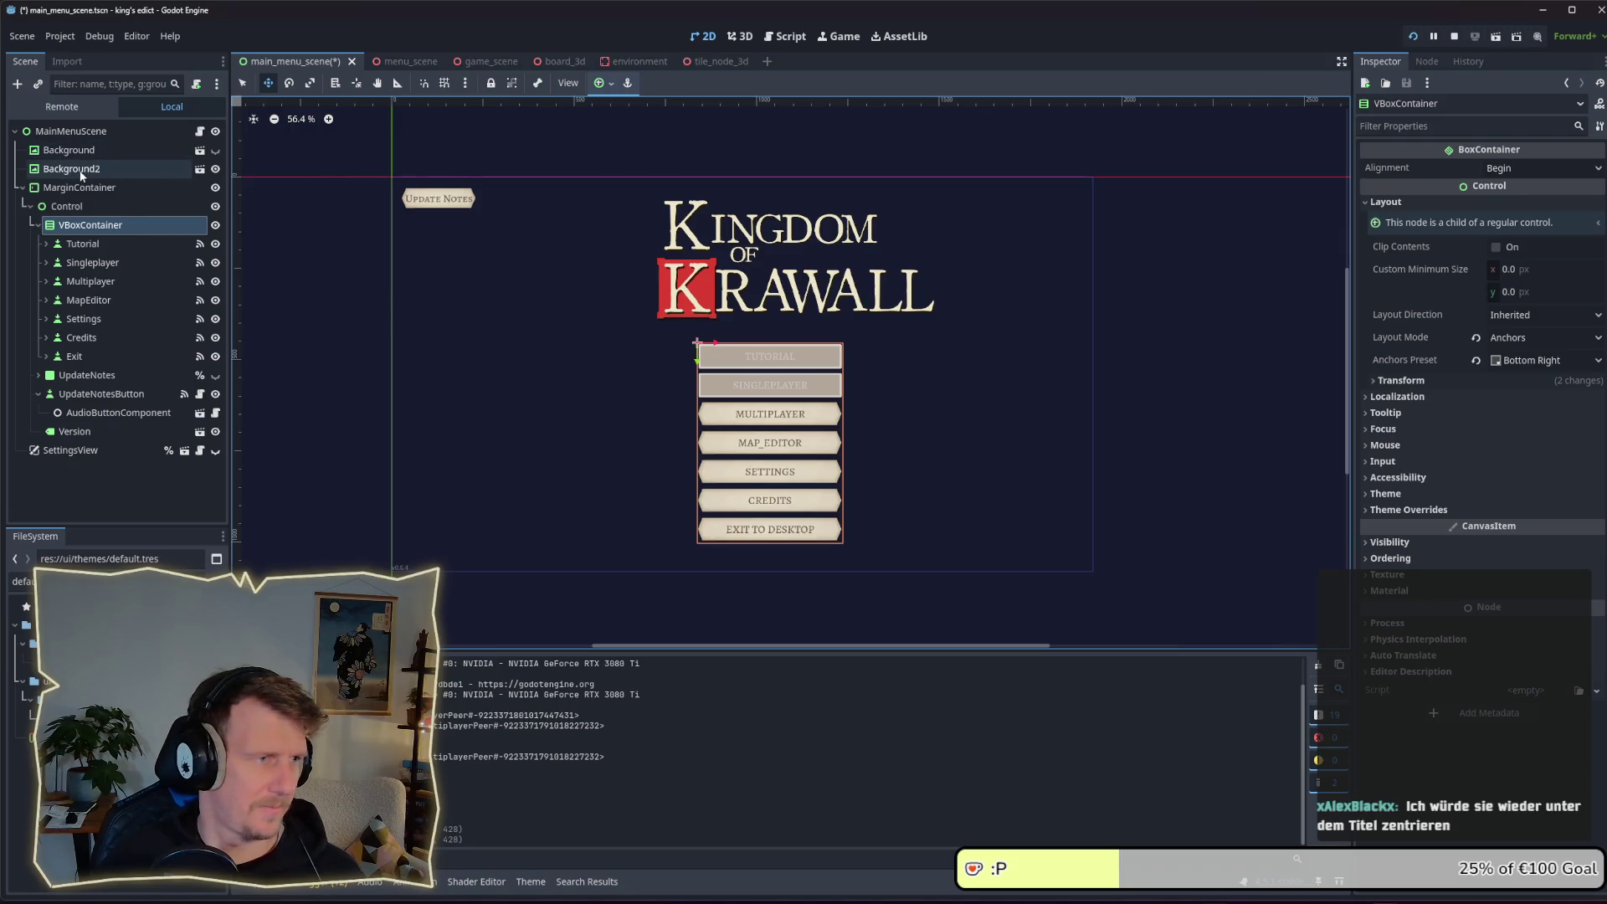
Nudge the Background2 title left and anchor the VBoxContainer to Center, placed just below the title
click(75, 168)
drag(761, 285, 737, 284)
click(90, 224)
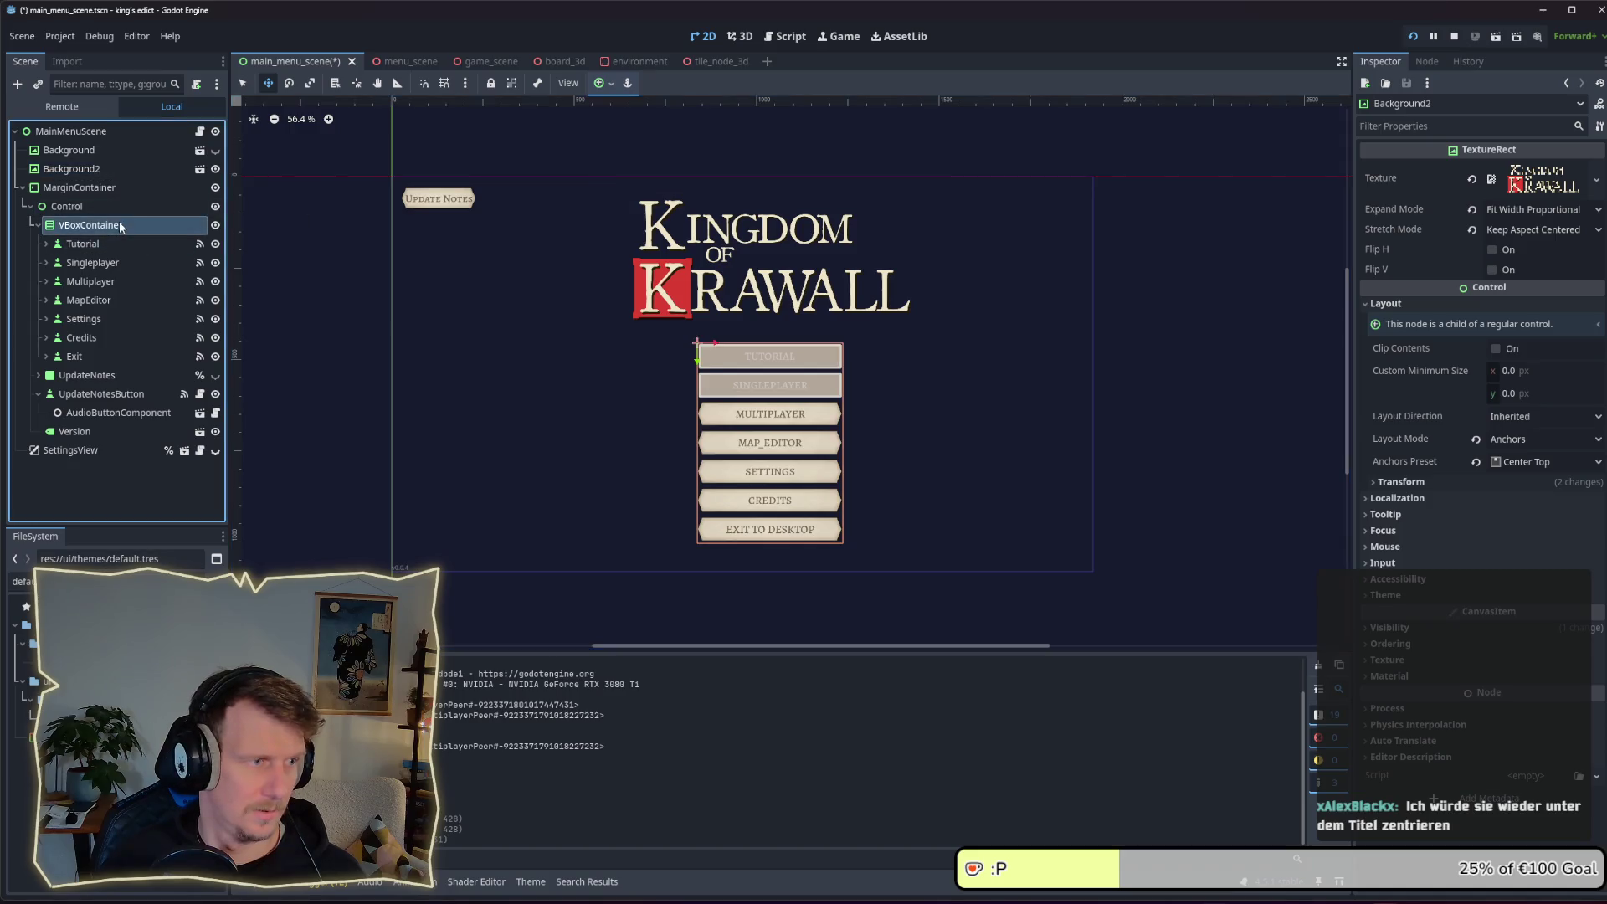
drag(801, 418, 784, 416)
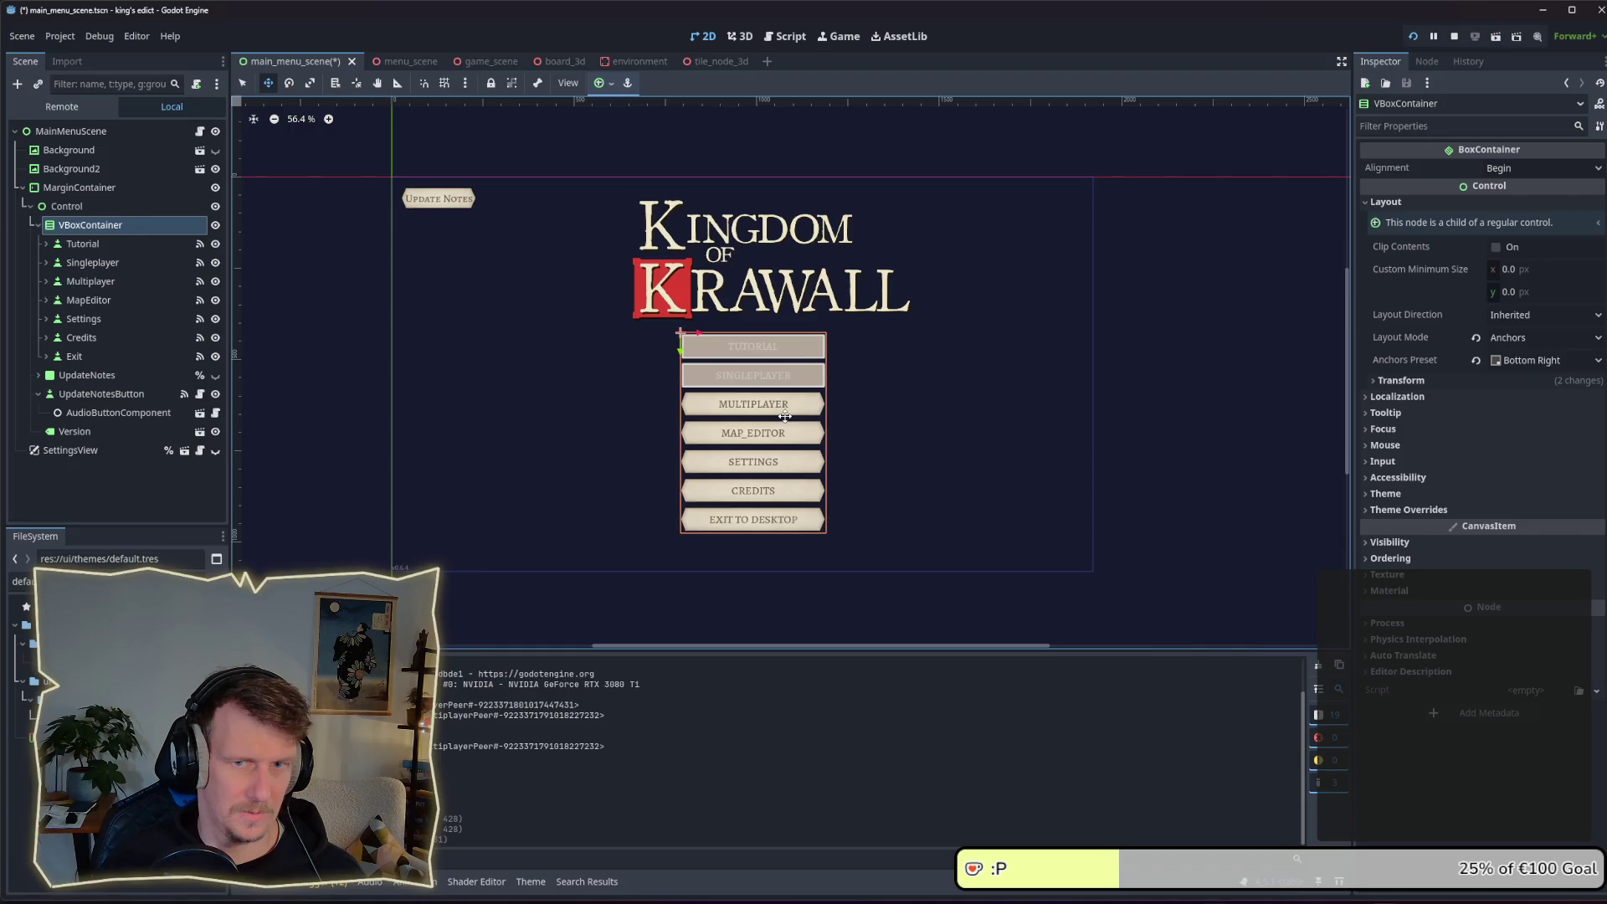
click(1531, 360)
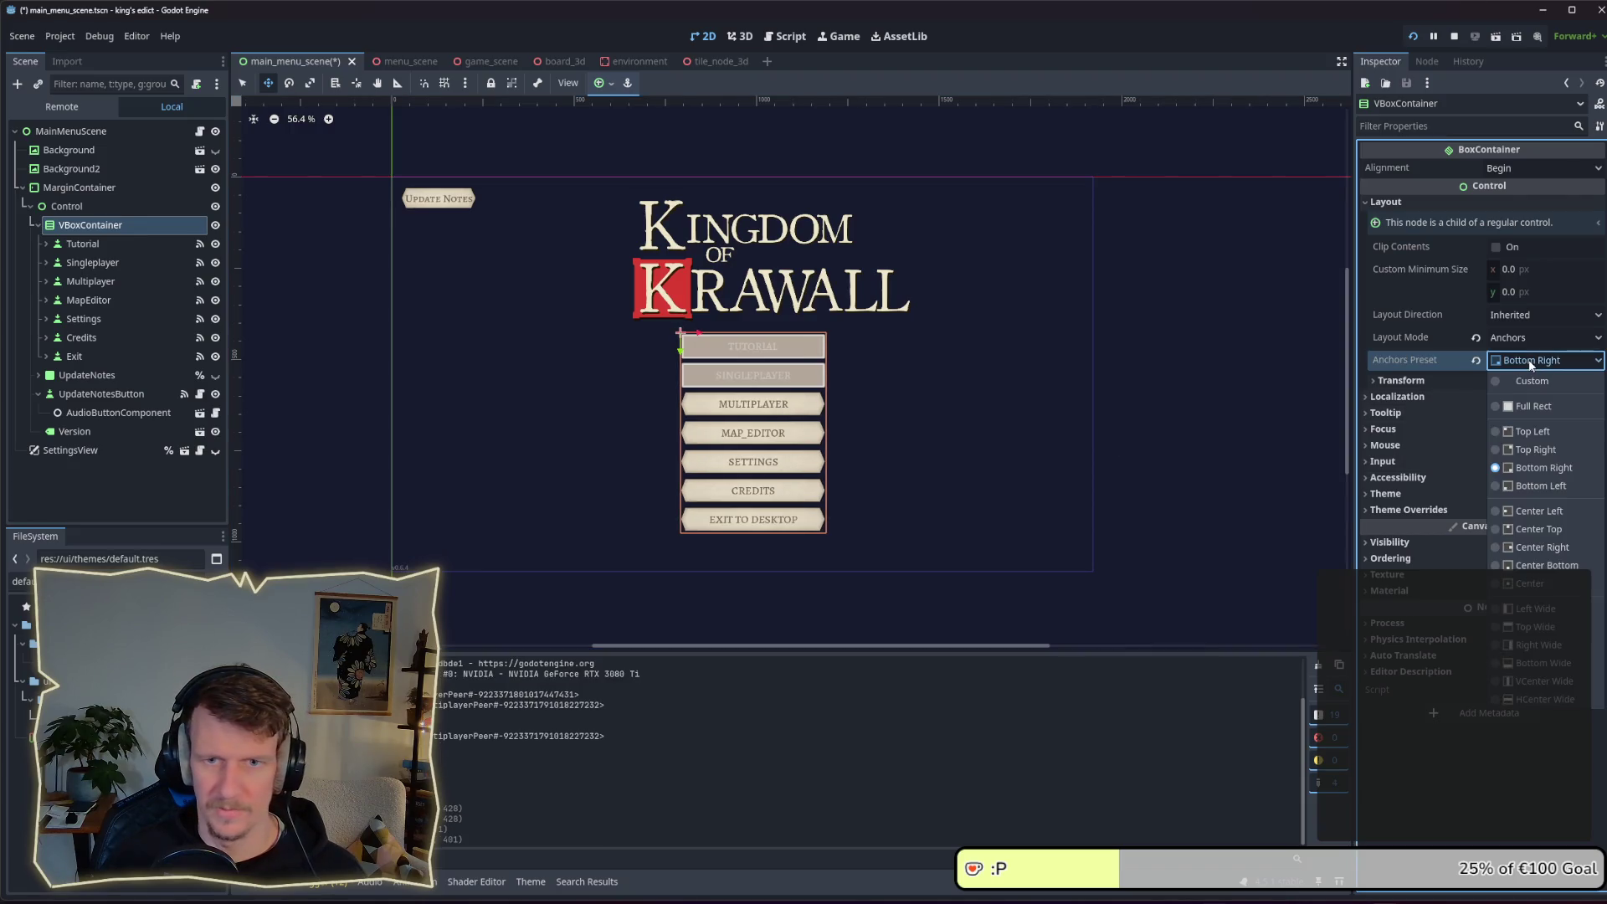
click(1530, 584)
drag(725, 360, 725, 415)
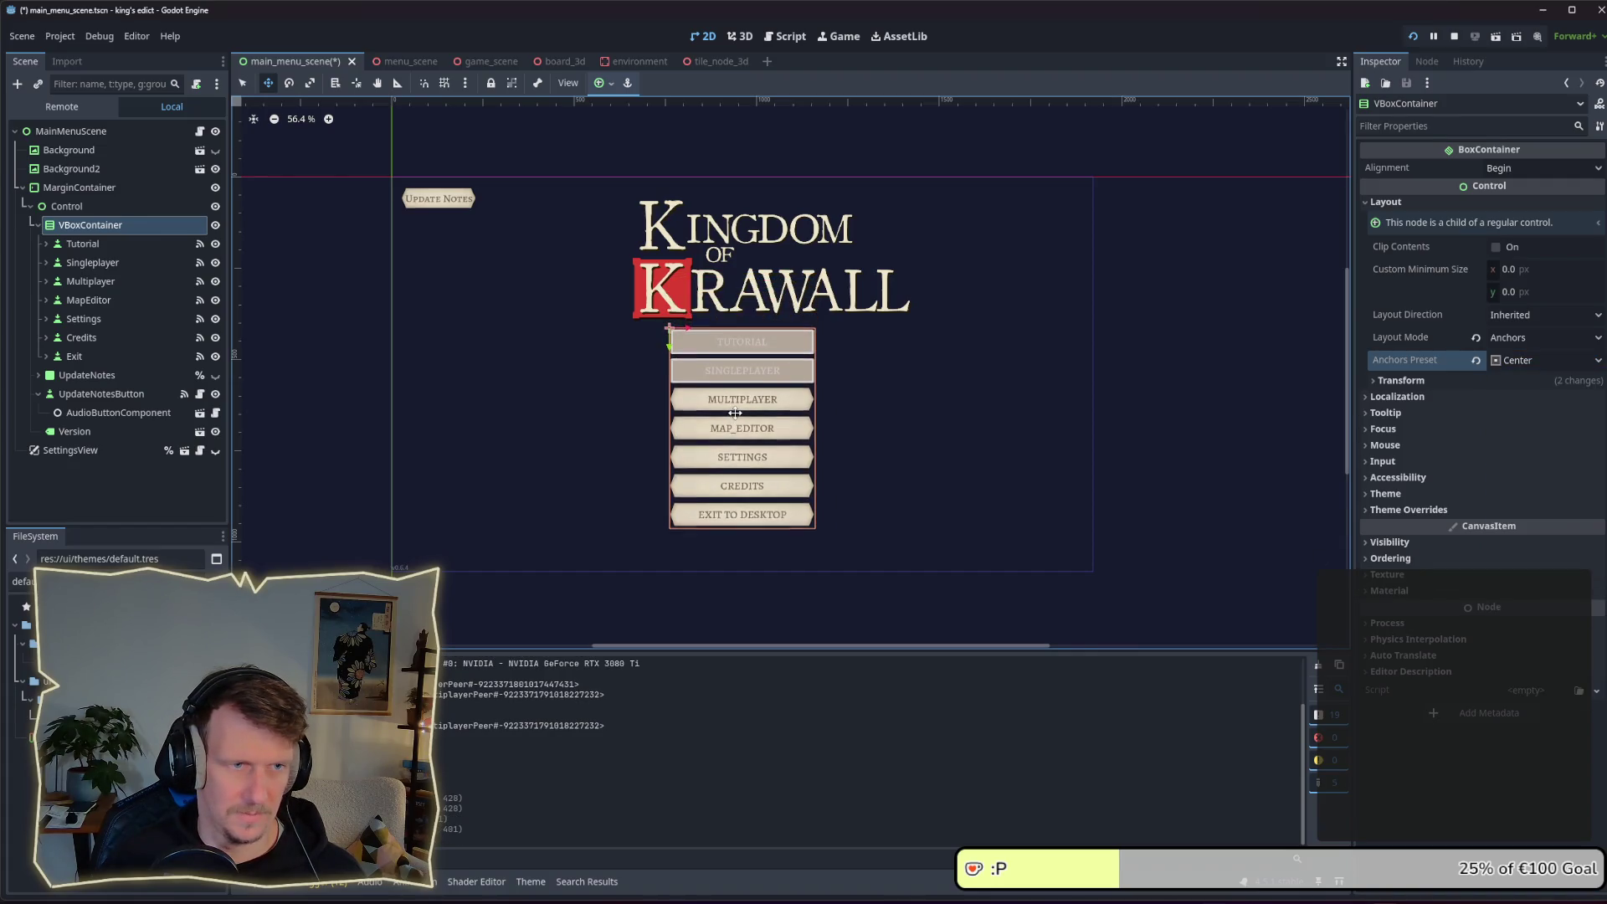
Shift the title image slightly left, run the scene with F6, and move the game window over the editor
click(72, 168)
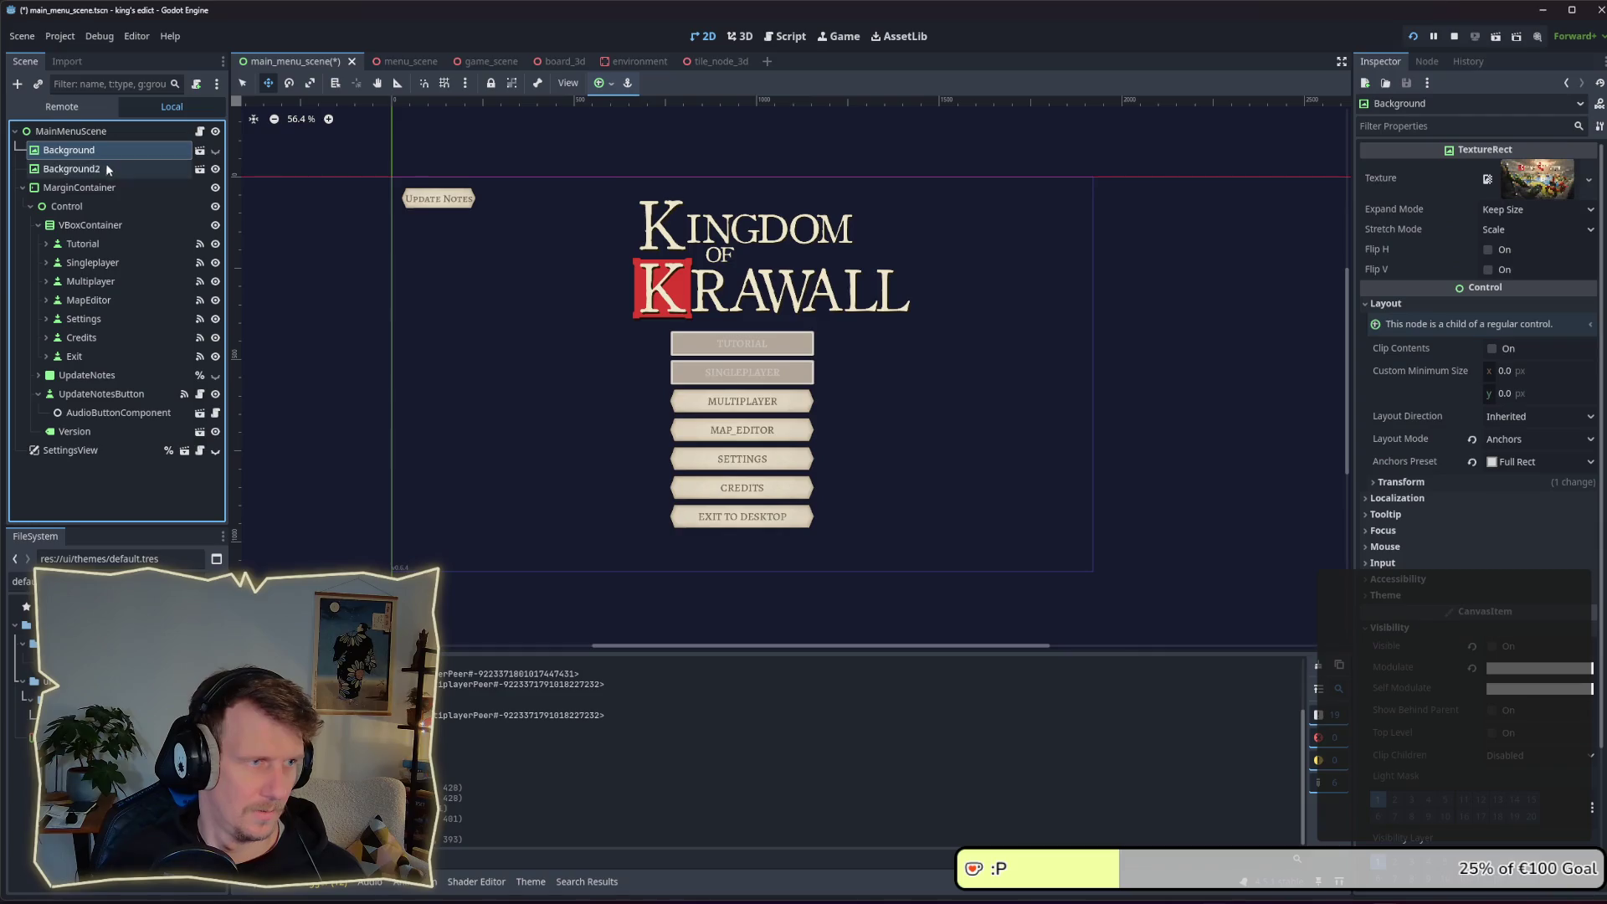
drag(791, 274, 785, 276)
key(F6)
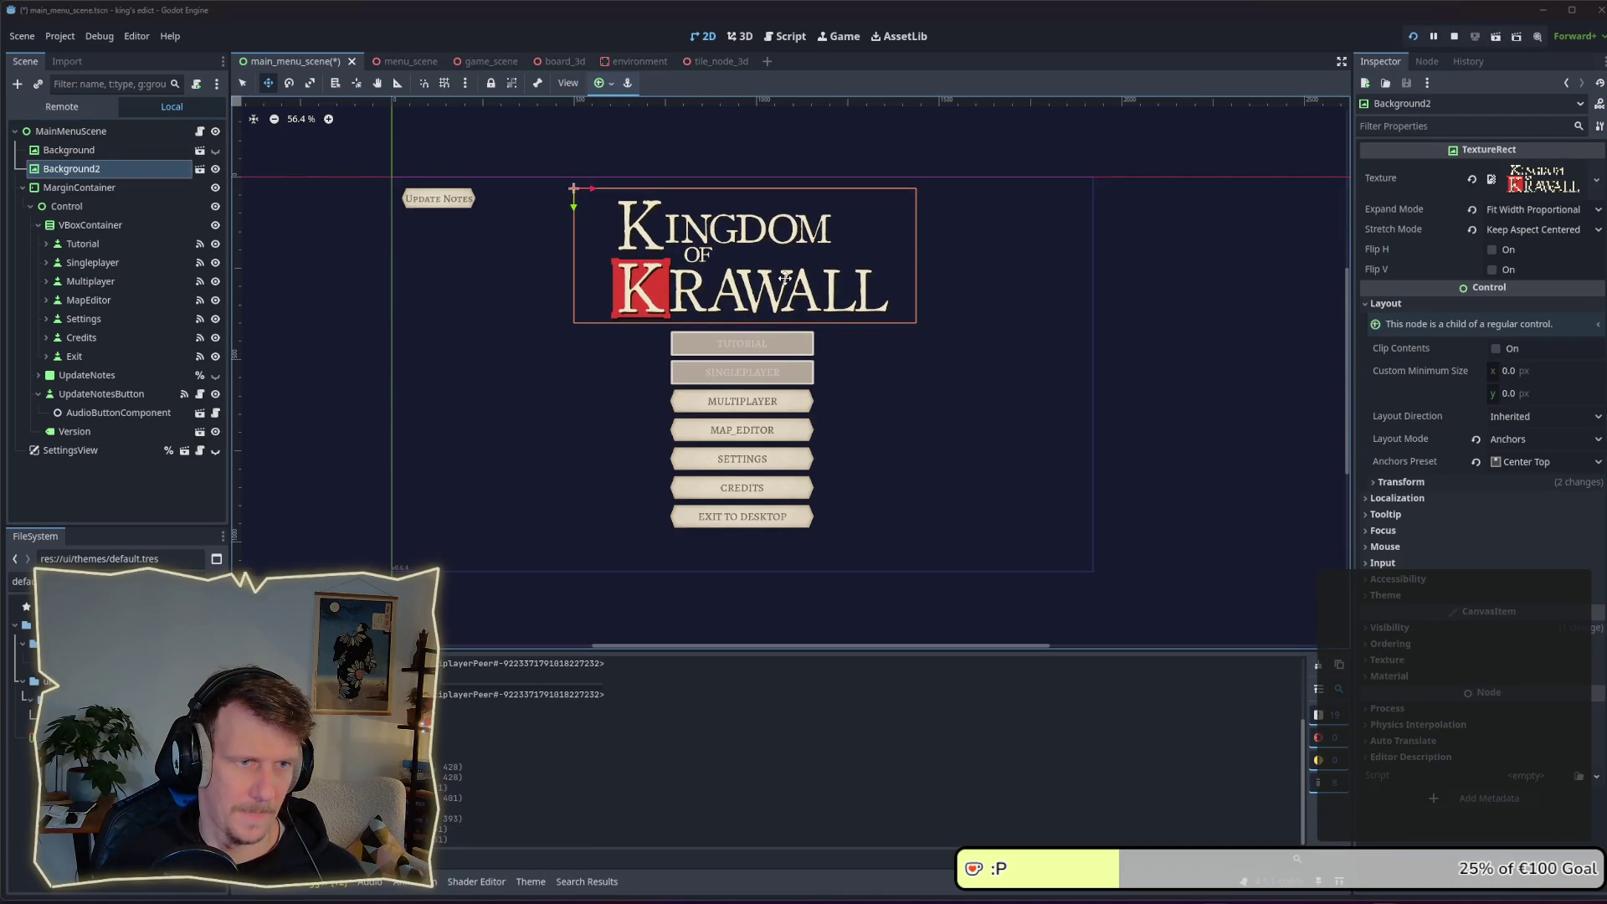
key(alt+Tab)
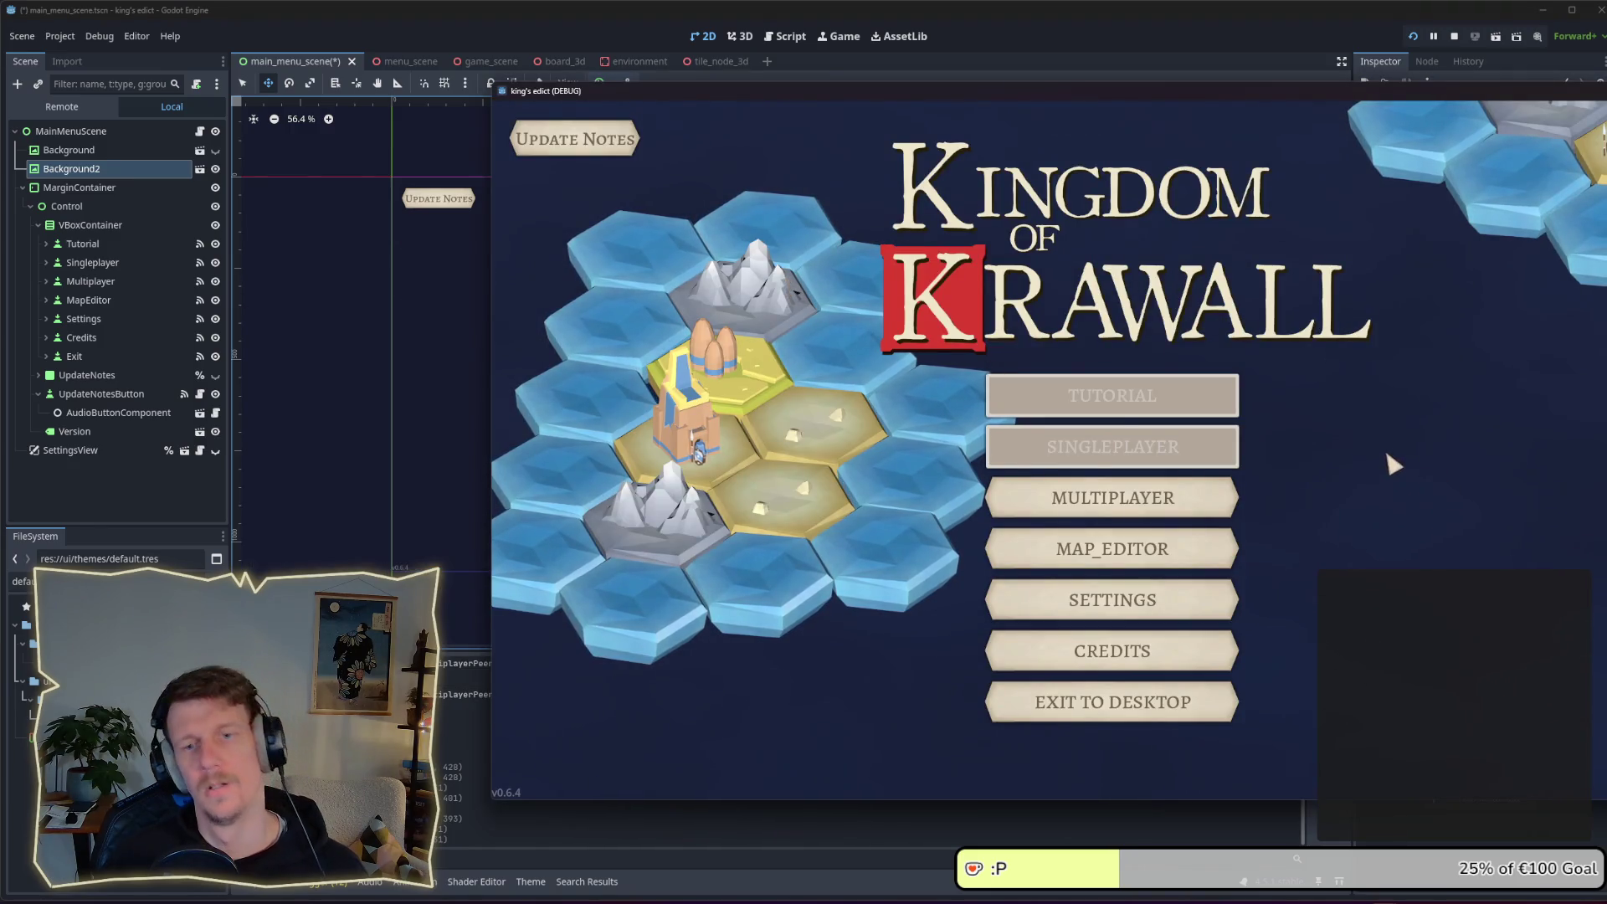
key(alt+Tab)
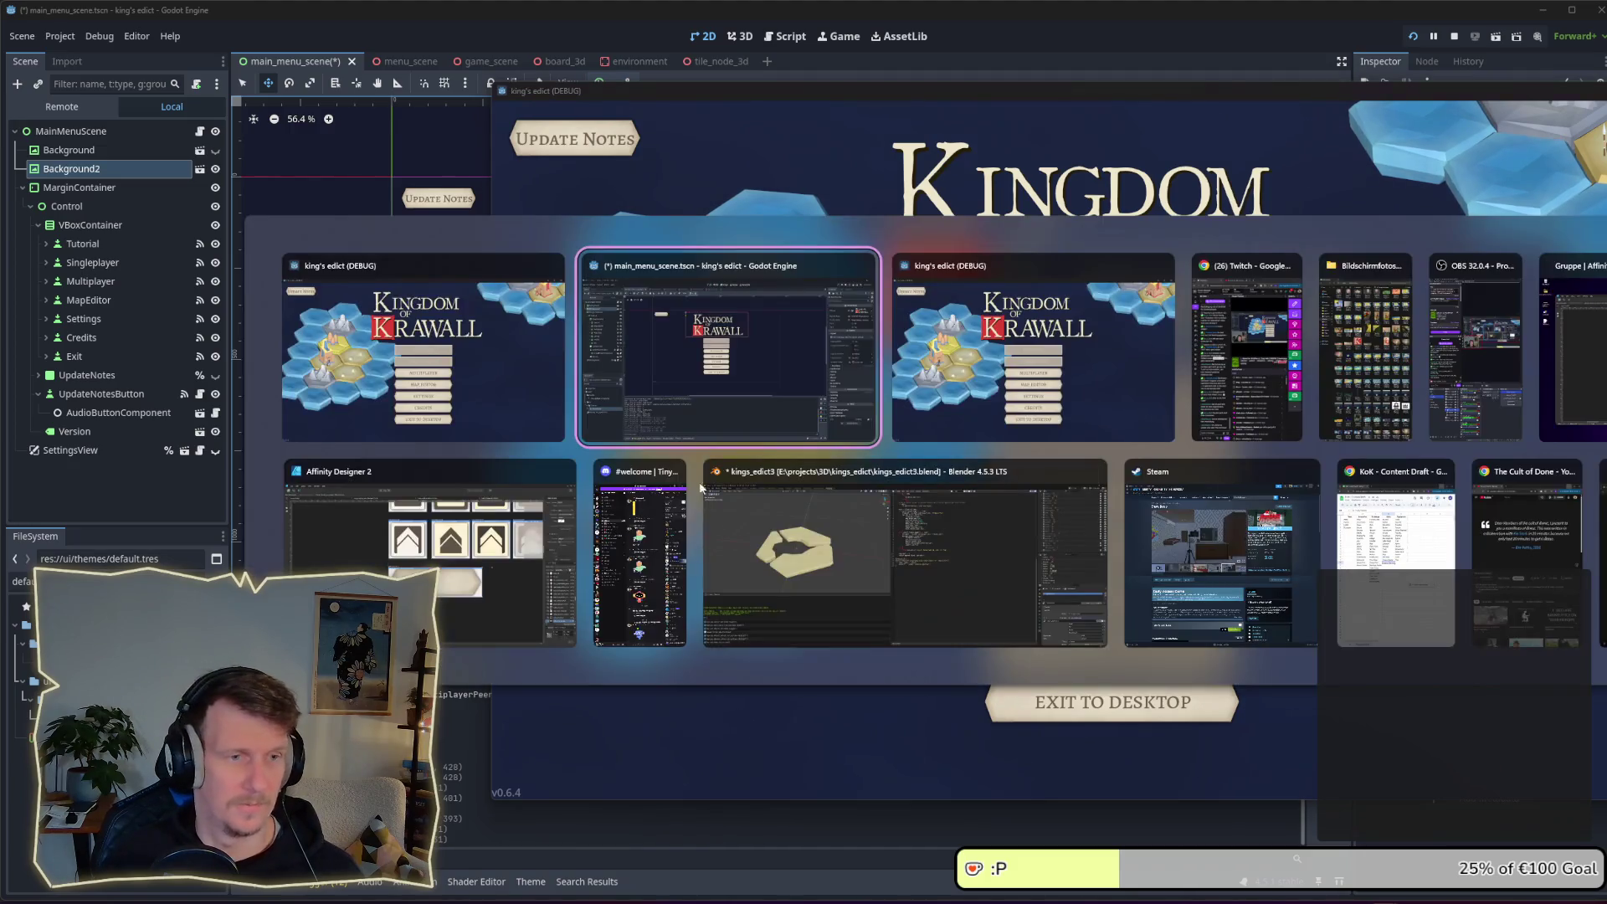
click(1155, 352)
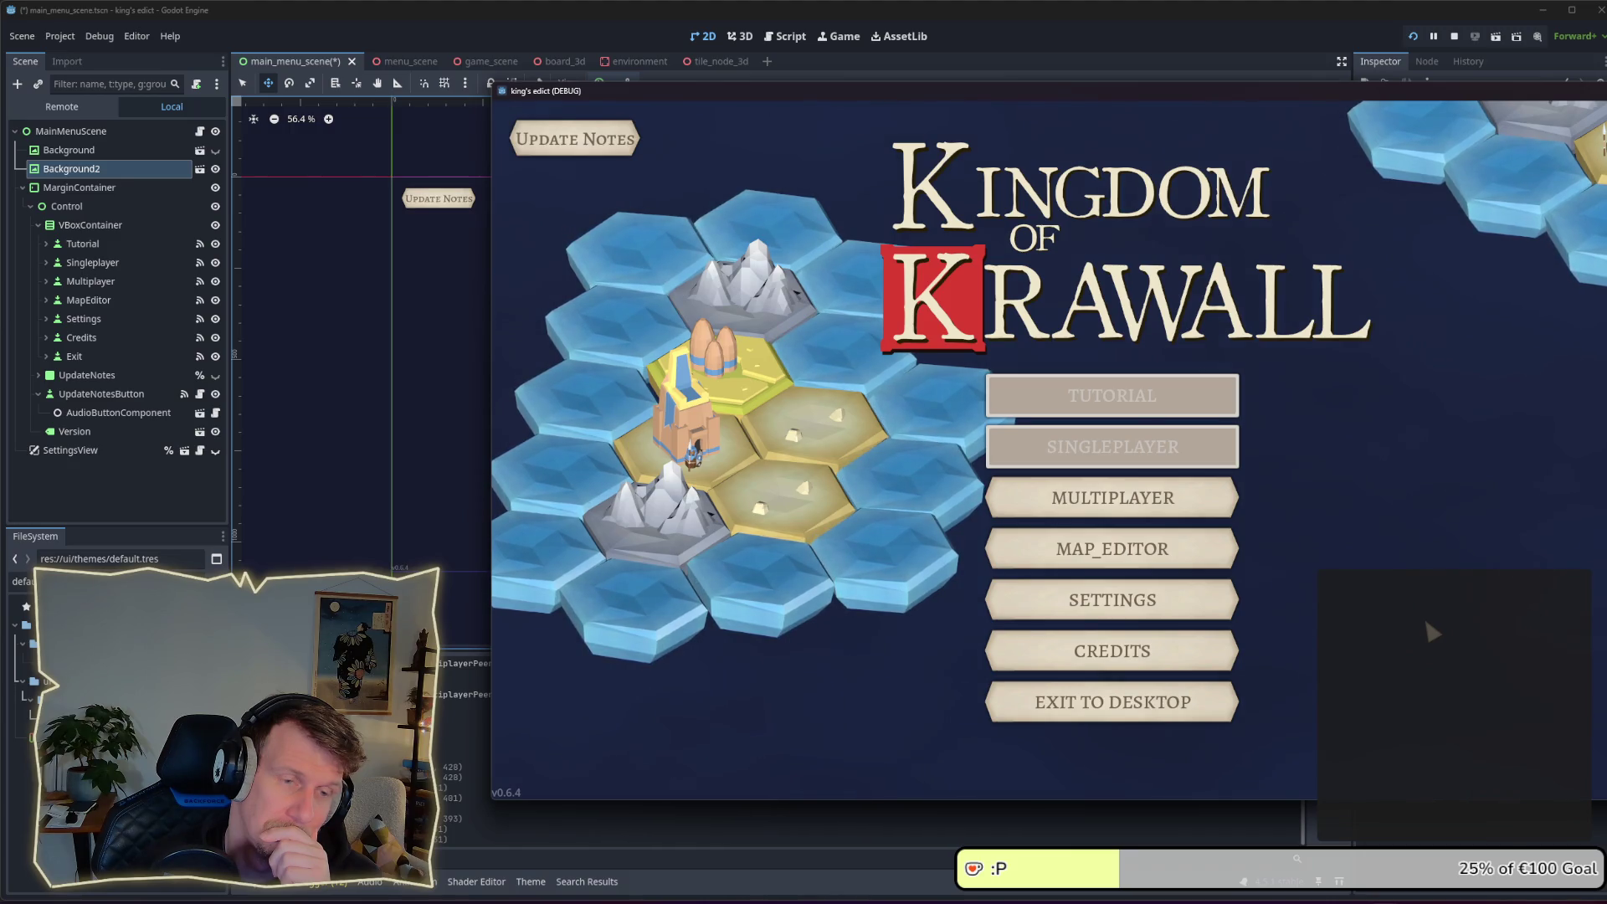
drag(1330, 92, 1053, 97)
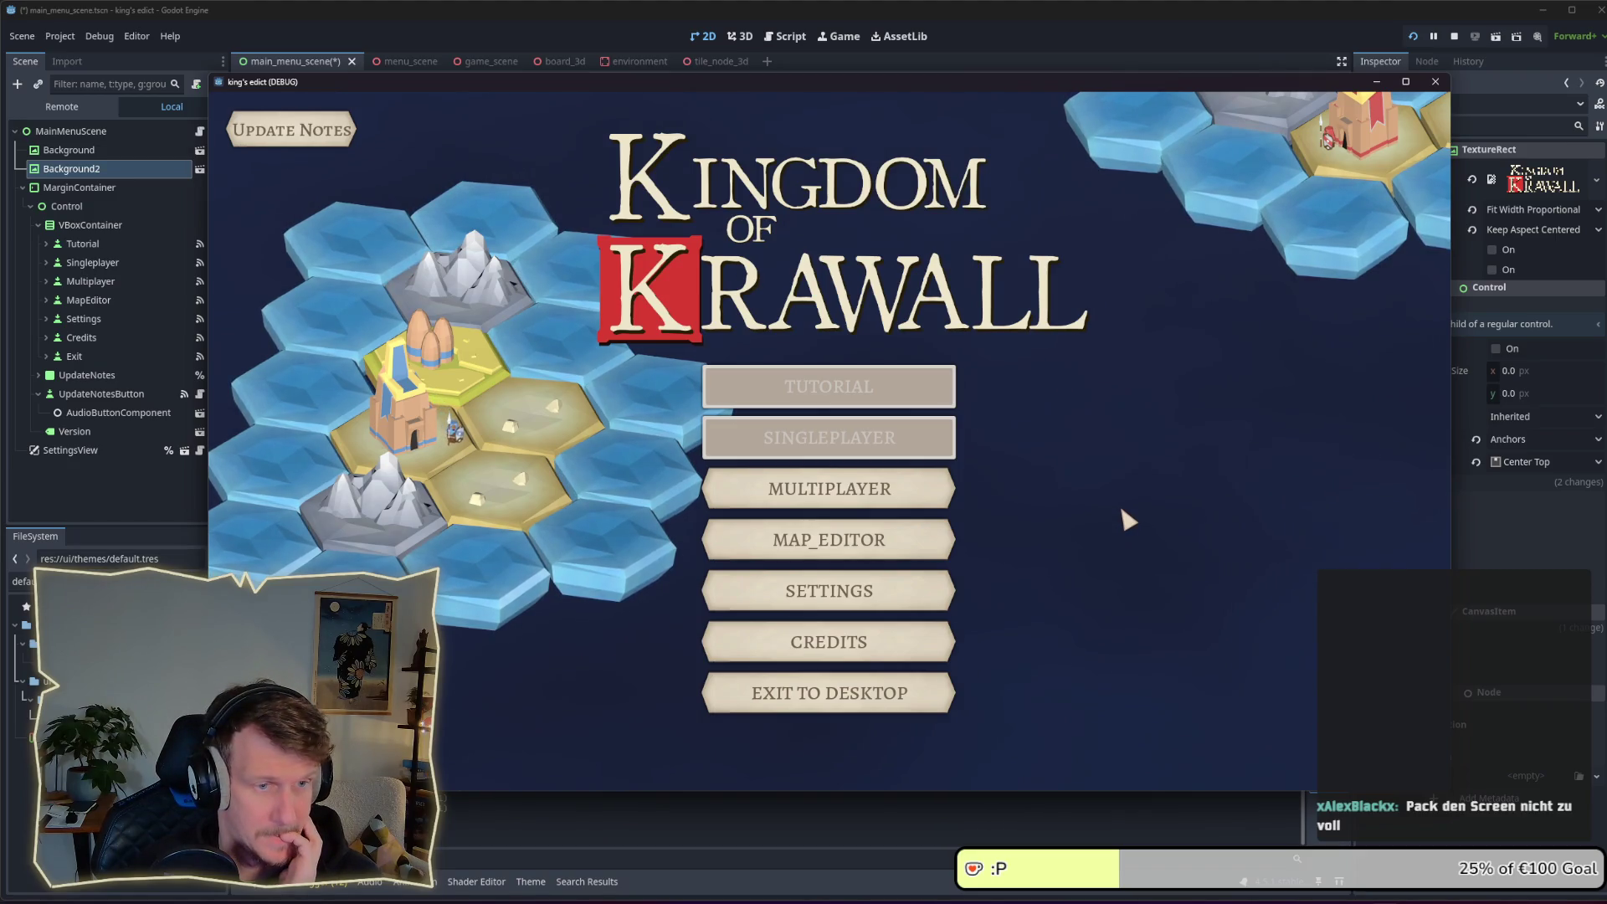
click(91, 224)
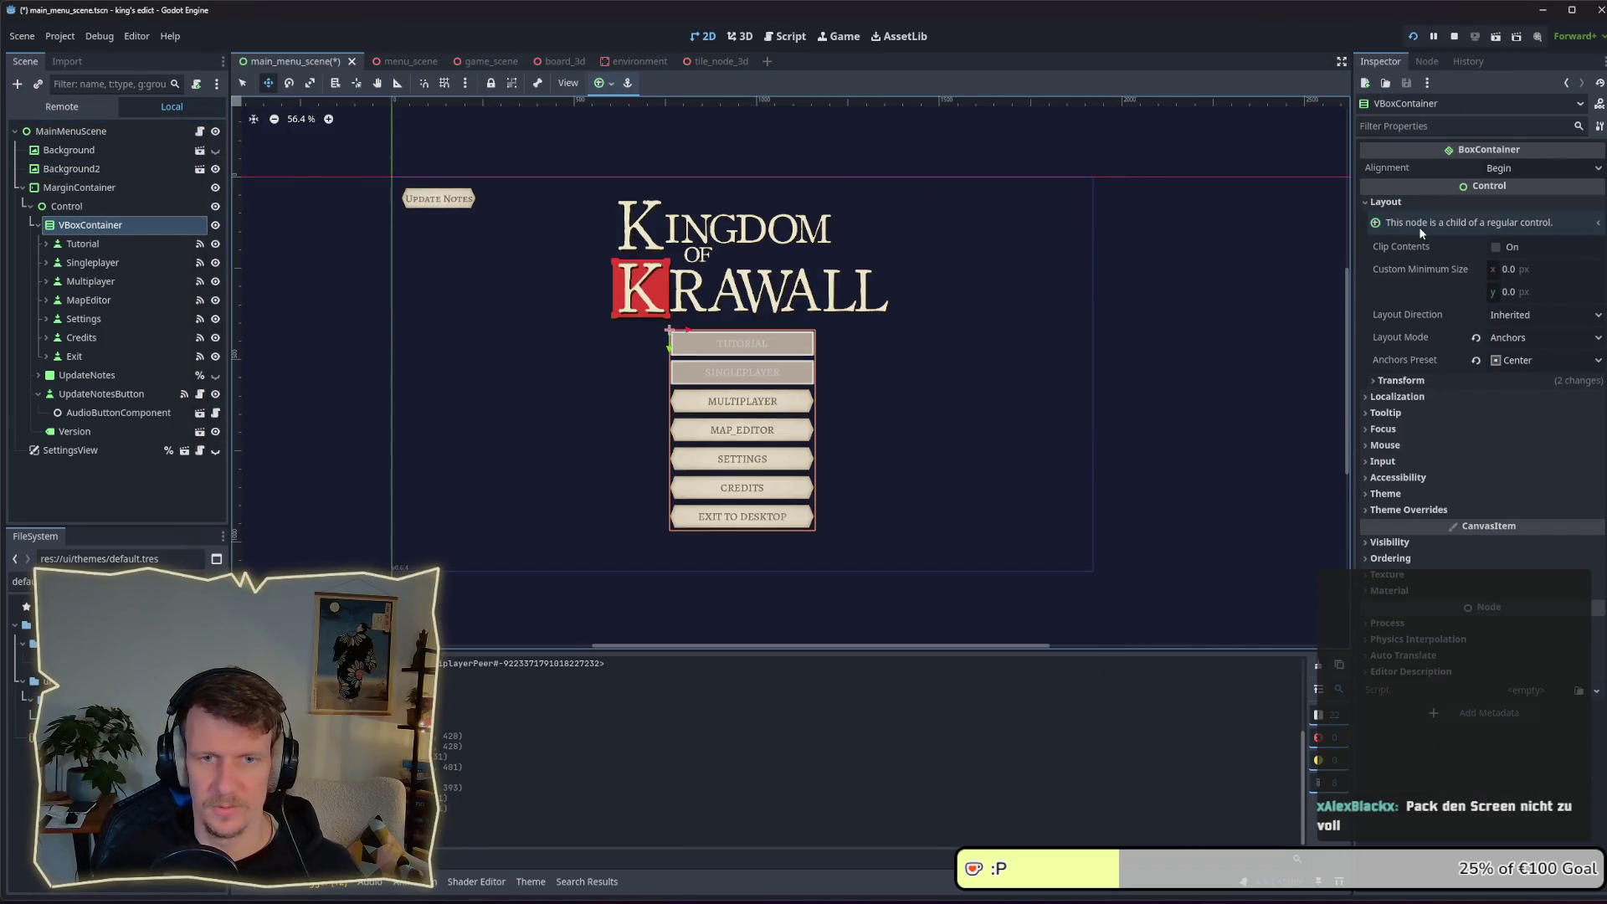
Anchor the VBoxContainer menu buttons to the Bottom Right preset and glance at the running game
click(1511, 361)
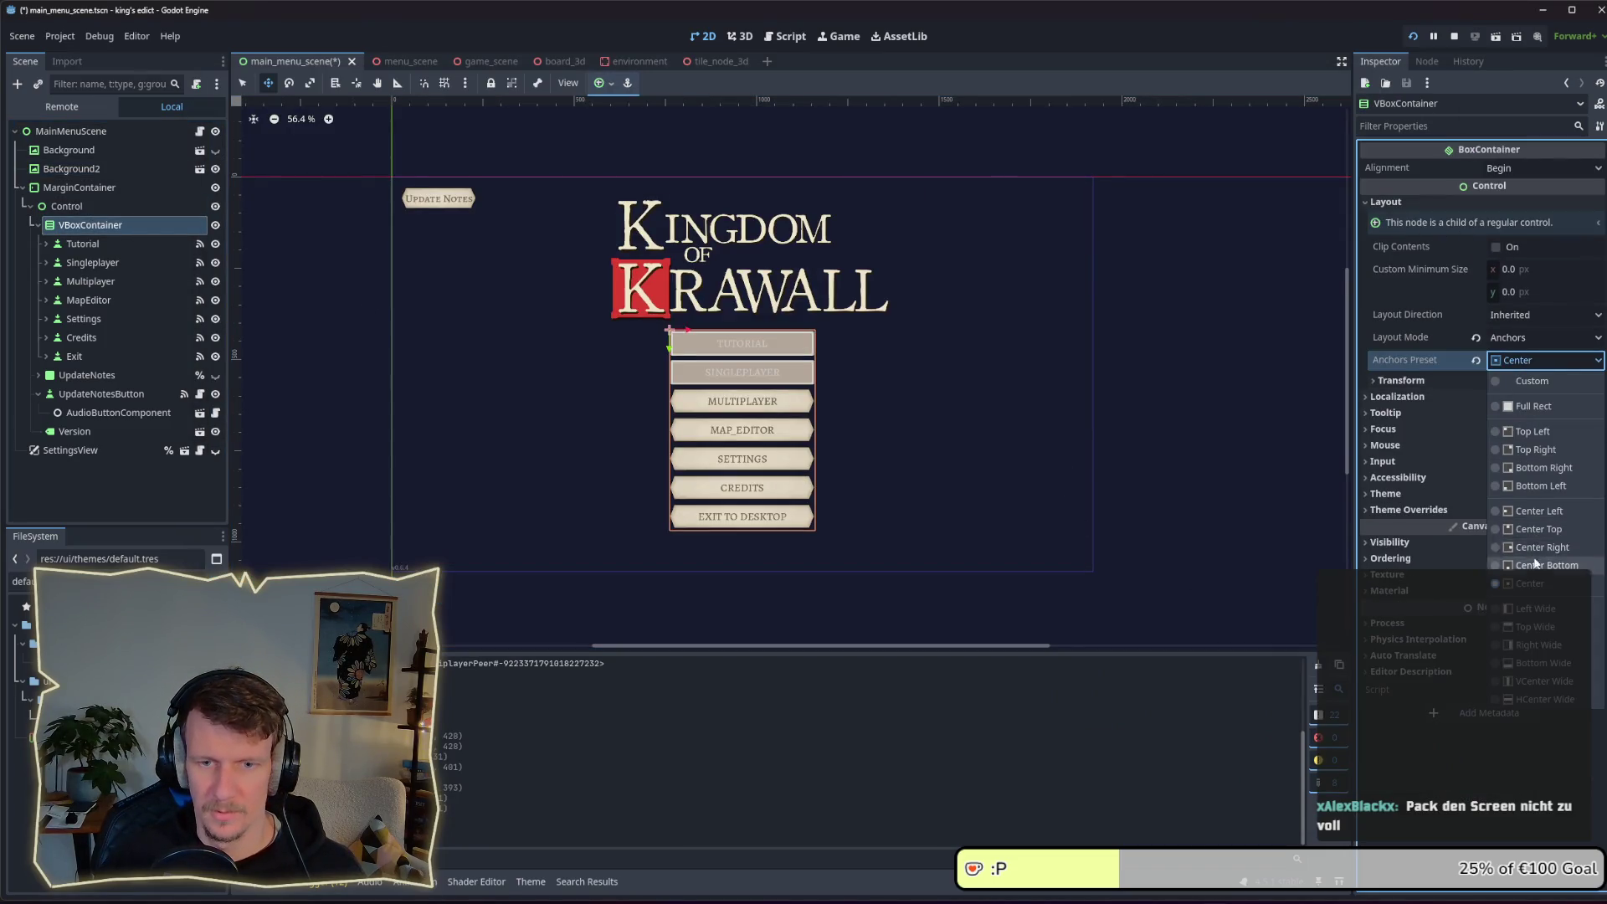
click(1544, 468)
key(alt+Tab)
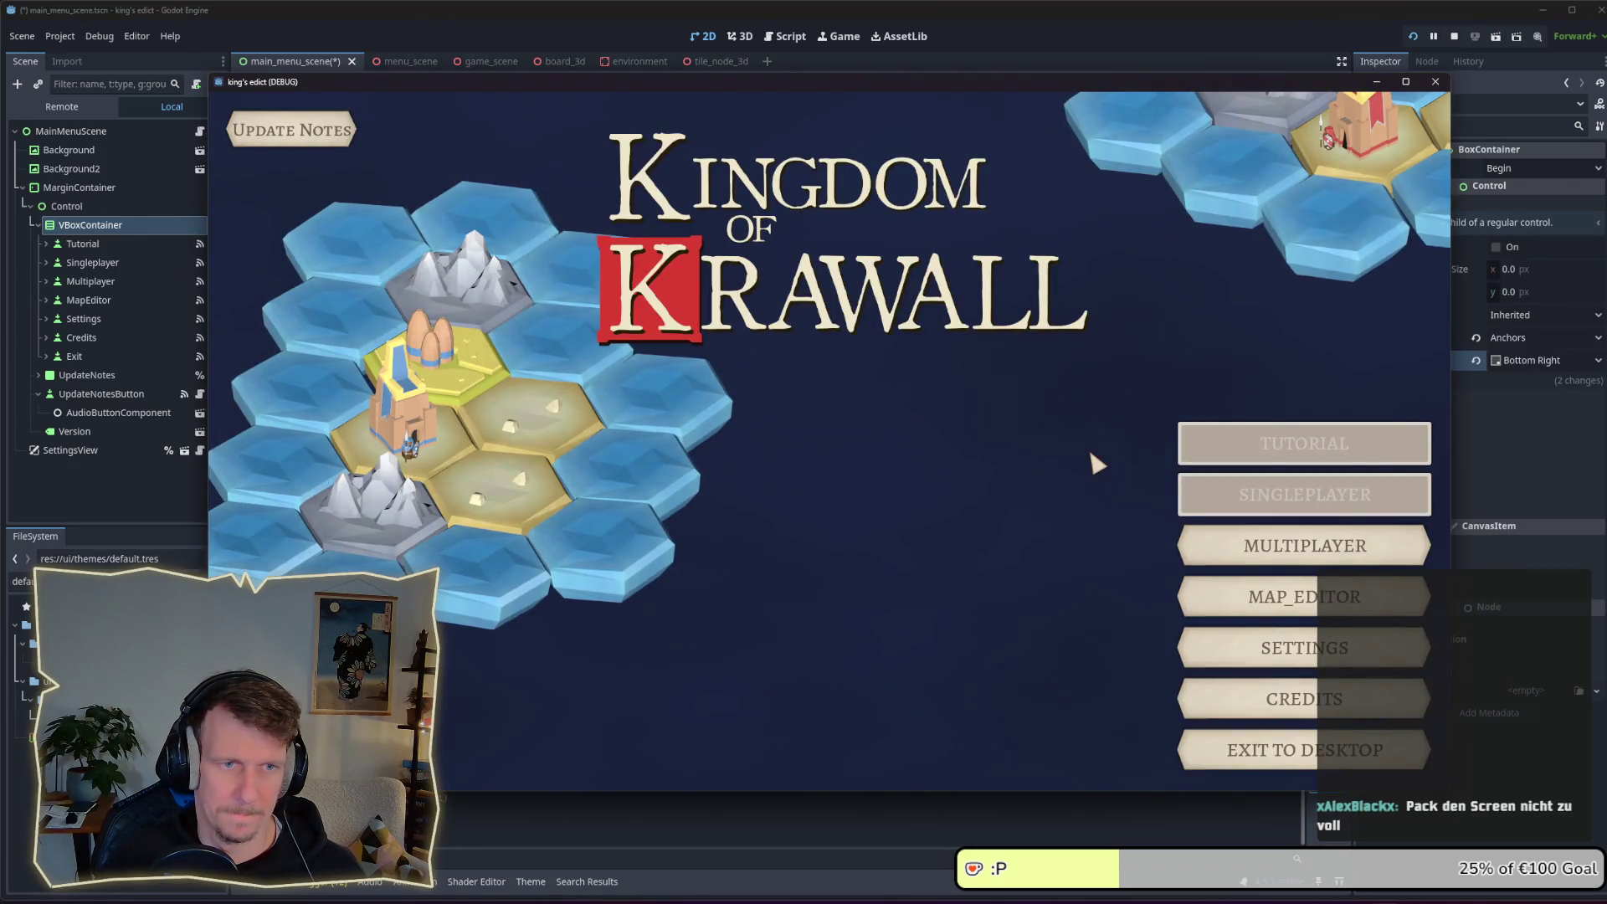
key(alt+Tab)
Move the Background2 title right, rerun the game with F5, and nudge the title up
click(56, 170)
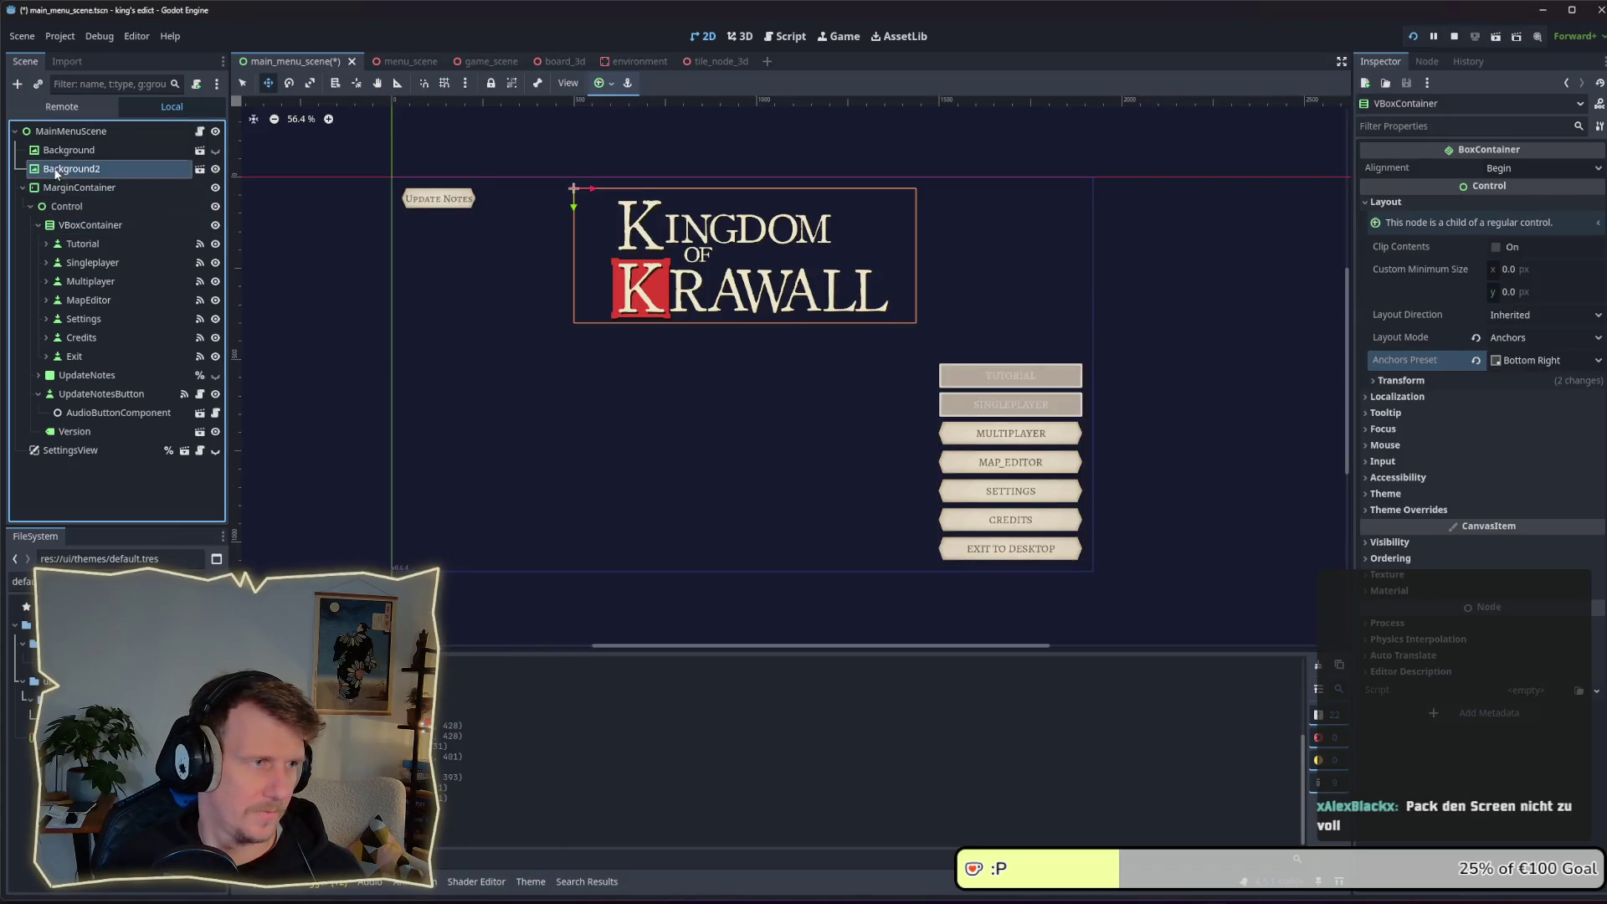
drag(770, 316, 820, 327)
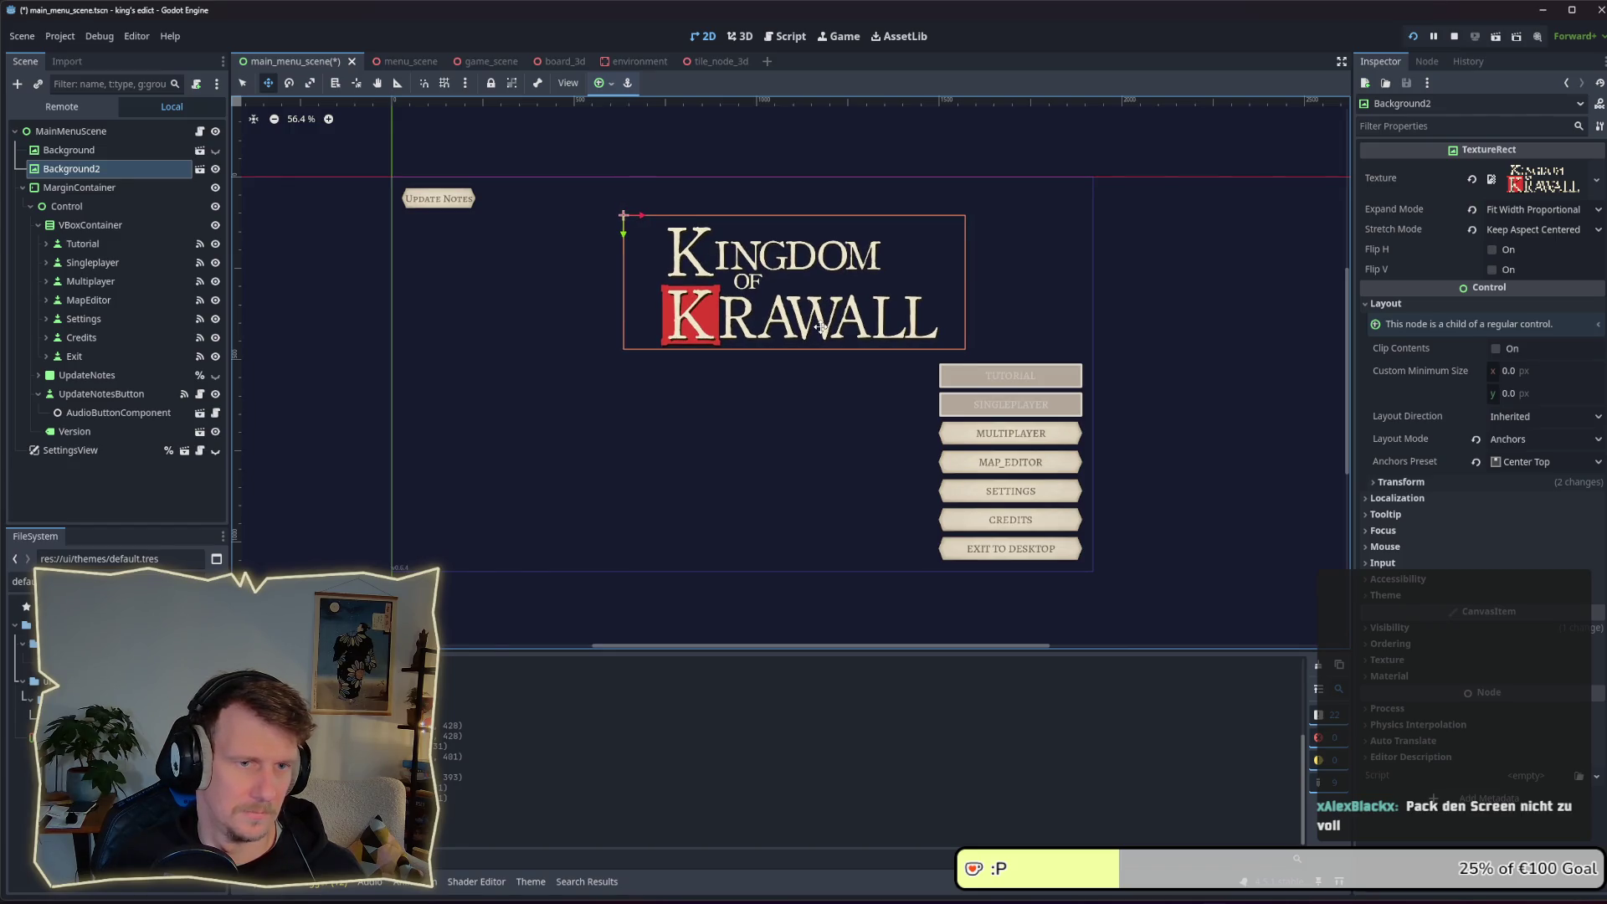
key(F5)
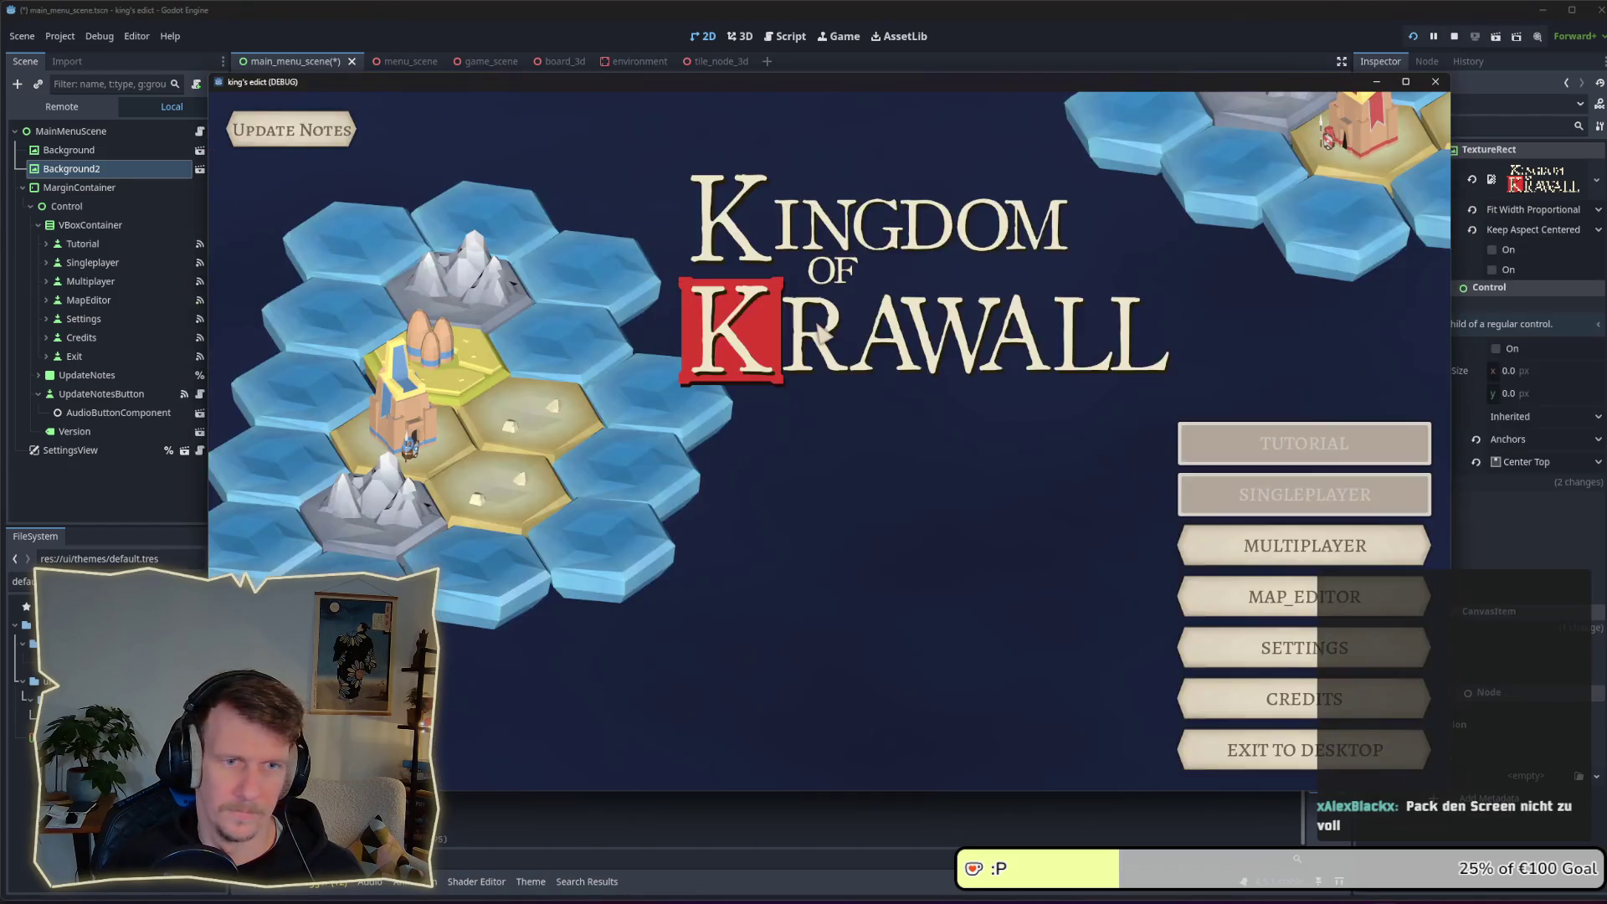
key(F8)
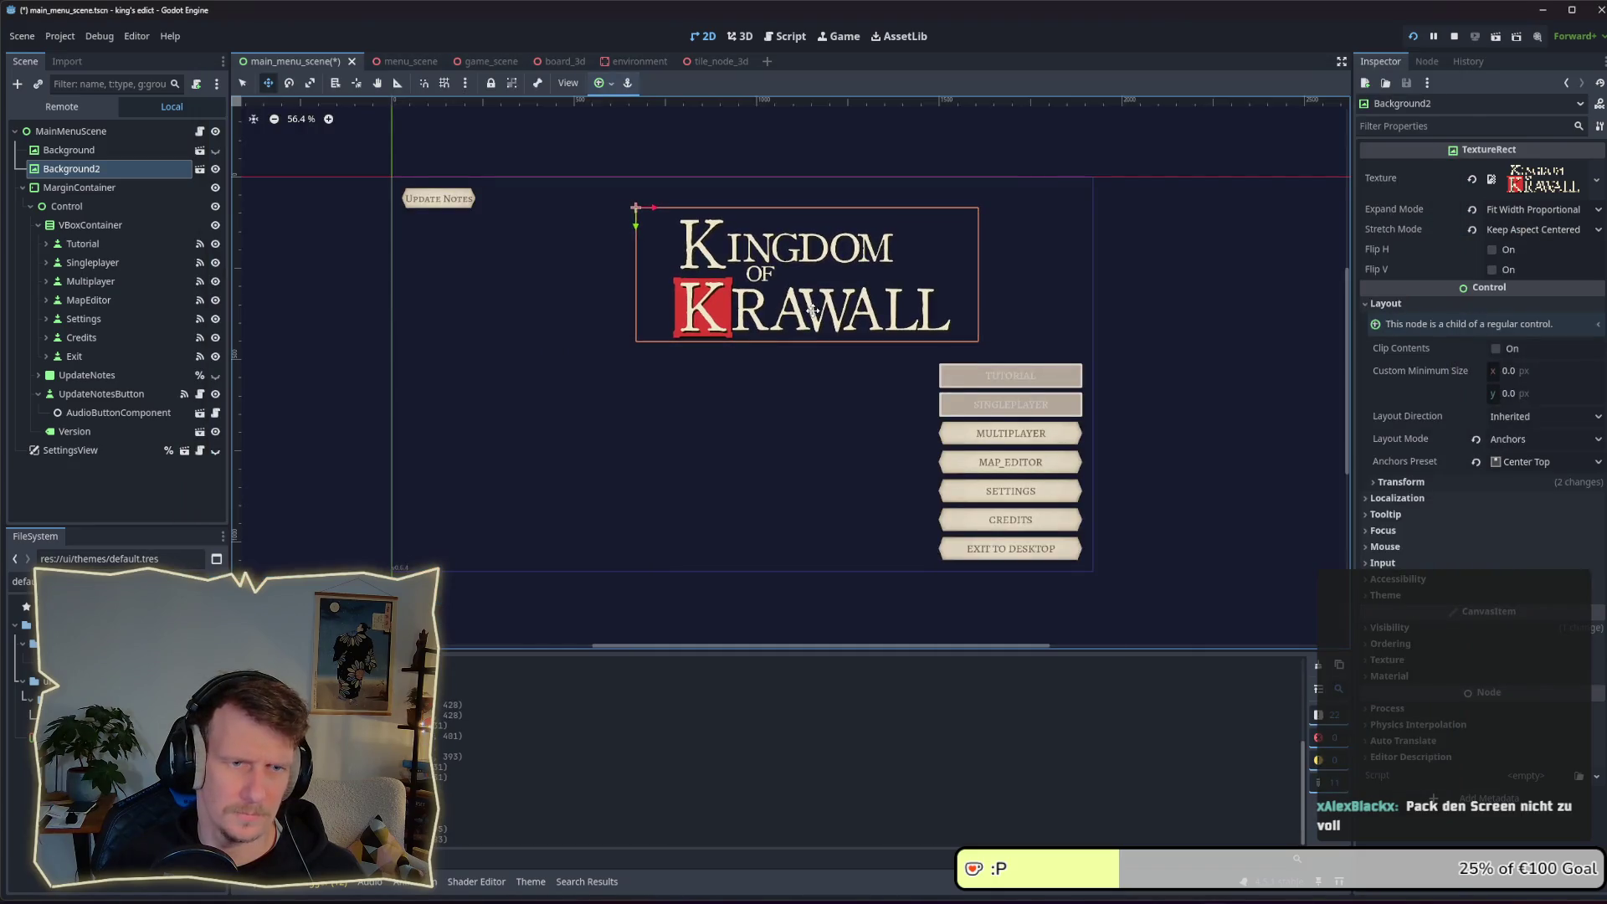
key(F5)
mouse_move(843, 315)
mouse_down()
mouse_move(837, 303)
mouse_move(865, 310)
mouse_up()
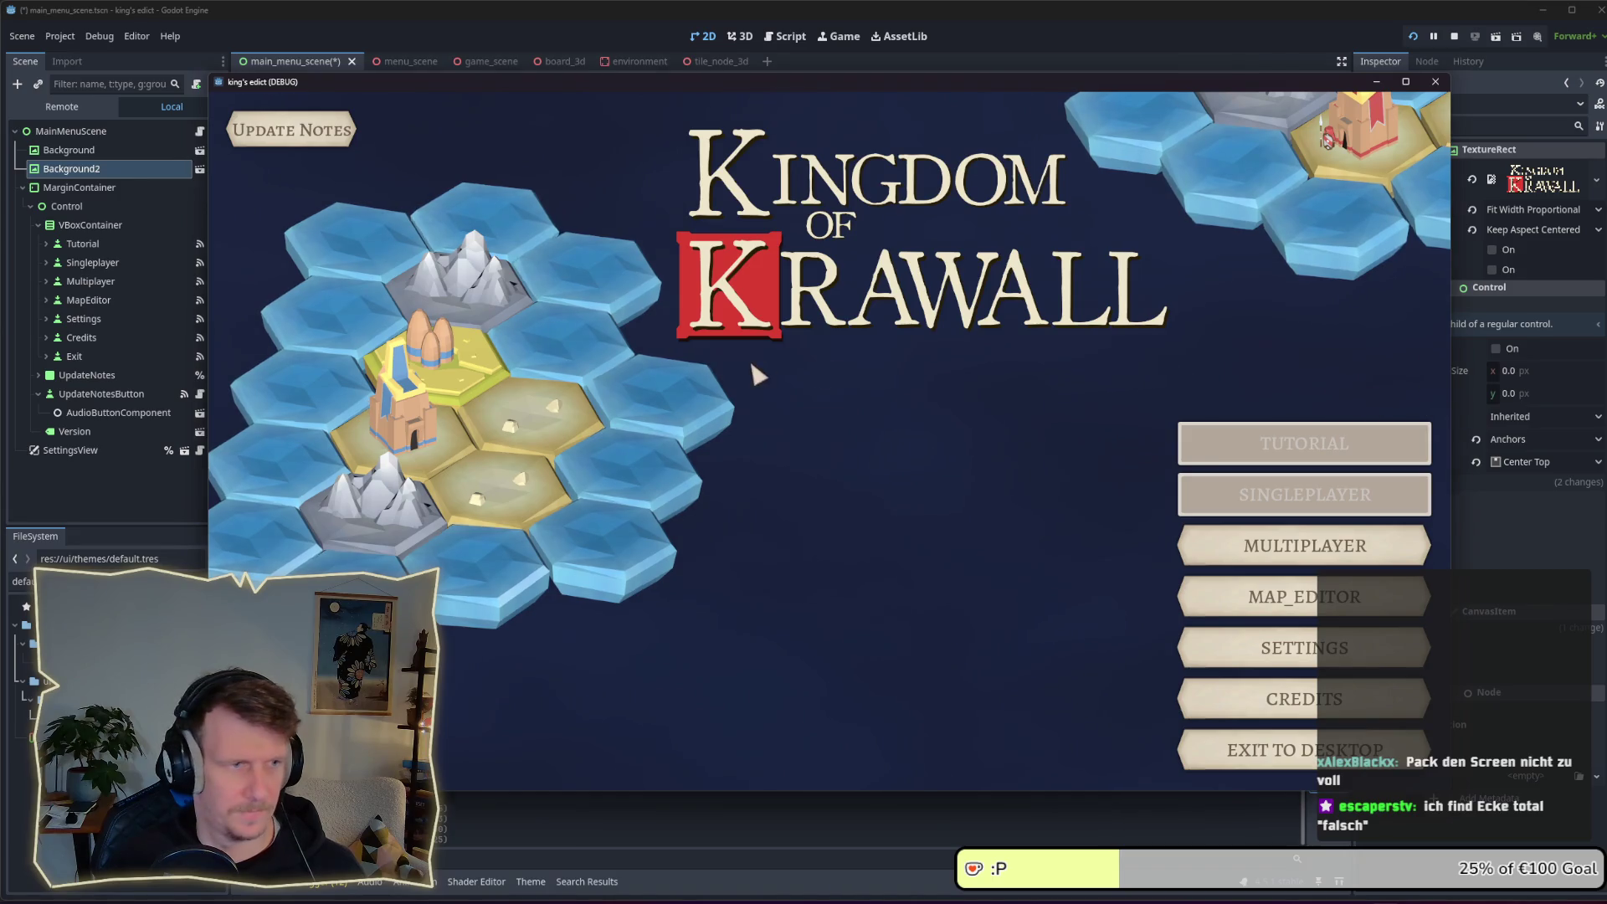
Drag the VBoxContainer left beneath the title, switching to the running game to compare the layout
key(alt+Tab)
click(134, 219)
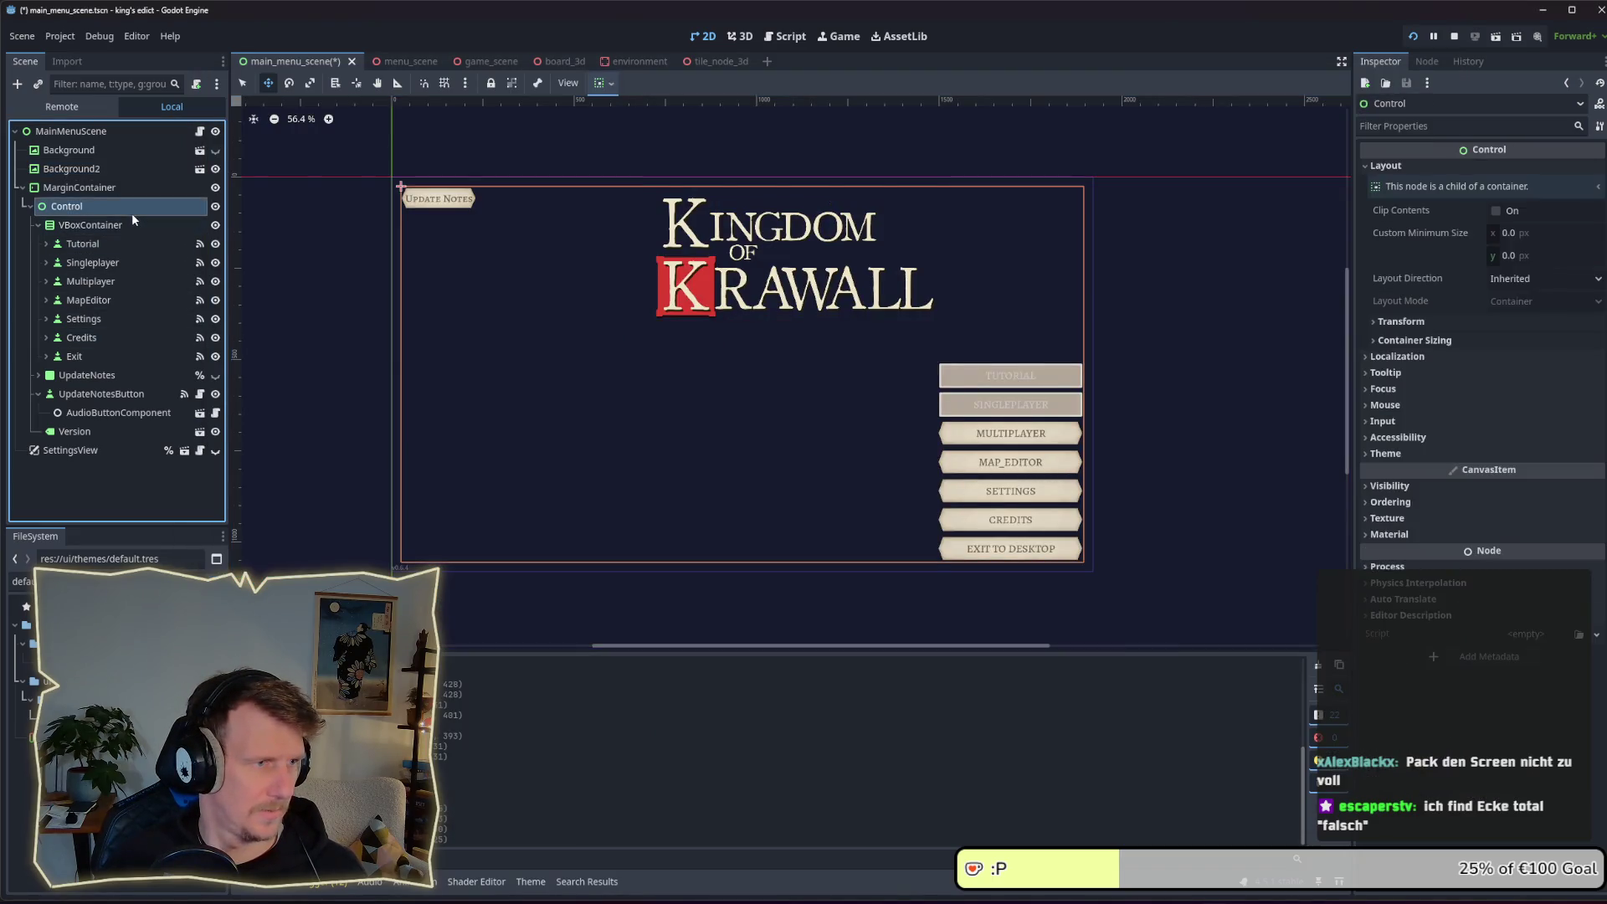
drag(1022, 451, 884, 427)
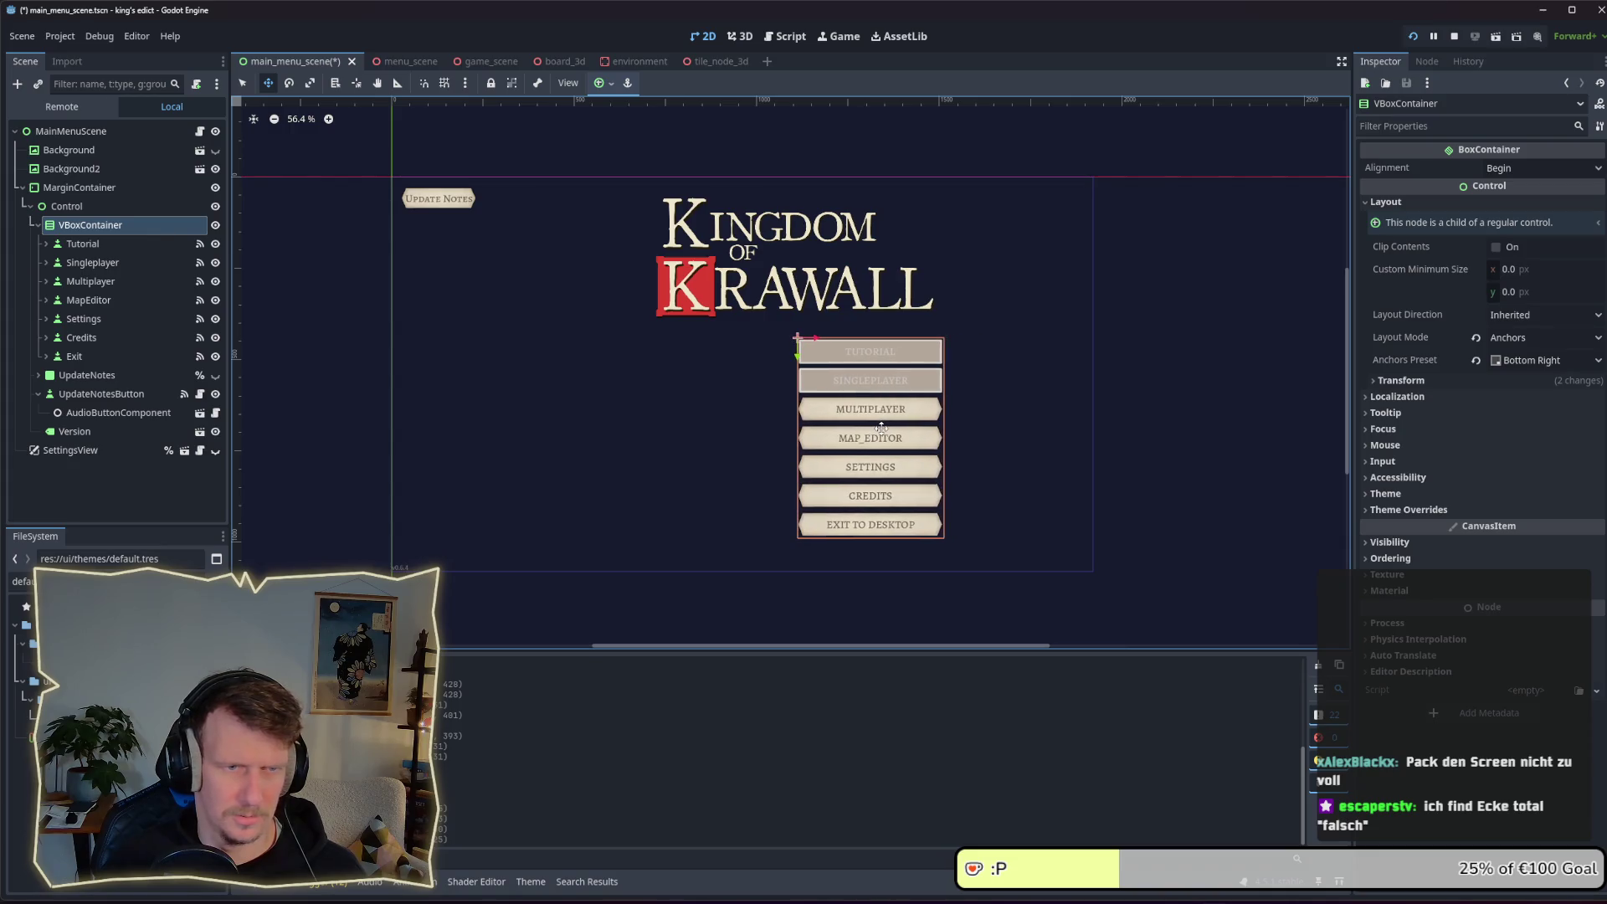
key(alt+Tab)
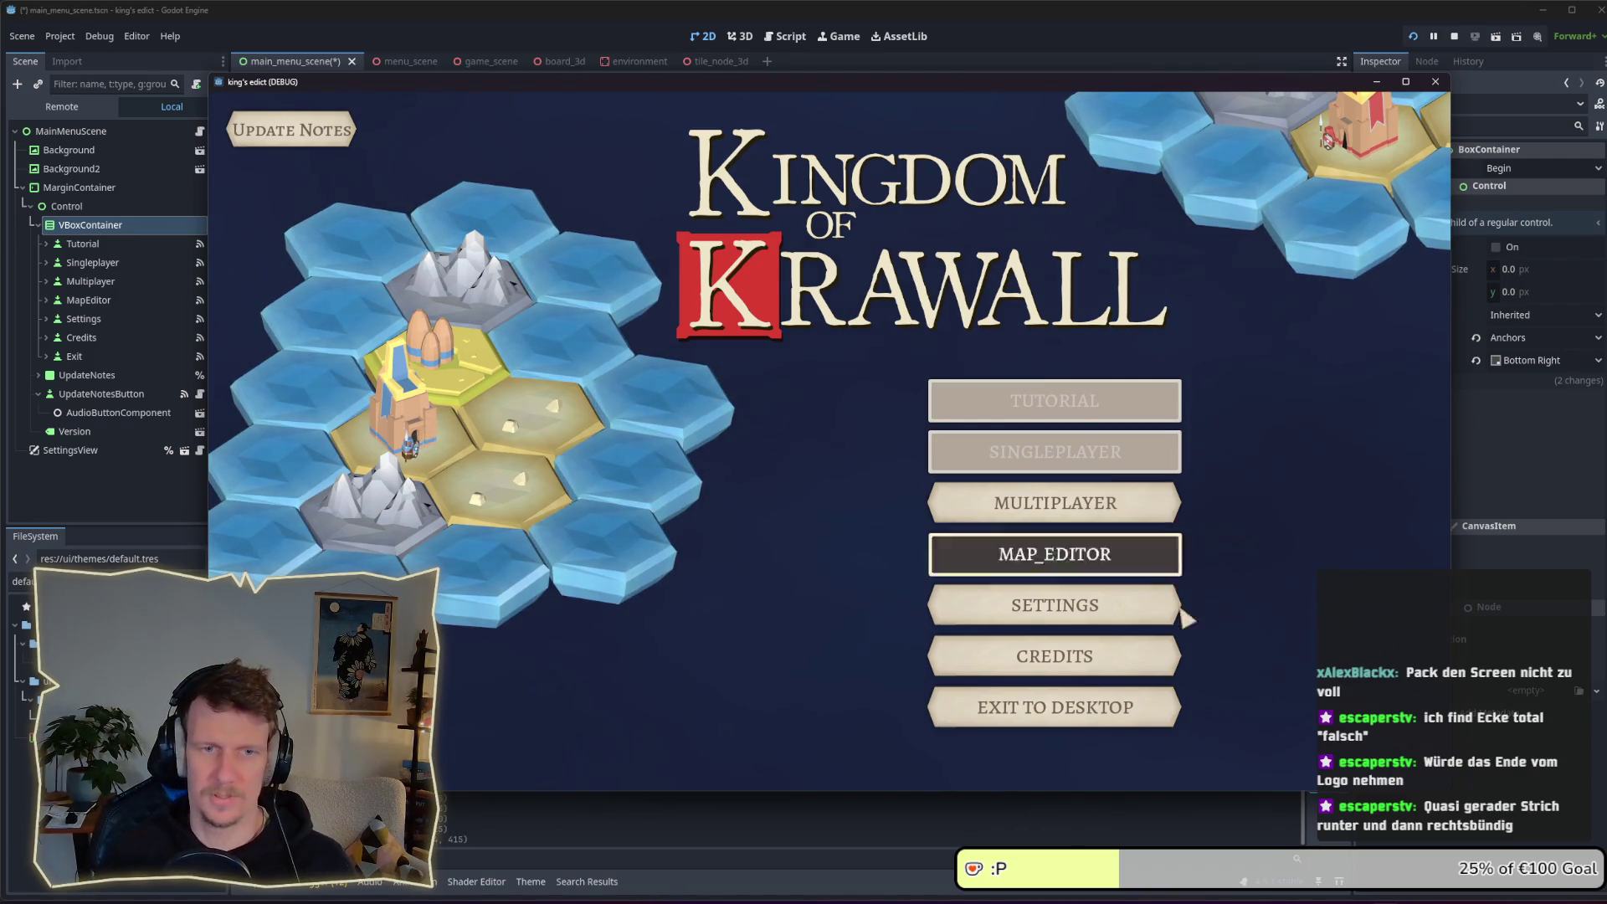
key(alt+Tab)
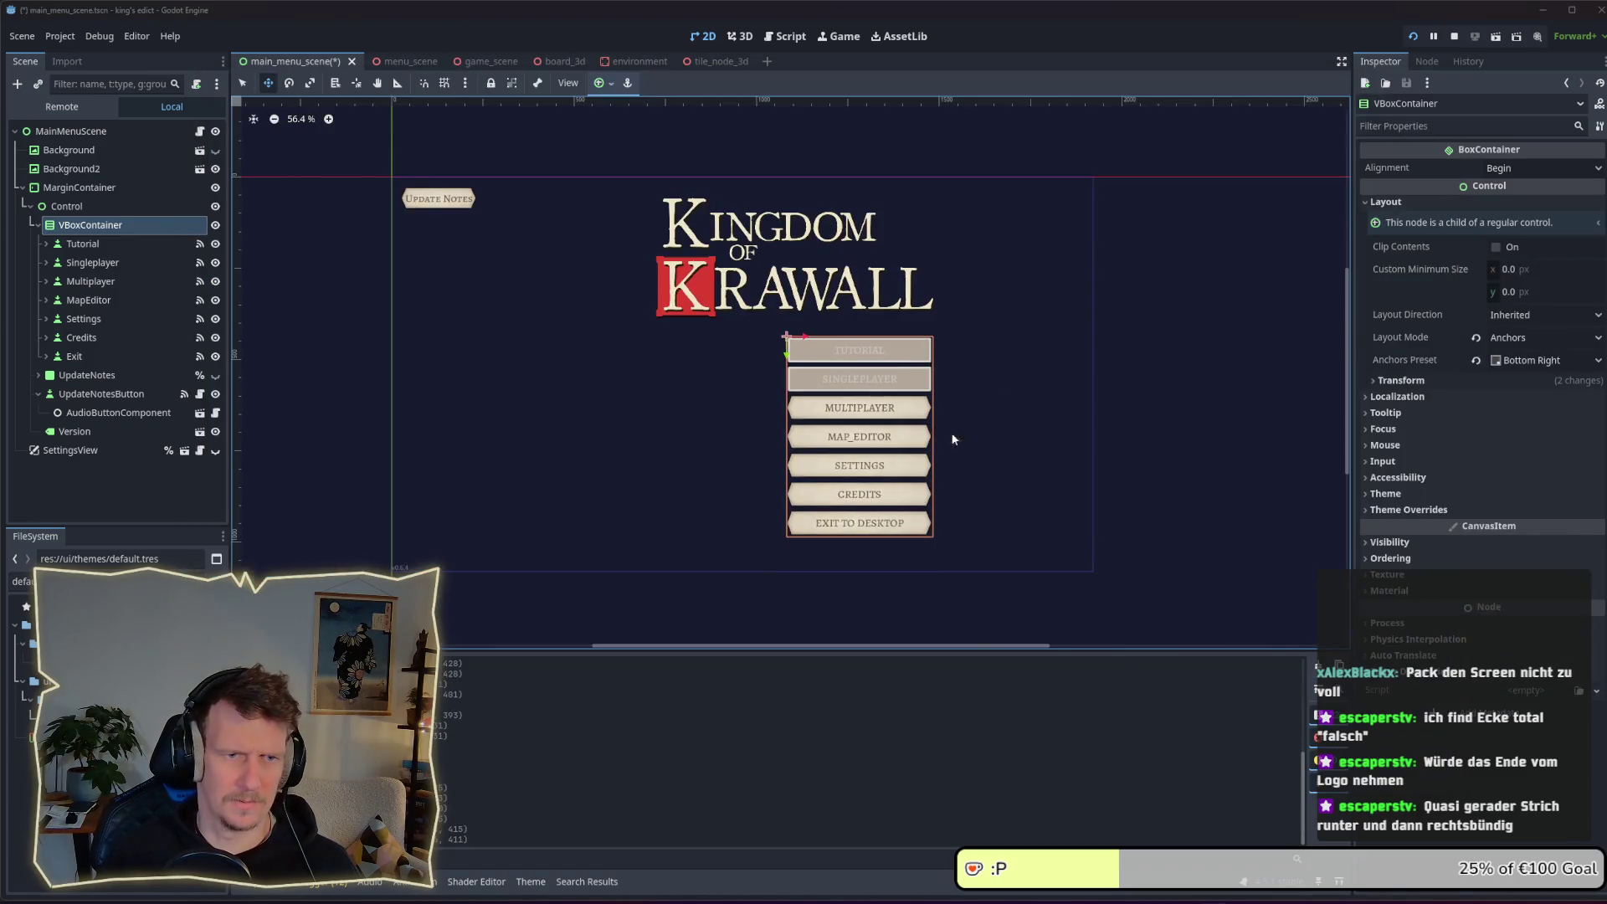
key(alt+Tab)
key(alt+Tab)
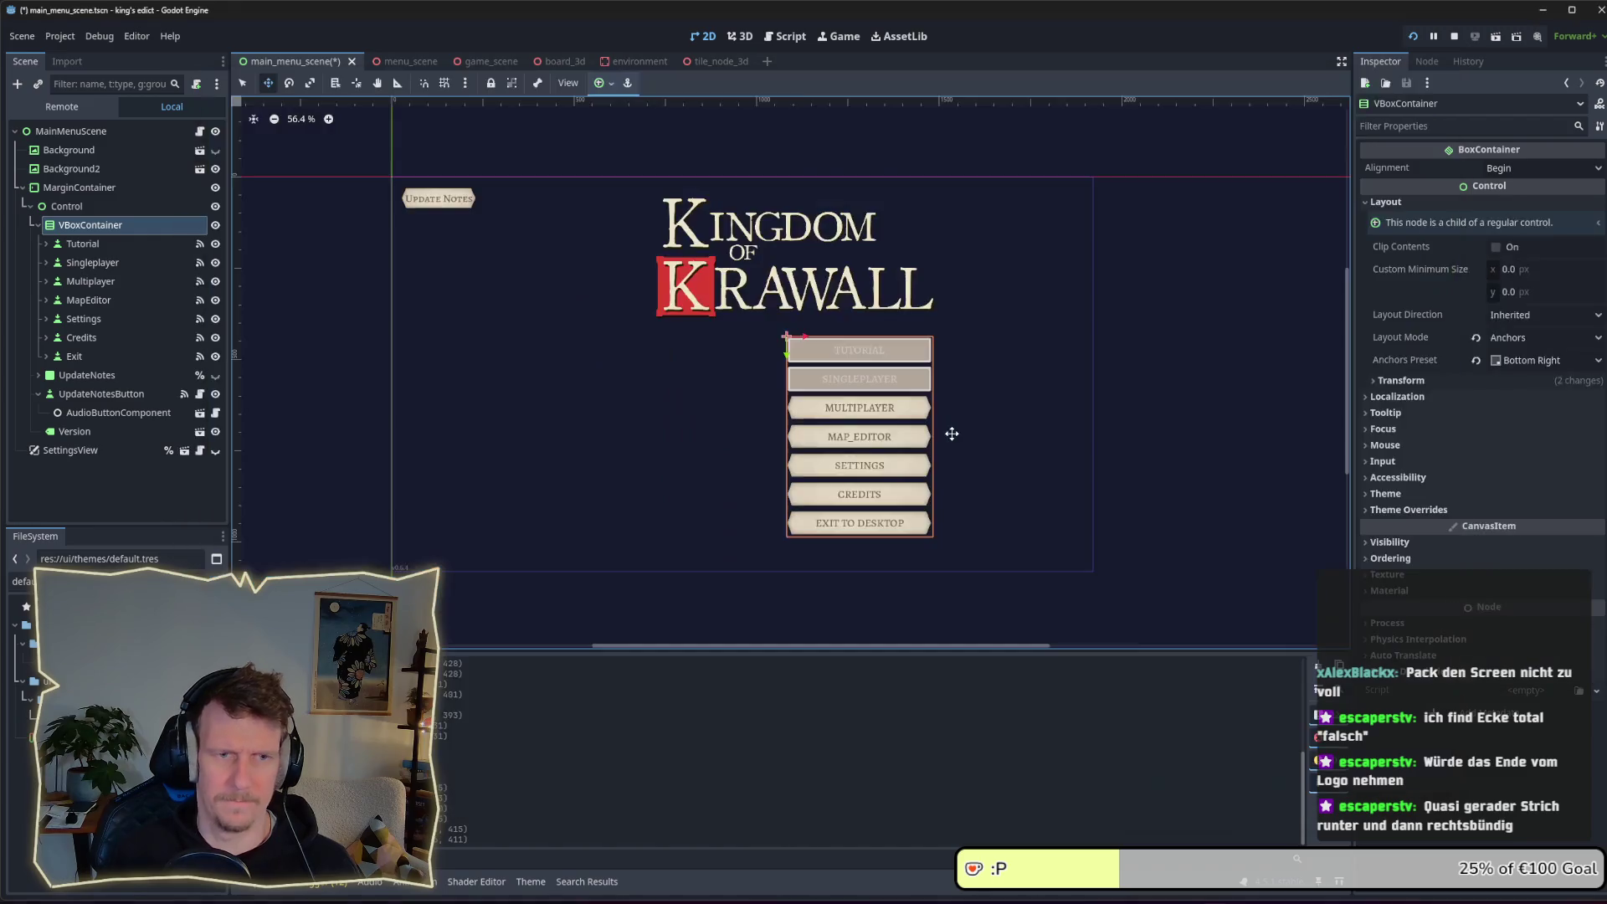
key(alt+Tab)
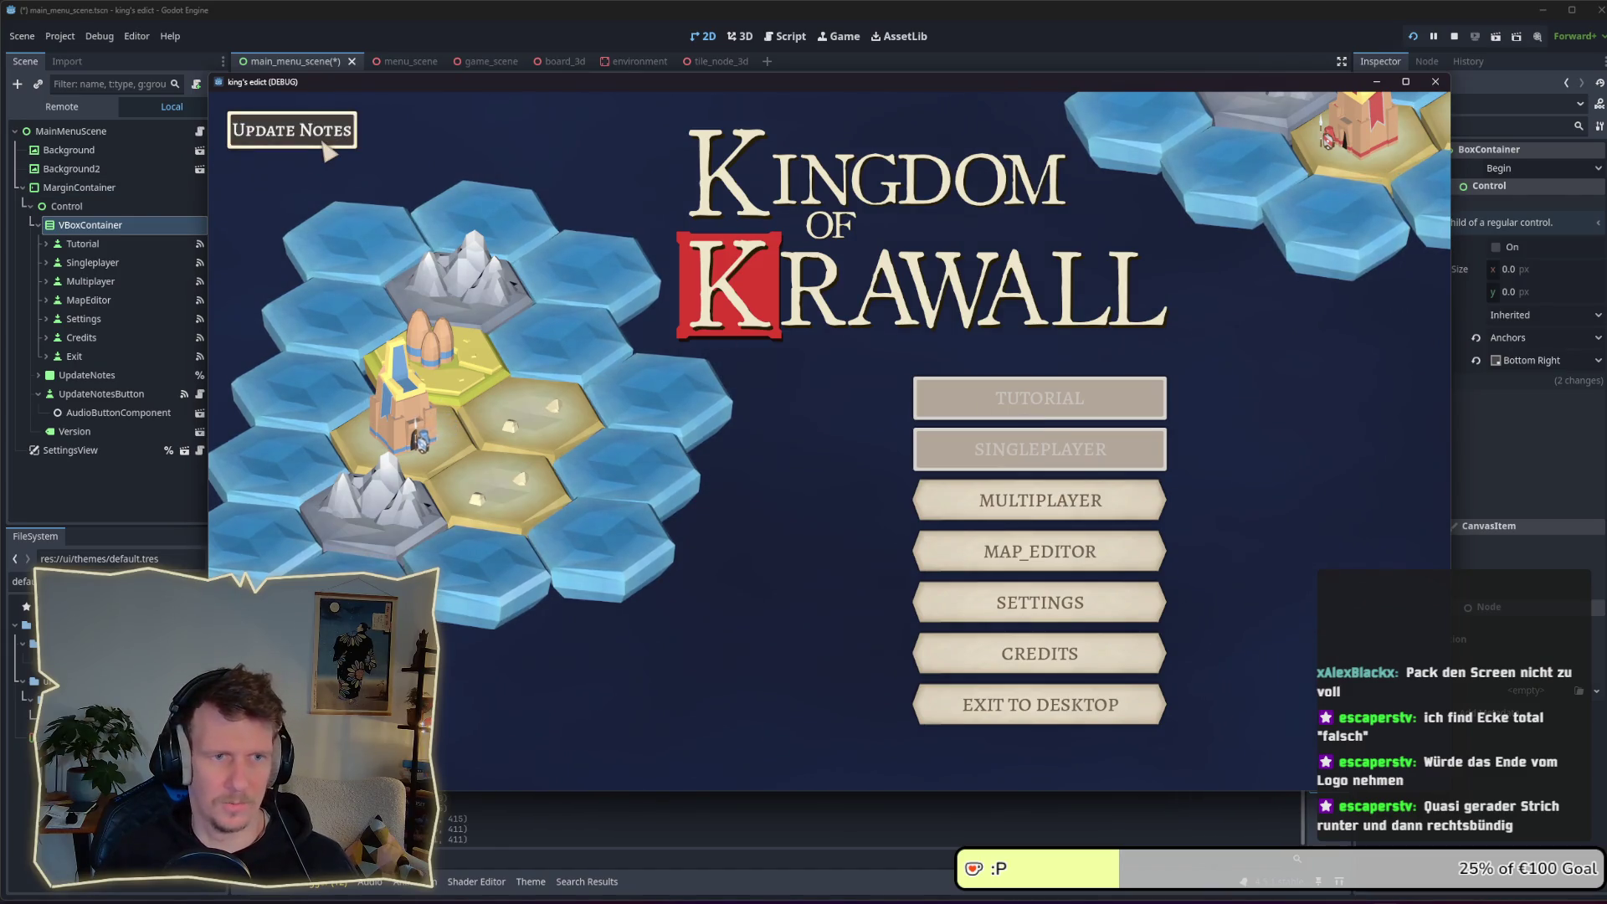
Anchor the UpdateNotesButton node to the Bottom Left preset
key(alt+Tab)
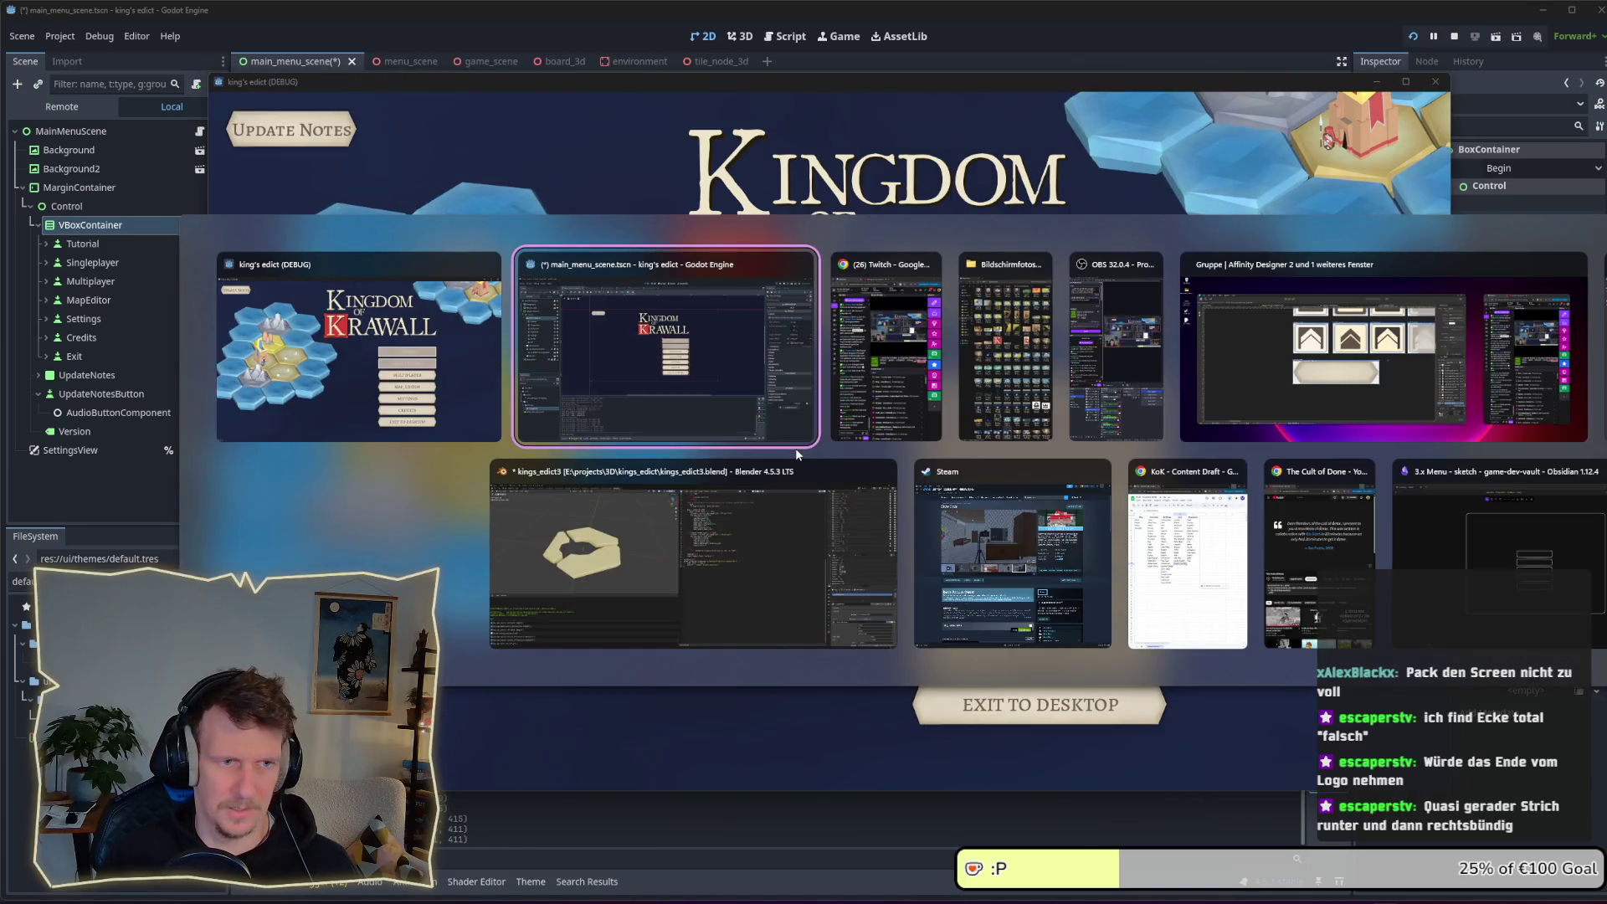
click(795, 449)
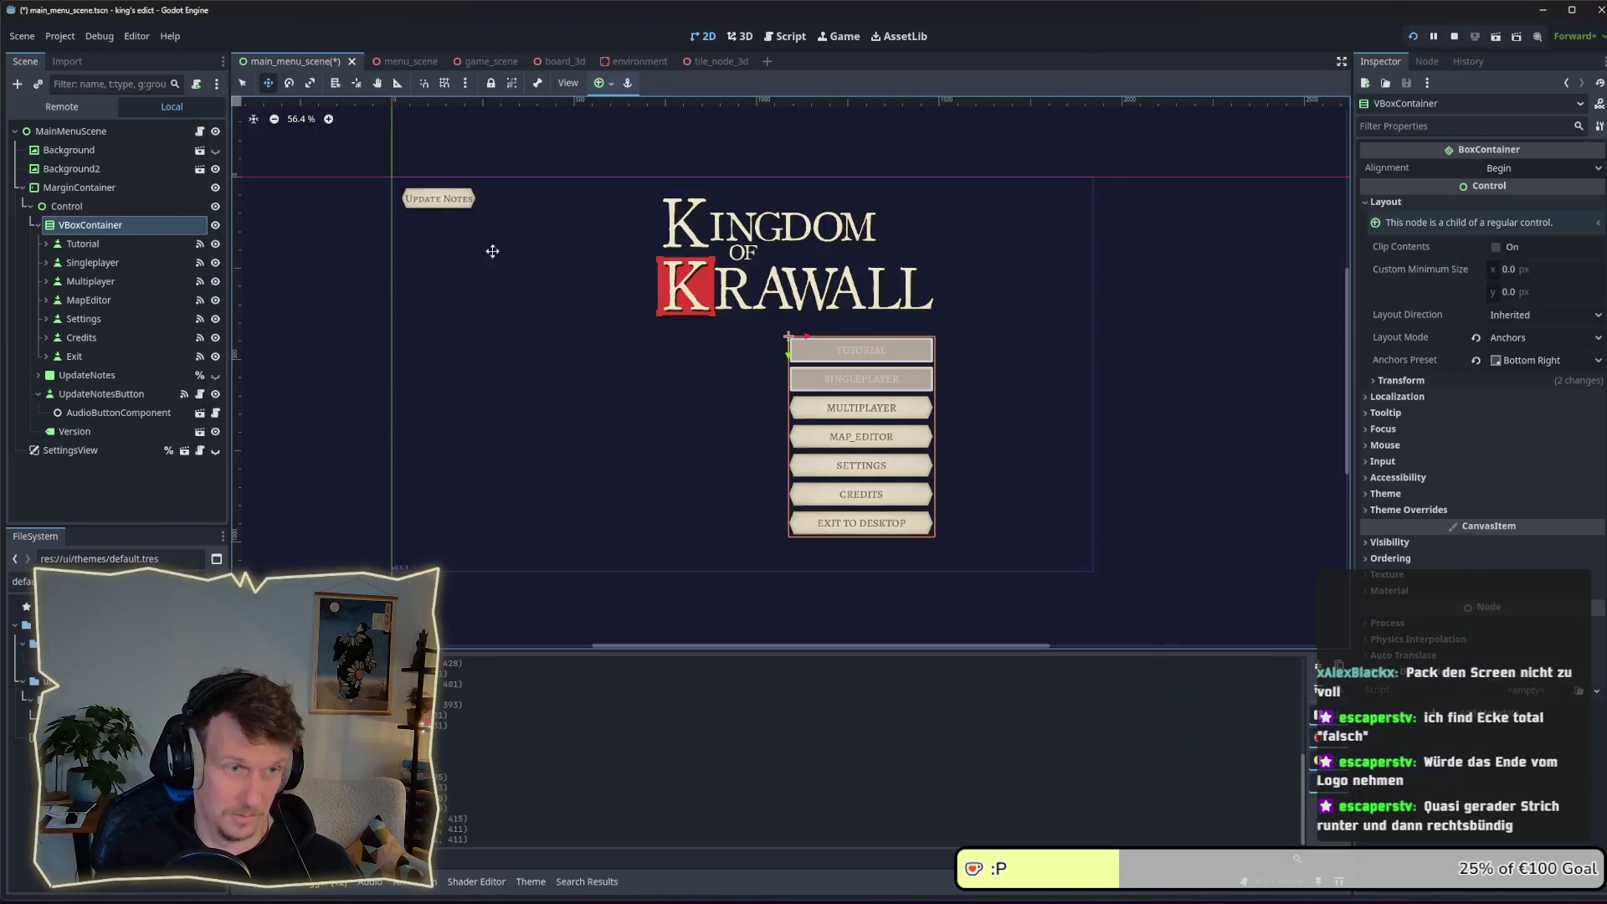
click(97, 394)
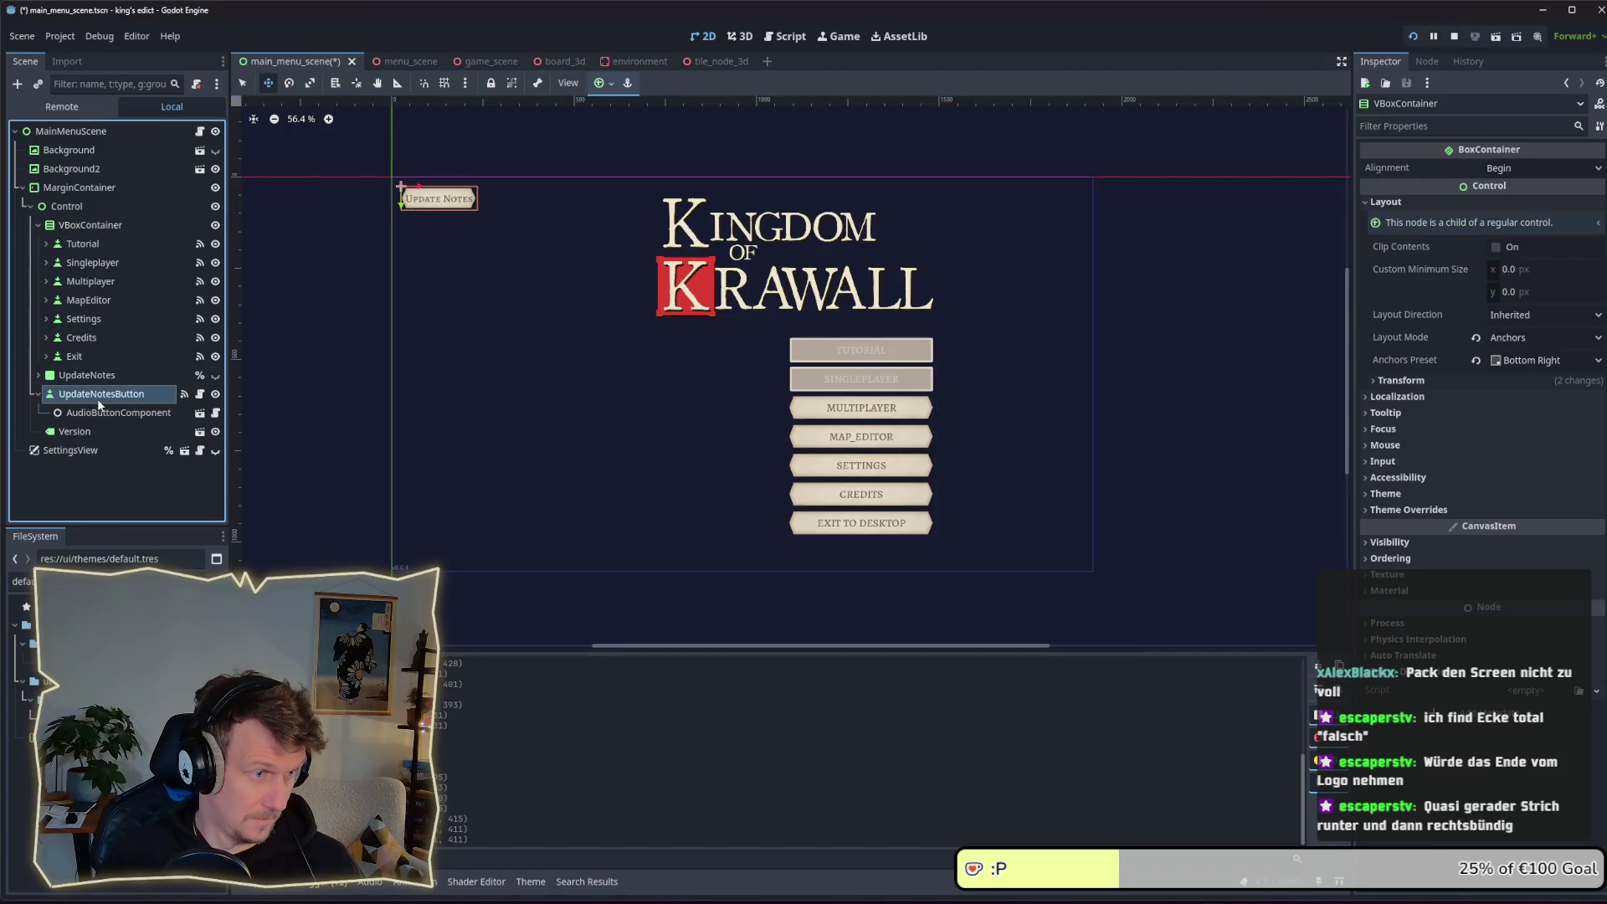
click(1570, 551)
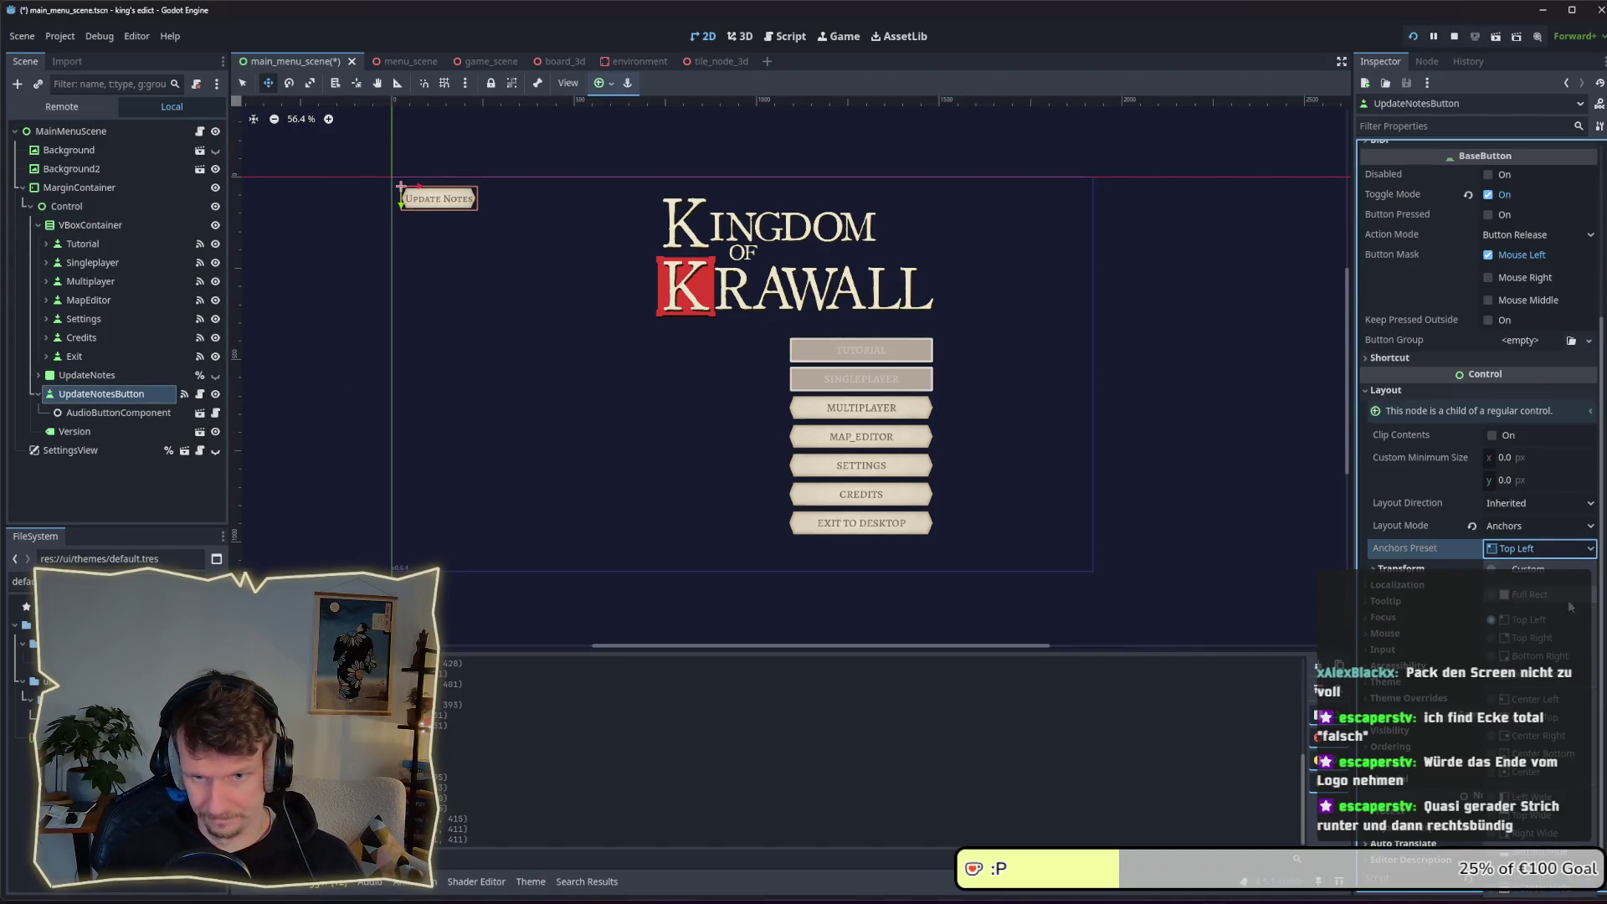
click(1540, 656)
Open and close the update notes panel in the running game
key(alt+Tab)
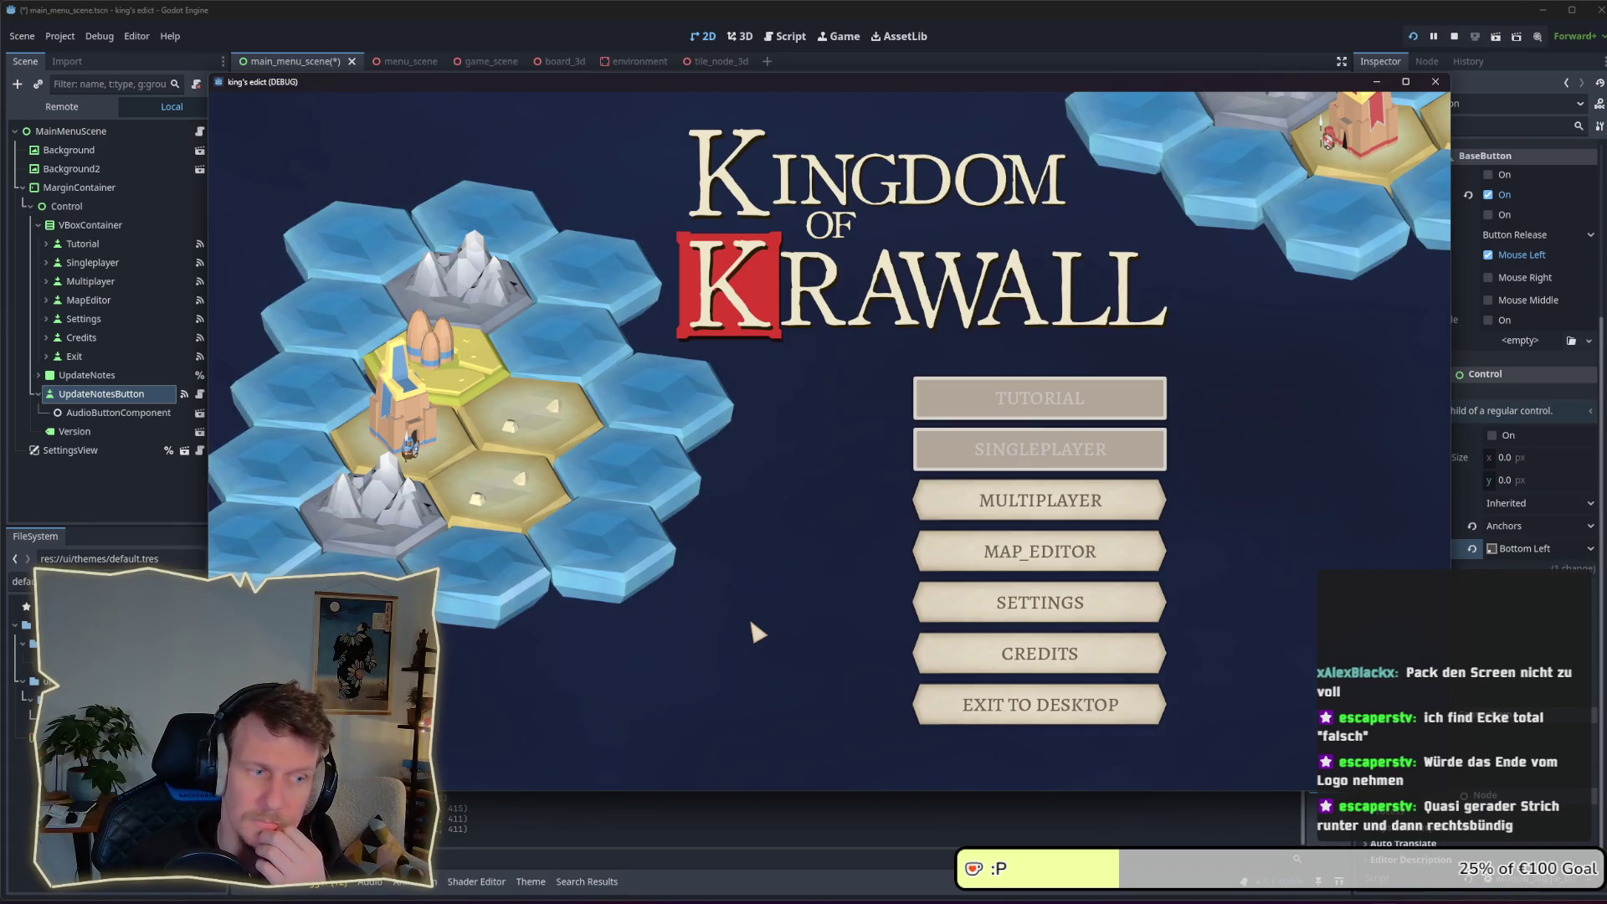
click(251, 757)
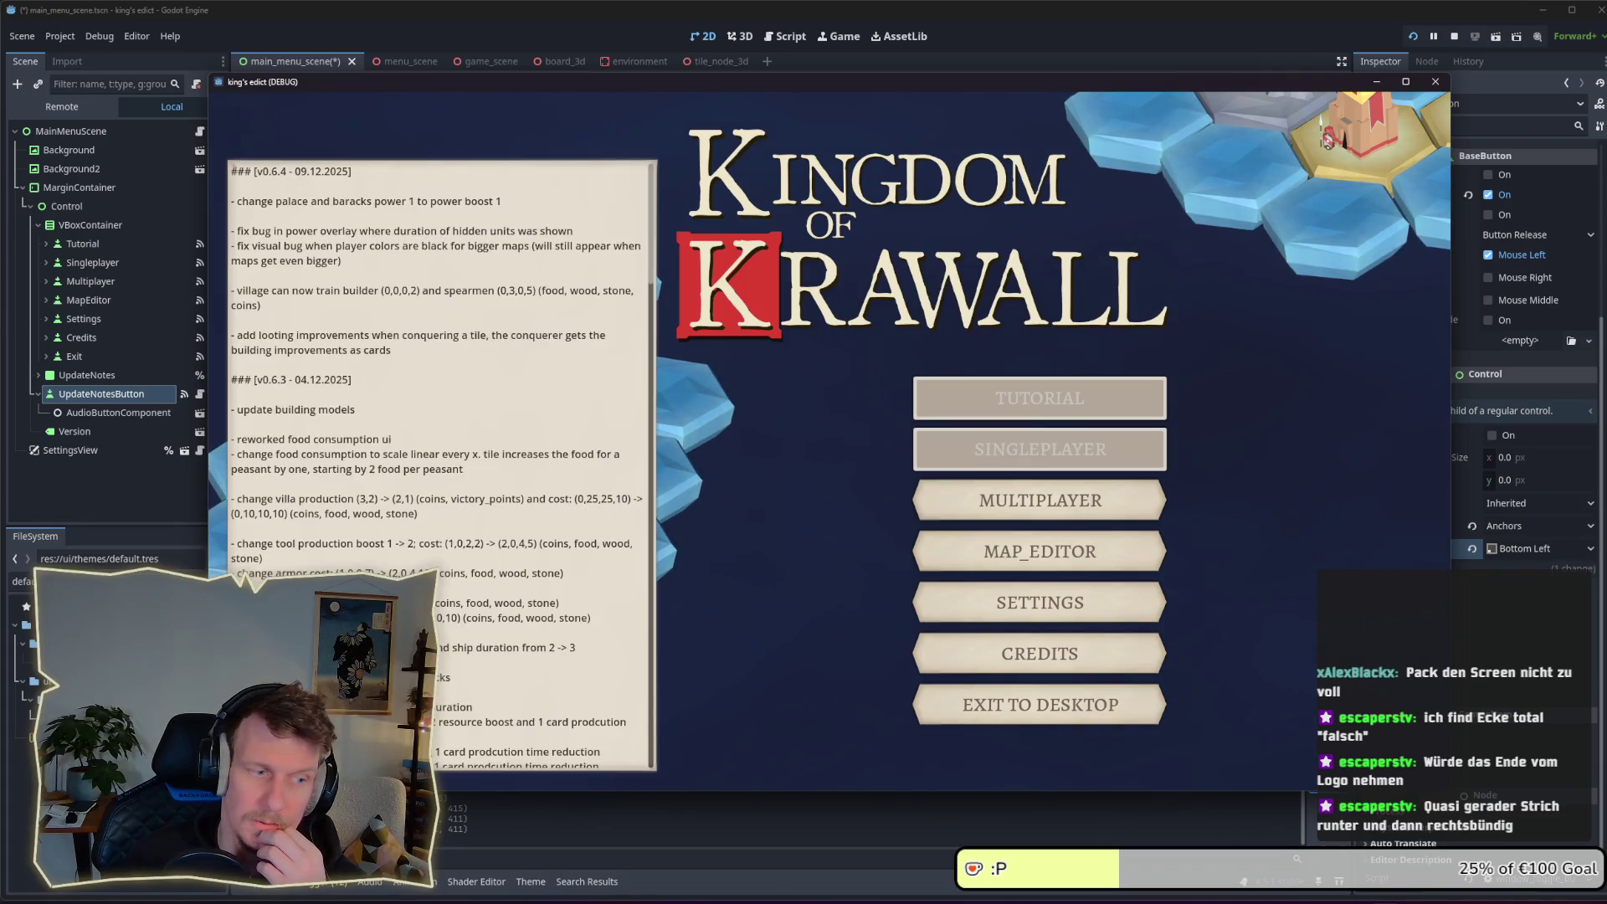
click(251, 757)
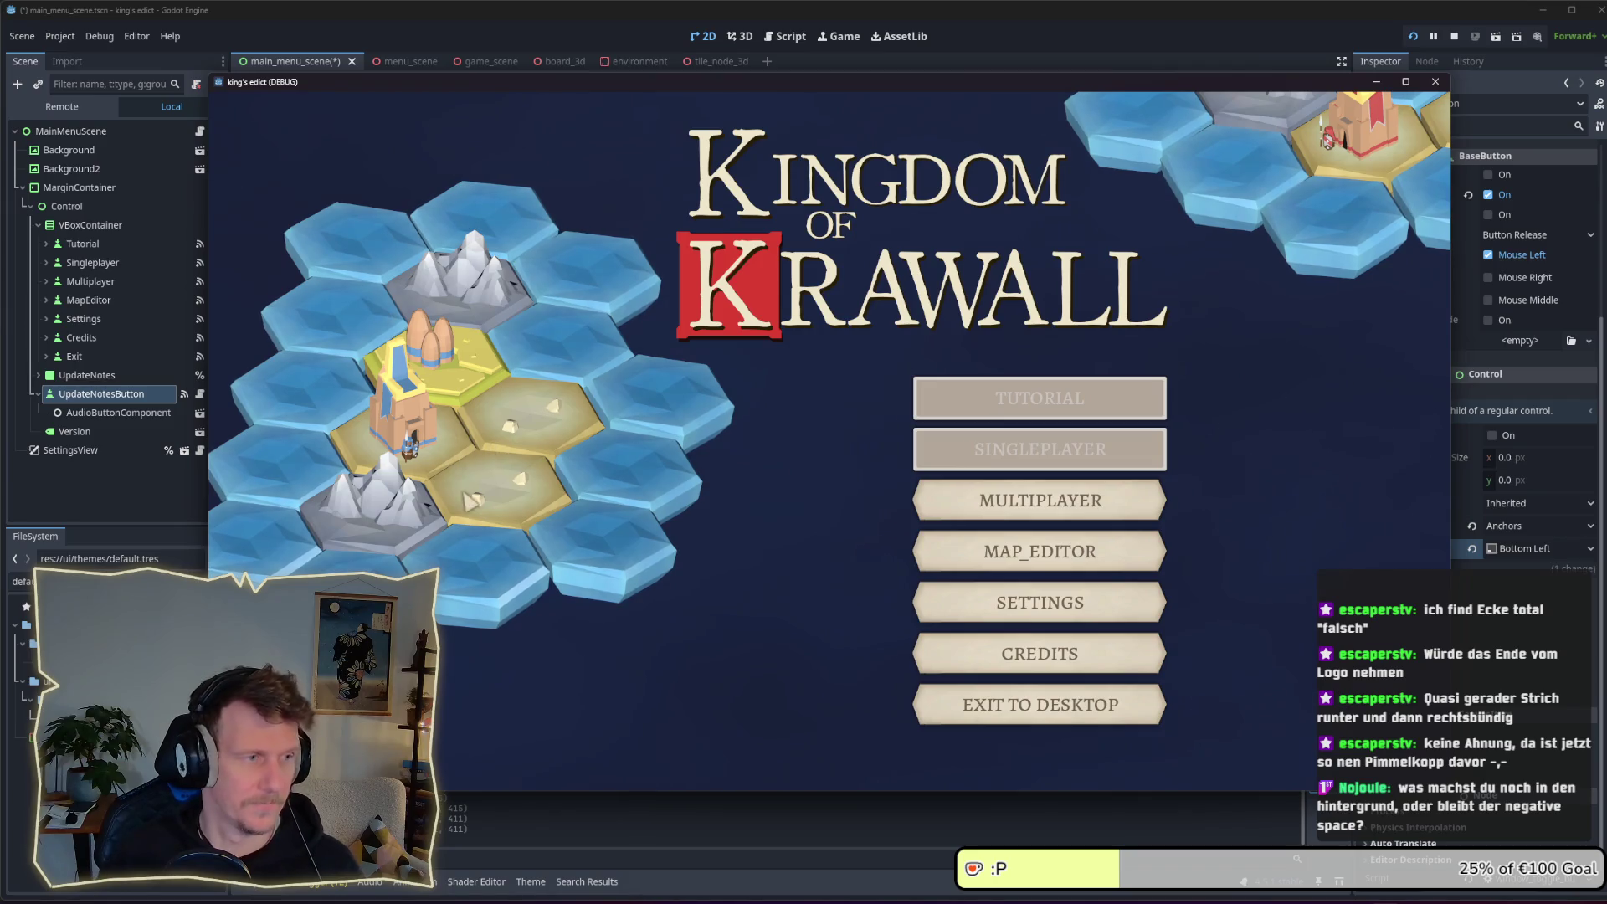
Select the UpdateNotes panel, make it visible, and keep its Left Wide anchor preset
click(108, 472)
click(93, 376)
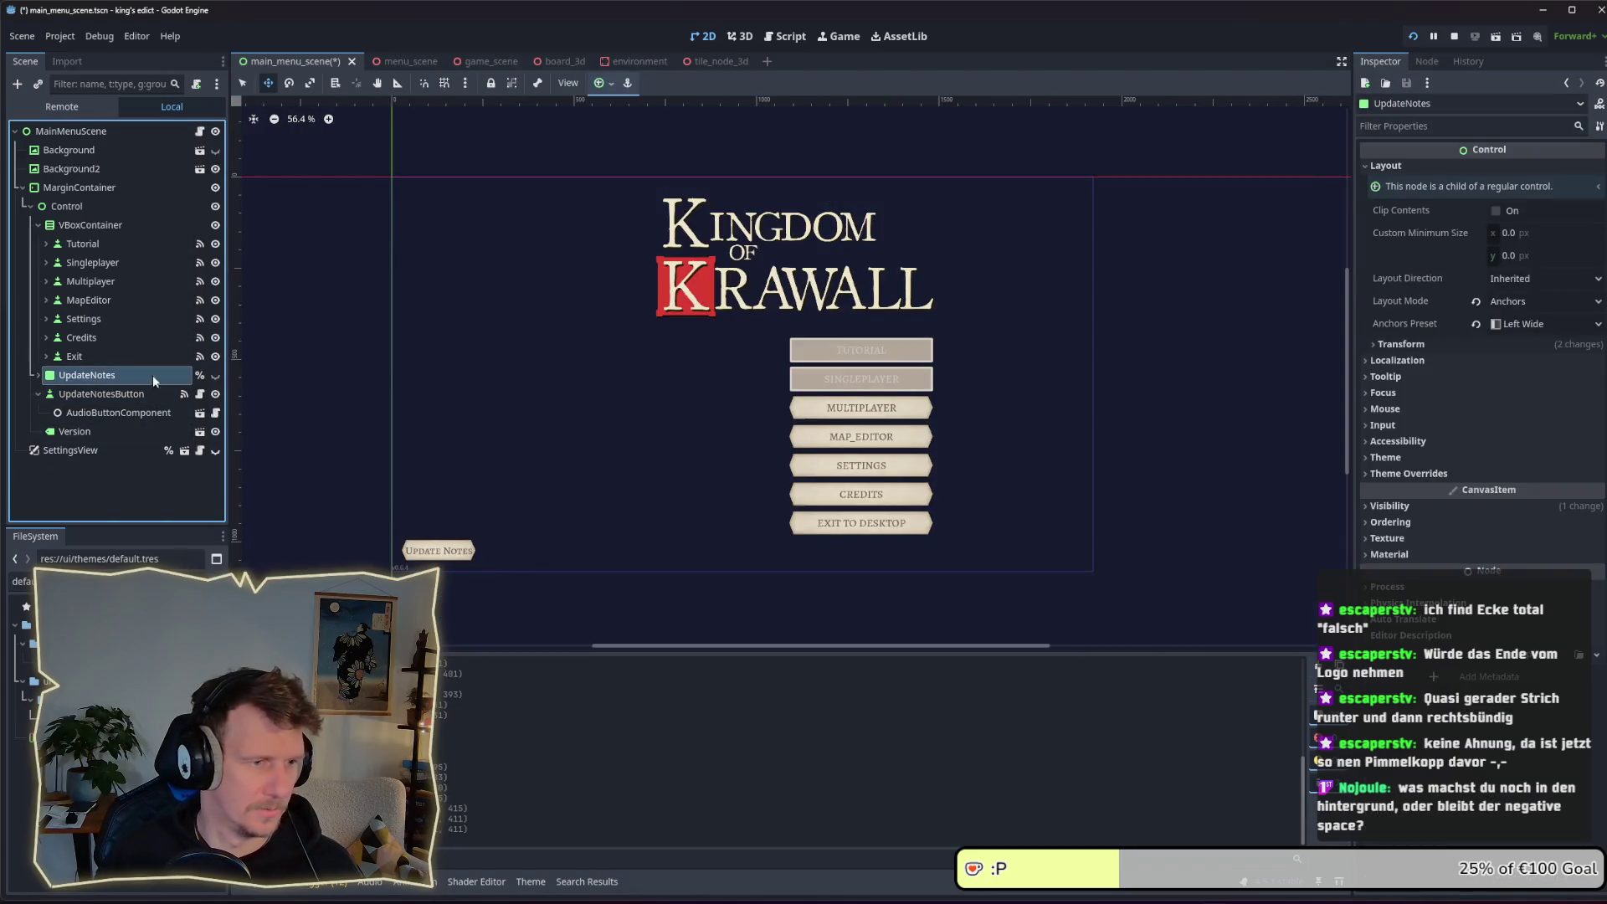
click(215, 376)
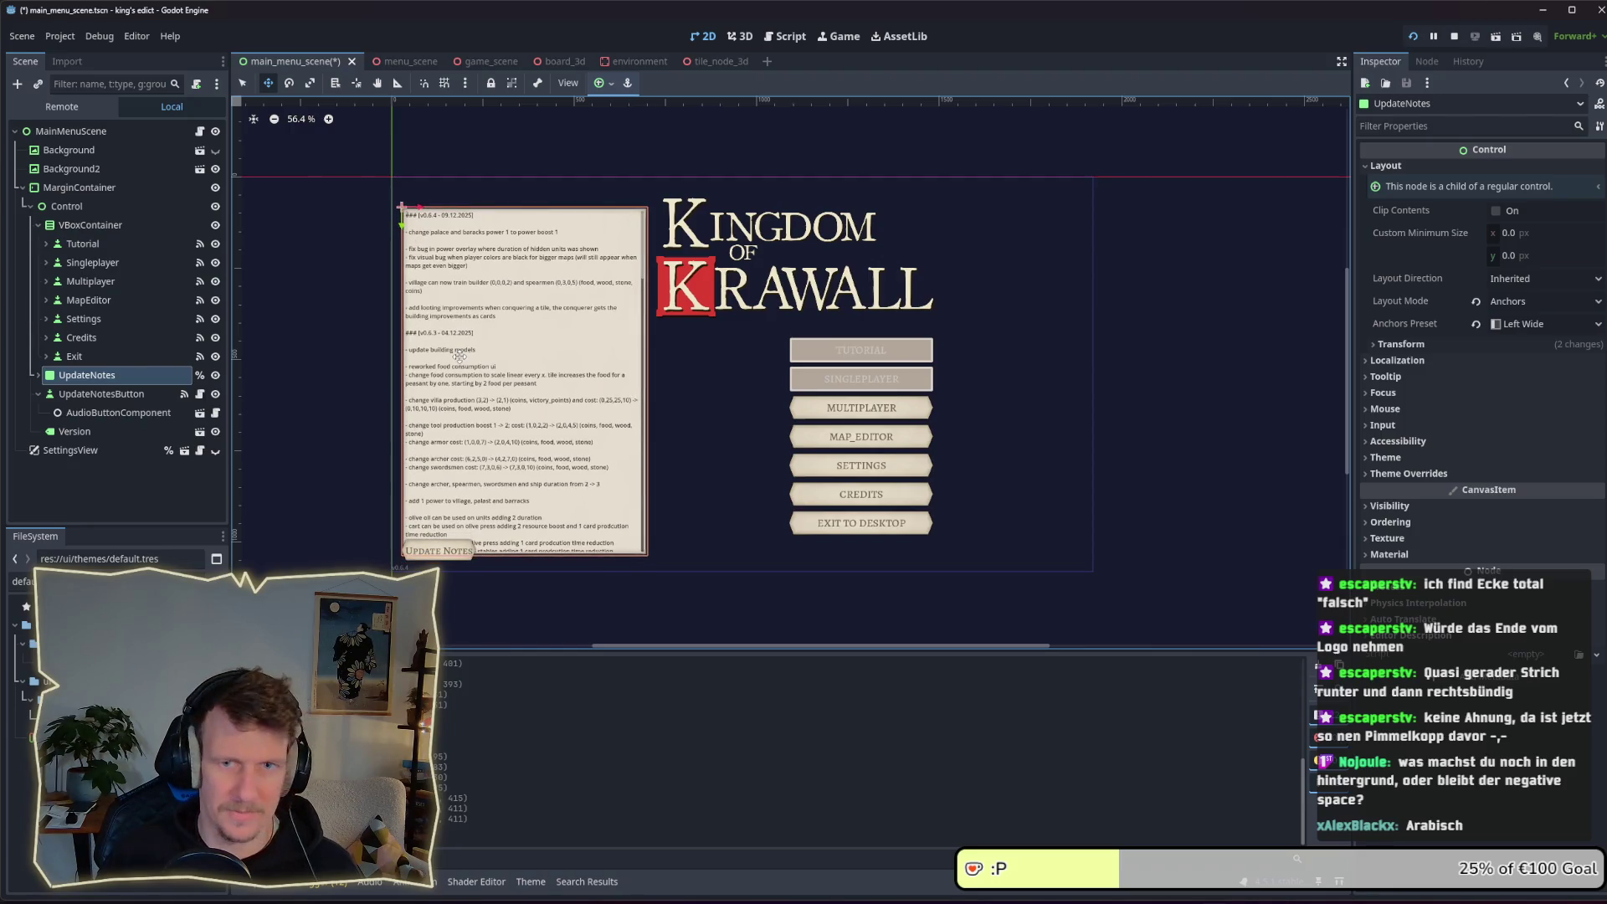
click(1553, 324)
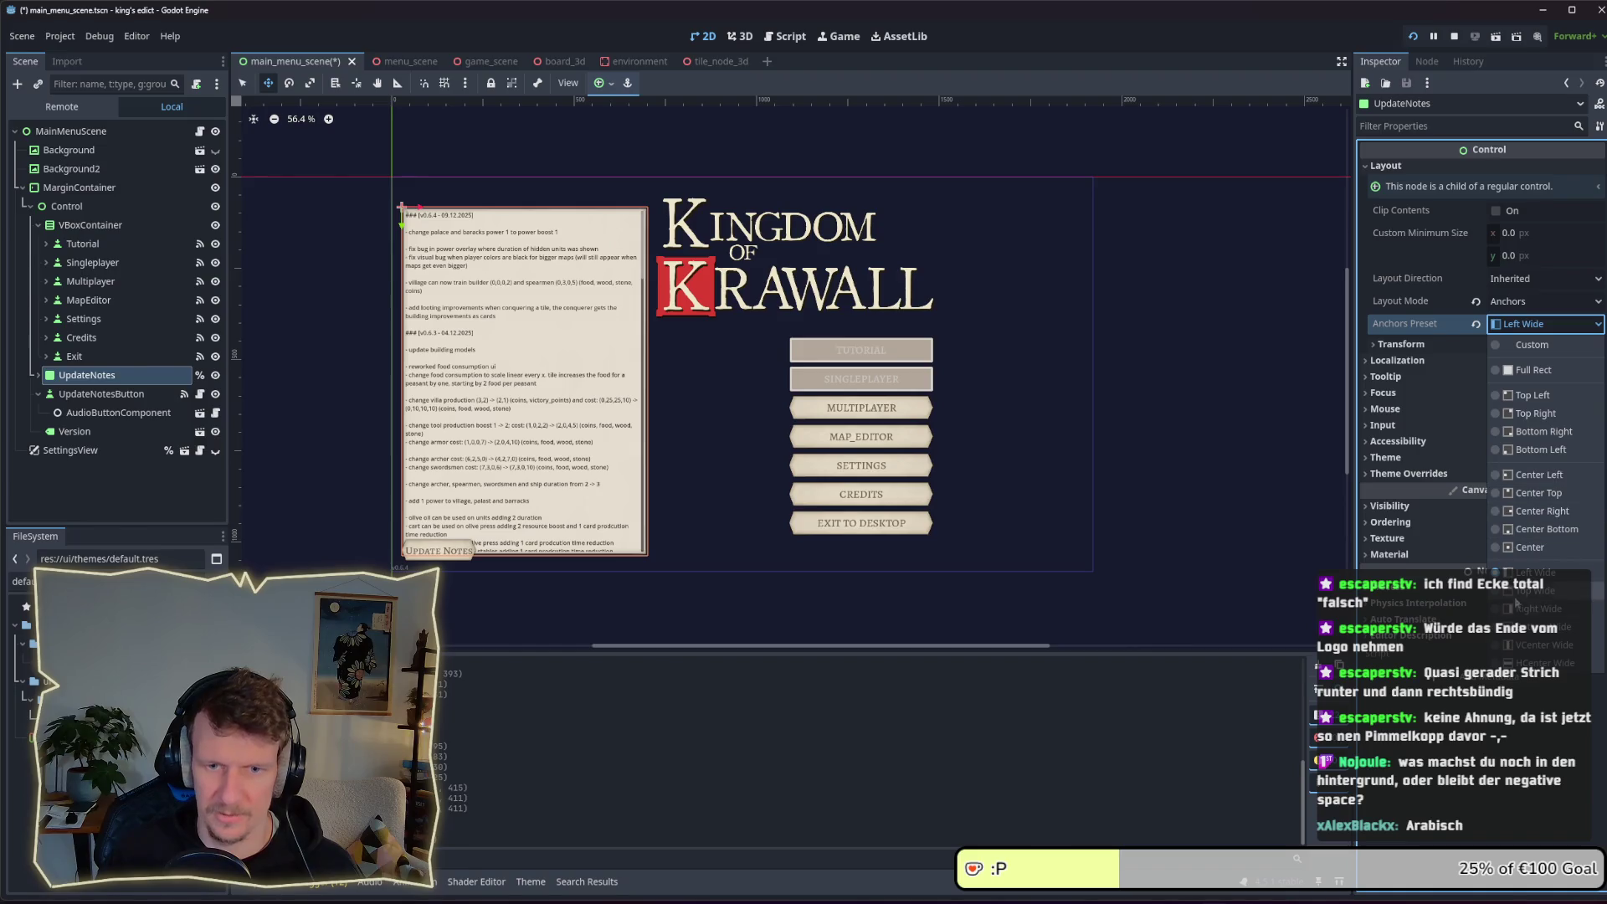
click(1531, 571)
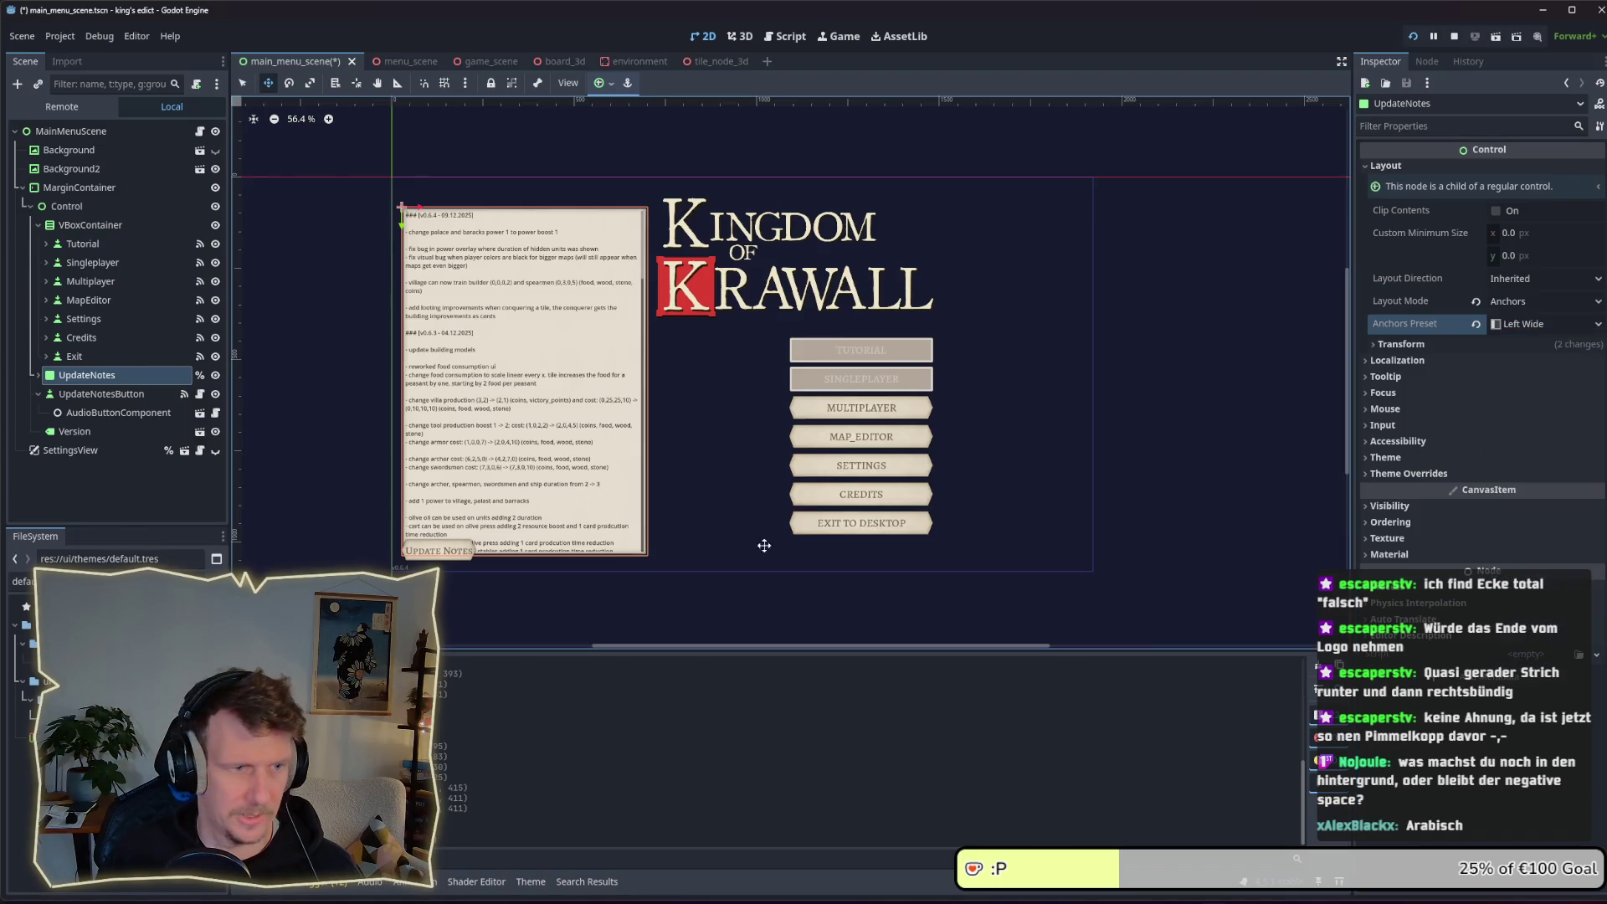
Set the UpdateNotes position to x 0, y 0 and save the scene
click(1461, 345)
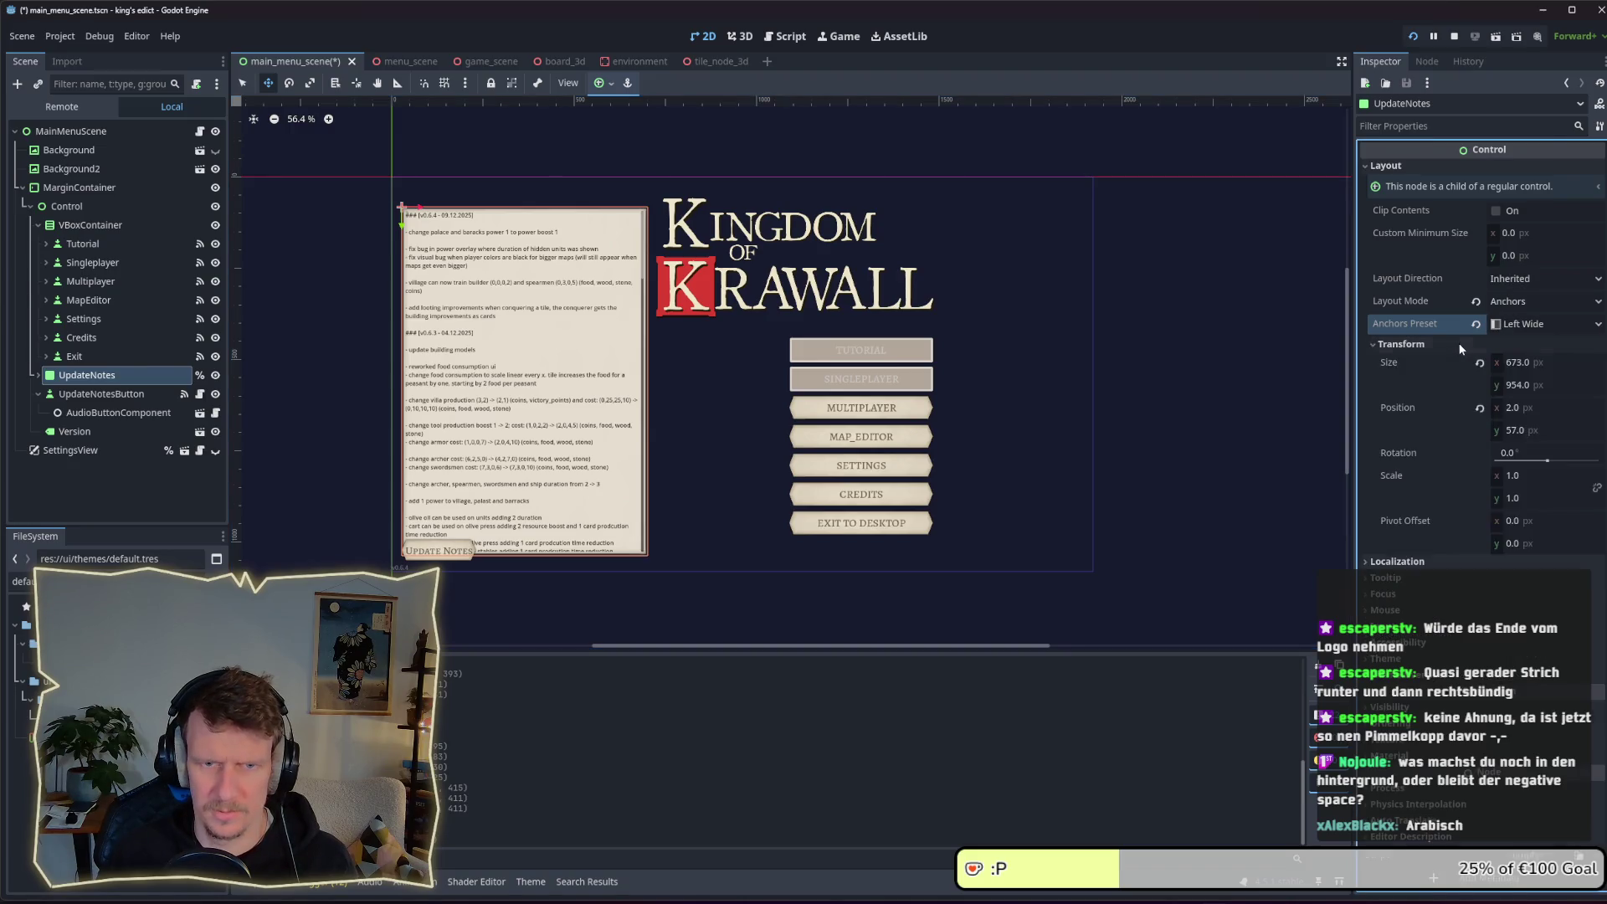
click(1515, 408)
text(0)
key(Return)
click(1536, 428)
text(0)
key(Return)
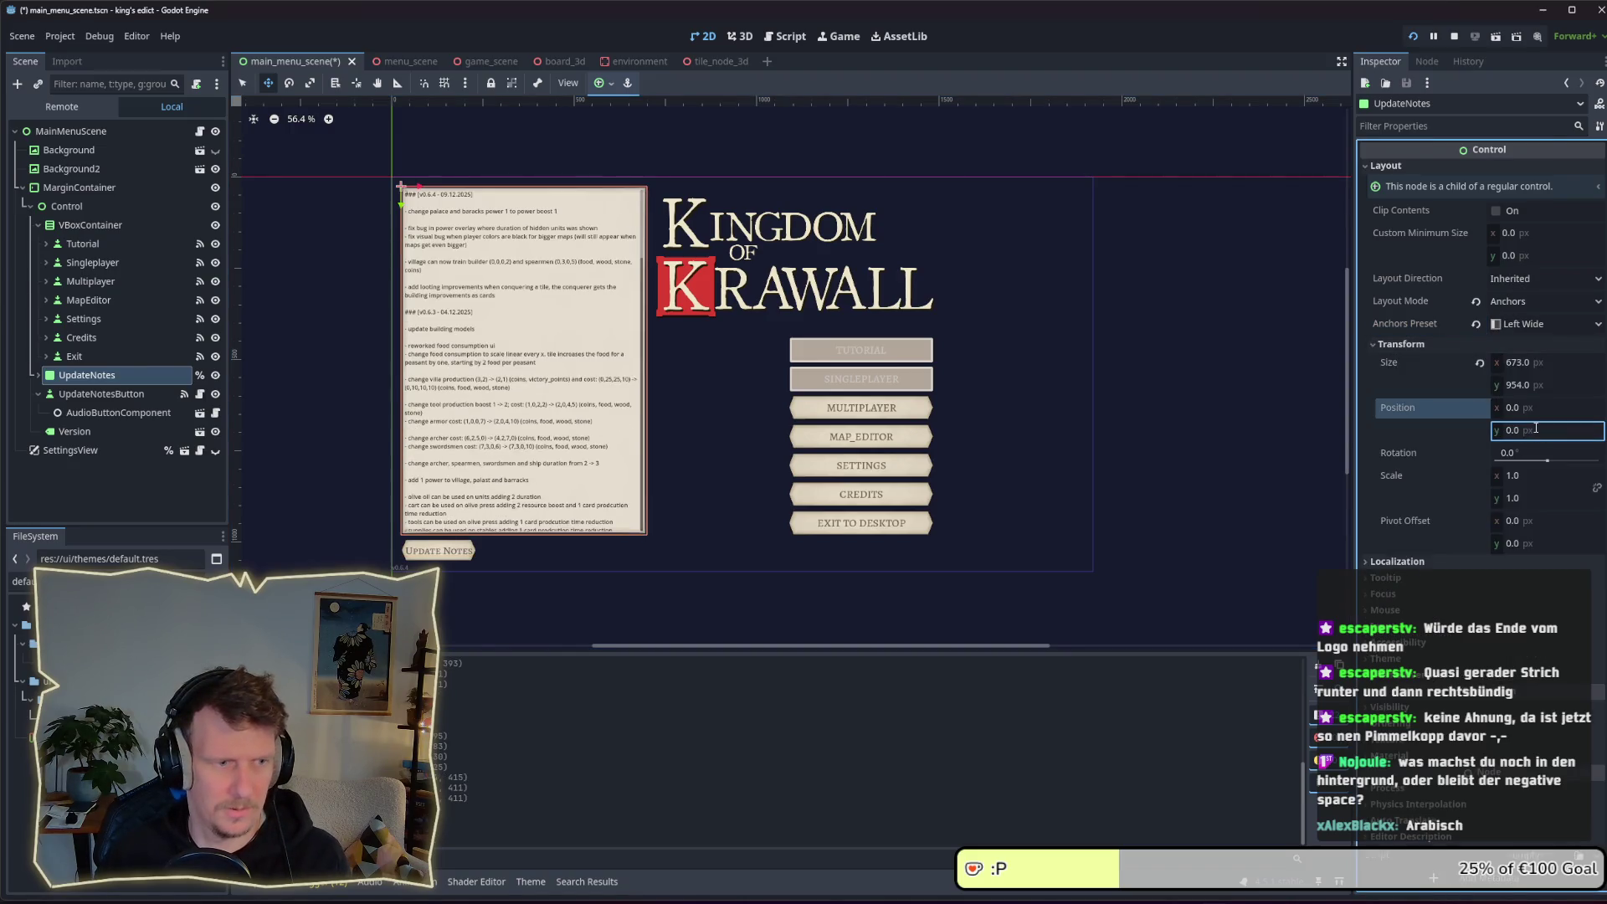
key(ctrl+s)
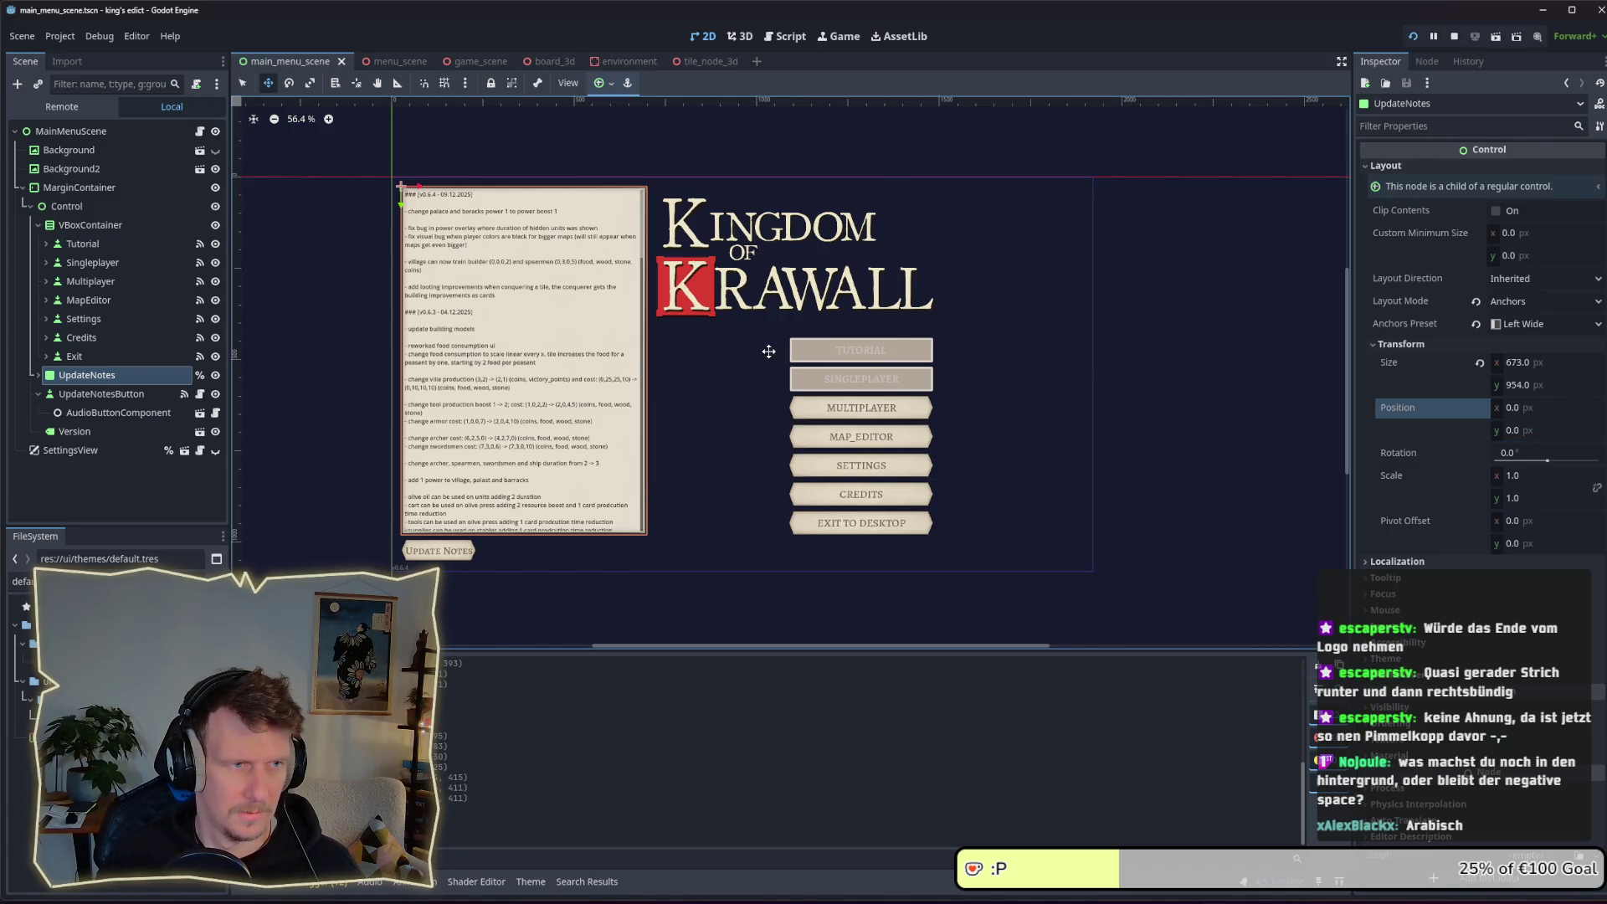
Toggle the update notes panel open and closed in the running game
key(alt+Tab)
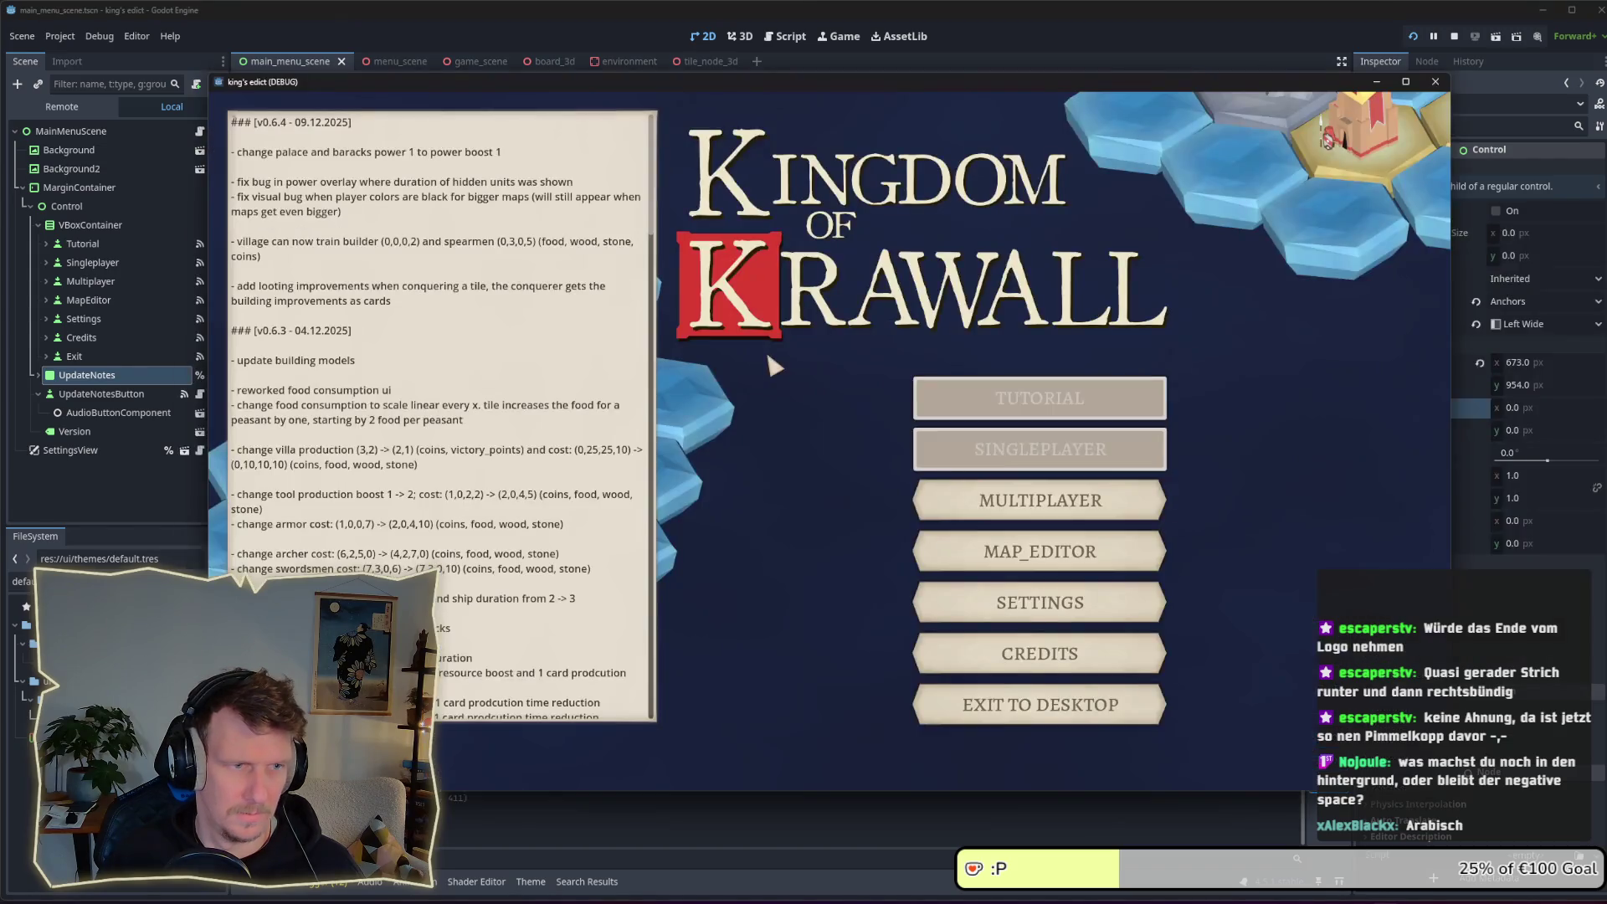
click(492, 753)
click(492, 753)
click(482, 748)
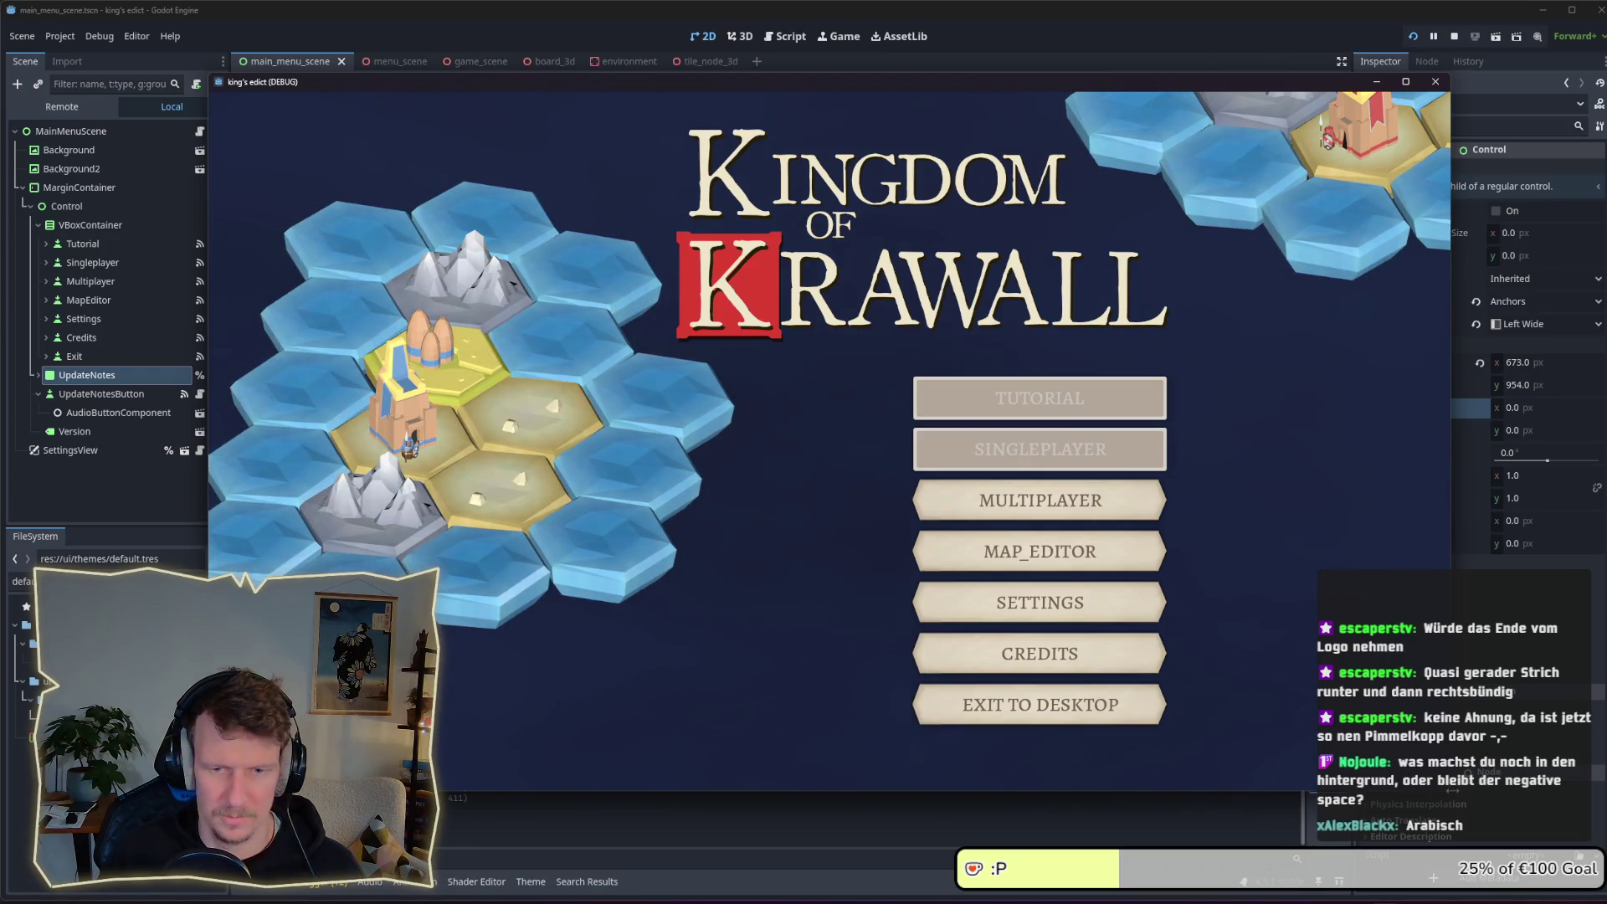
Shrink the game window, toggle the update notes panel twice, then enlarge and move the window left
drag(1451, 791, 1151, 574)
click(306, 539)
click(310, 540)
click(314, 540)
click(314, 539)
mouse_move(1148, 572)
mouse_down()
mouse_move(1220, 681)
mouse_move(1423, 852)
mouse_move(1409, 806)
mouse_move(1456, 837)
mouse_move(1409, 791)
mouse_move(1593, 824)
mouse_move(1452, 778)
mouse_move(1466, 784)
mouse_up()
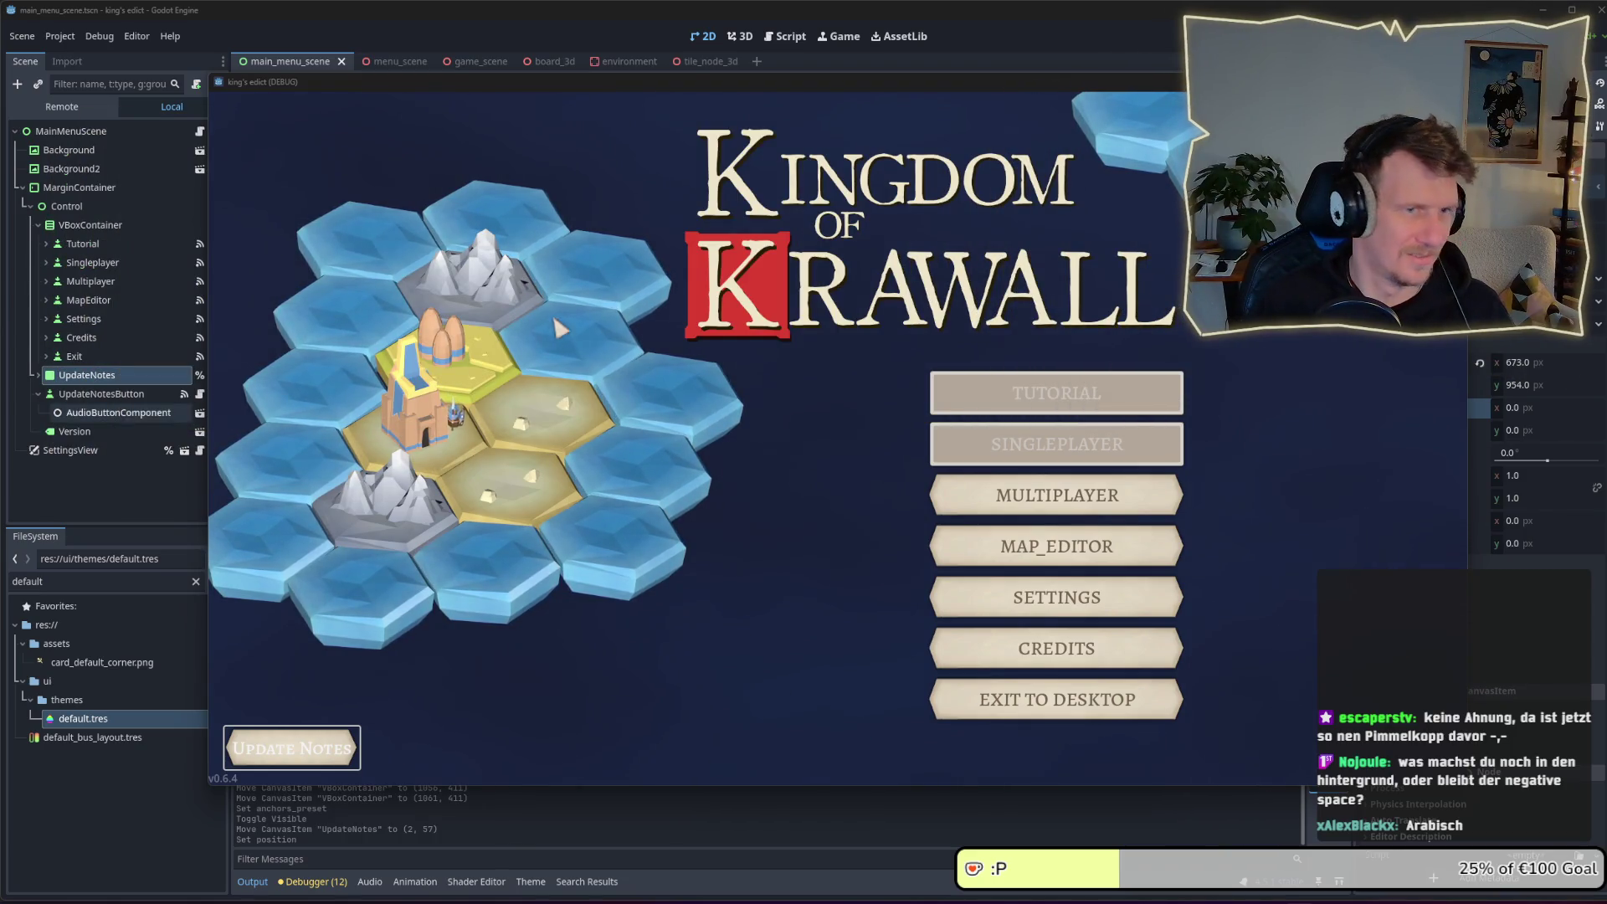
mouse_move(615, 84)
mouse_down()
mouse_move(521, 82)
mouse_move(403, 110)
mouse_move(433, 142)
mouse_move(447, 115)
mouse_up()
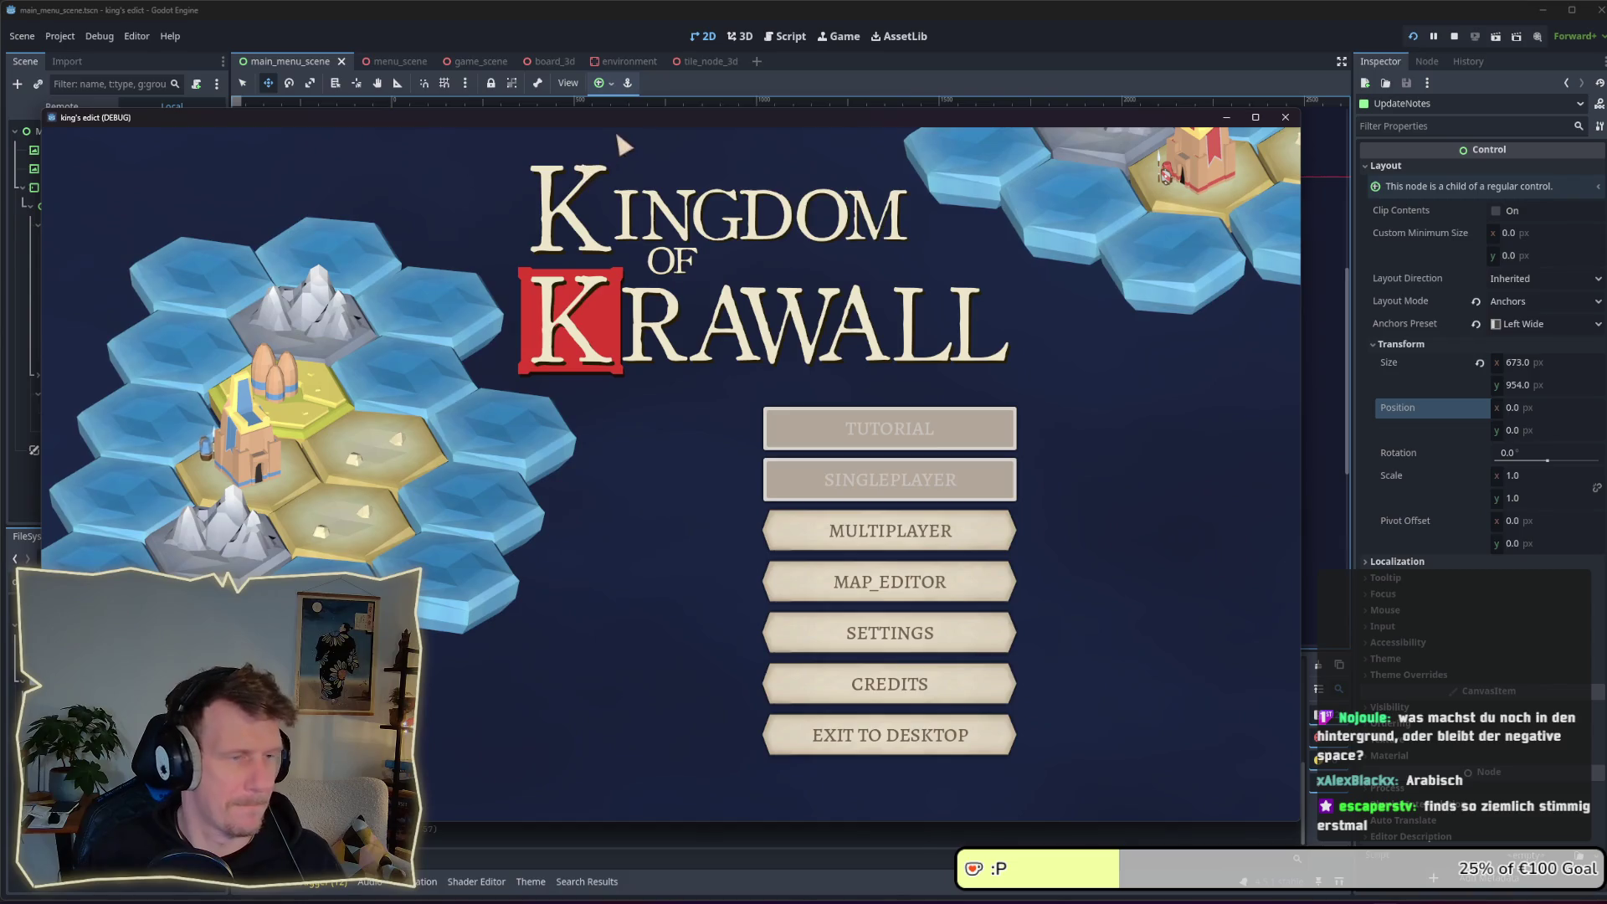
Drag the king's edict (DEBUG) game window up and right over the editor
drag(626, 119, 824, 76)
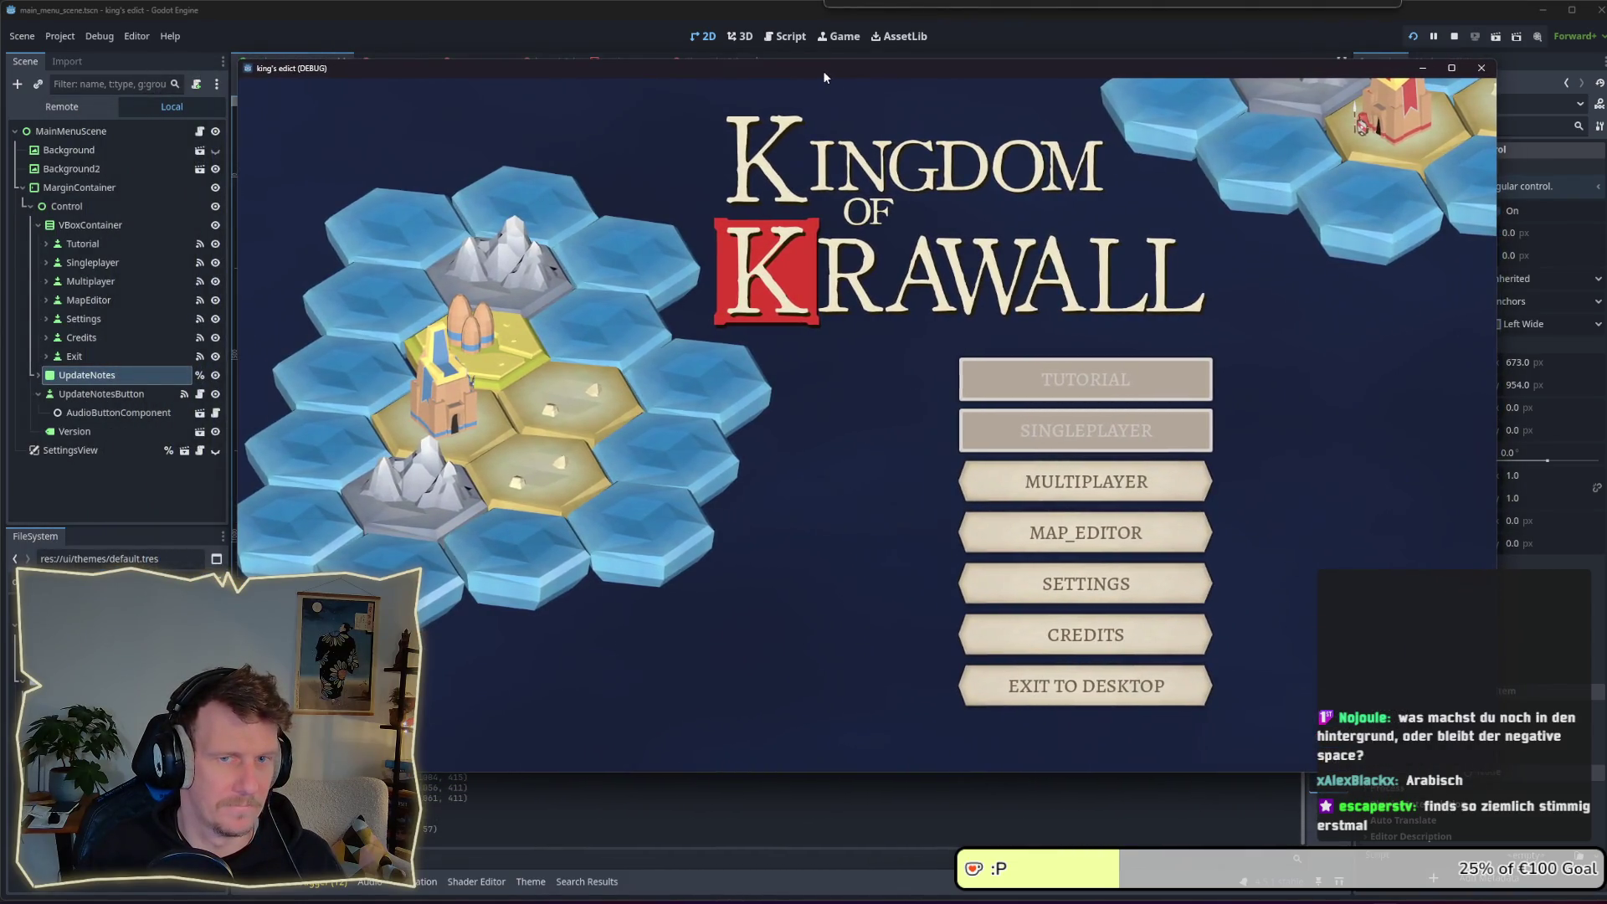
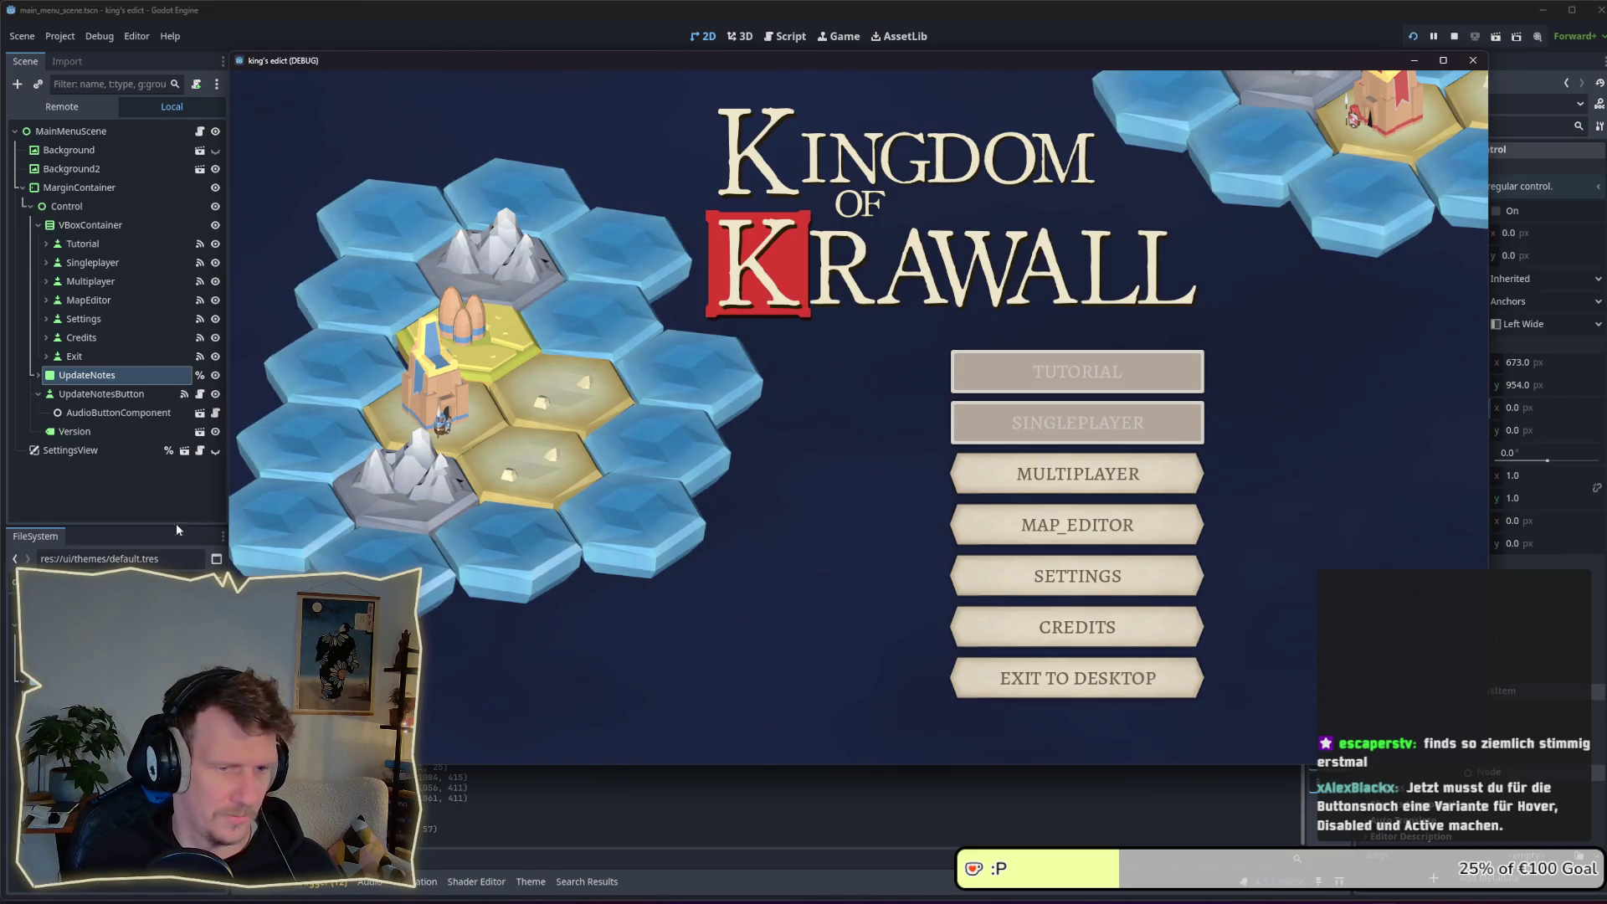
Stop the running game and inspect the UpdateNotesButton, Credits and Version nodes' properties
click(1454, 36)
click(97, 410)
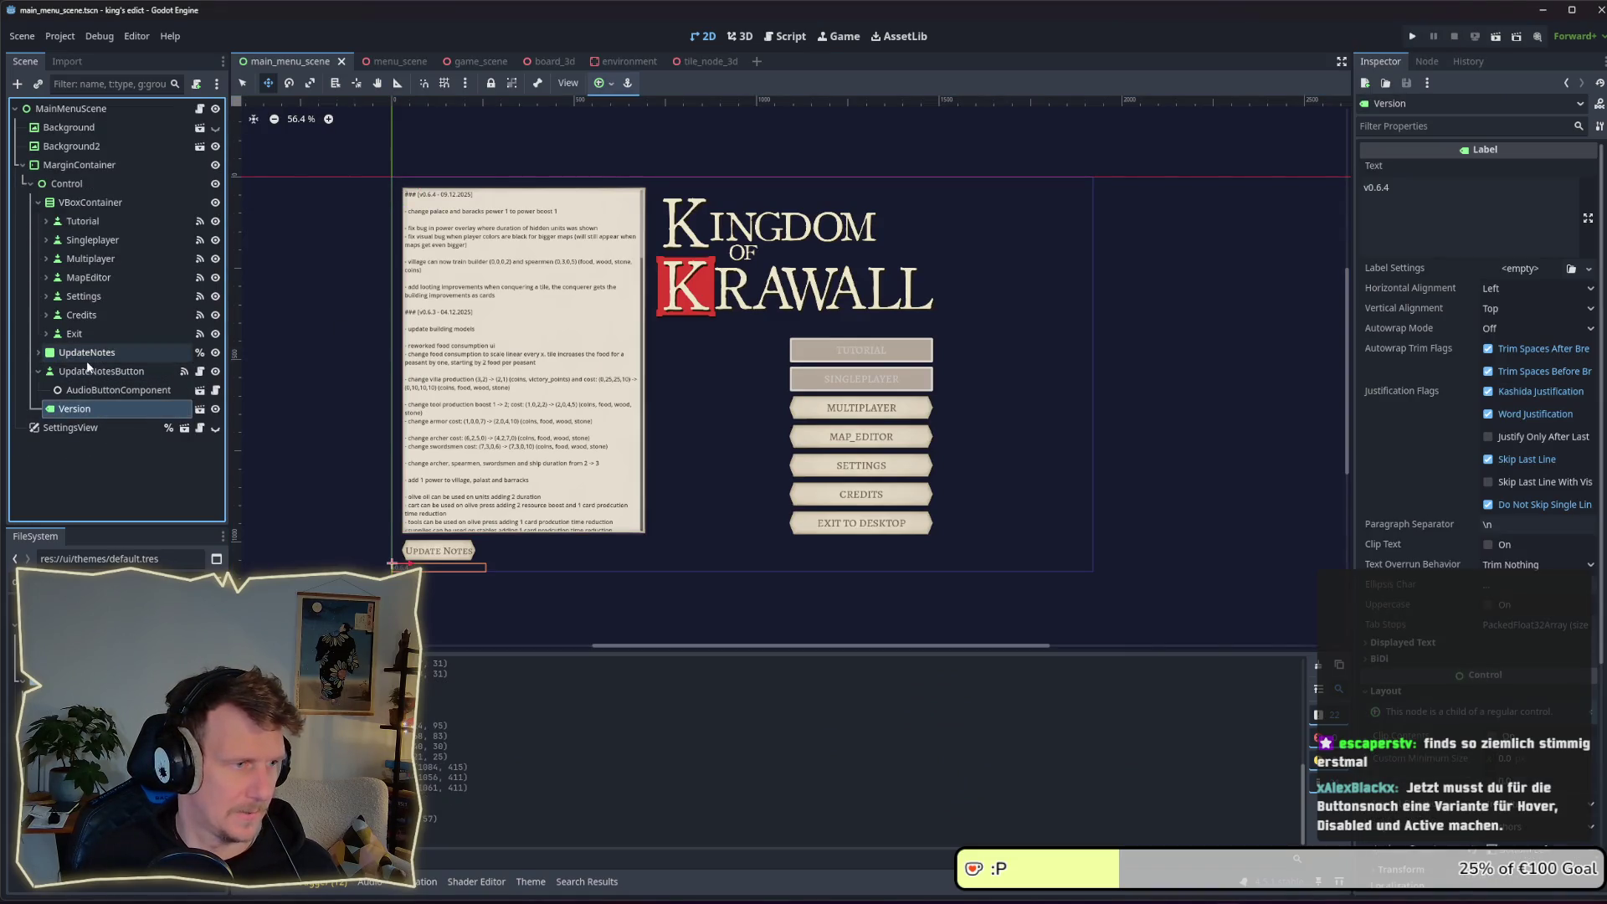
click(88, 378)
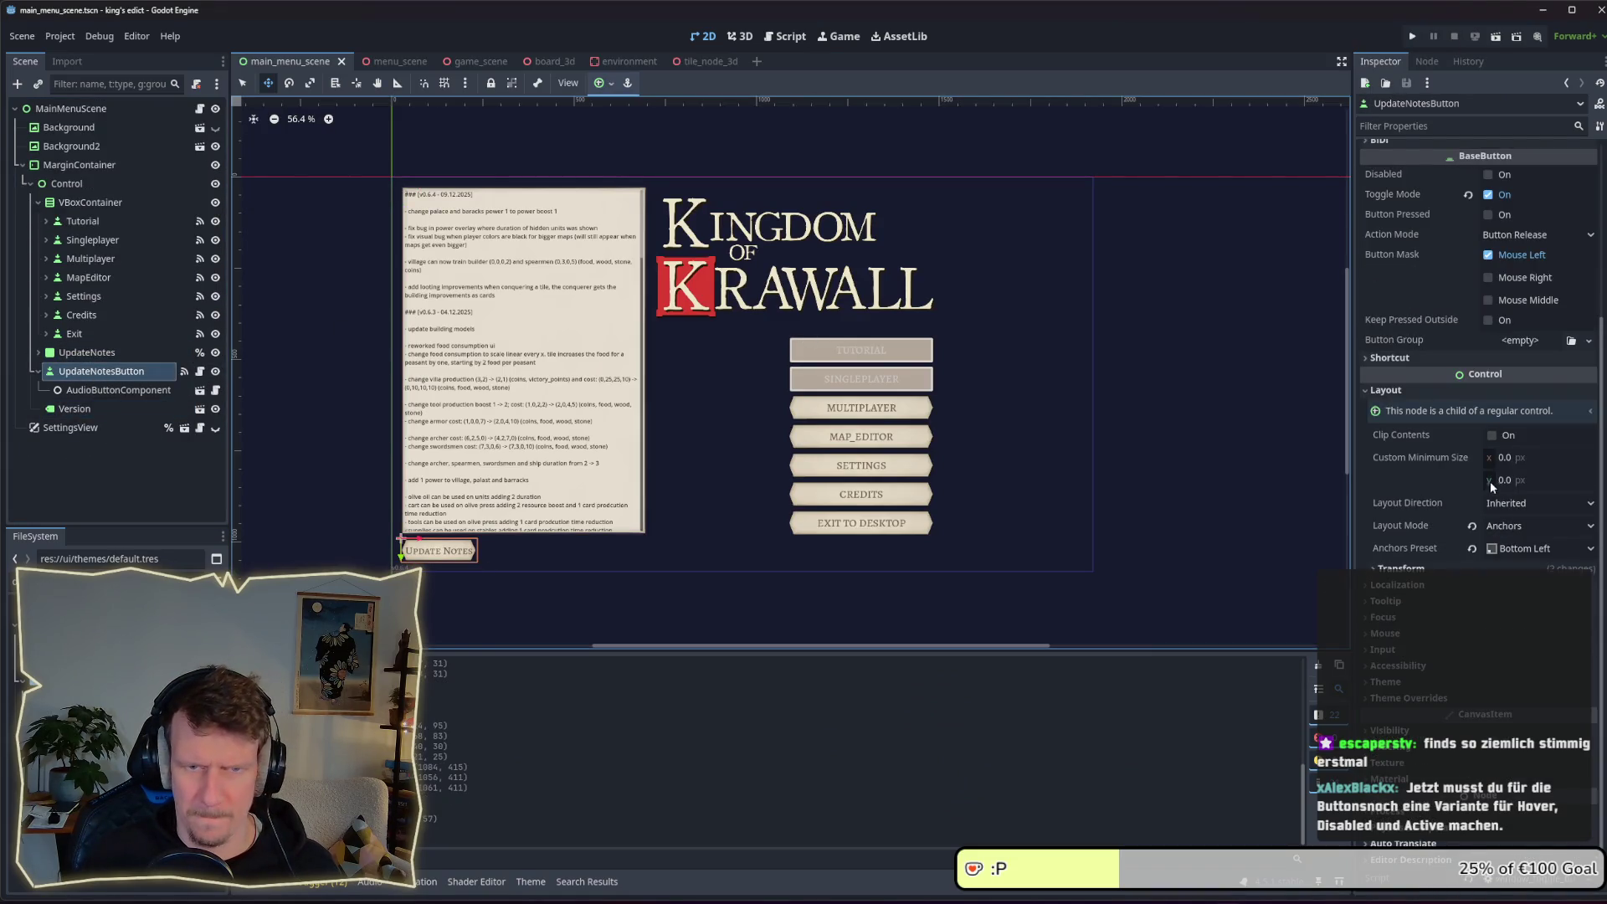
click(92, 318)
click(1387, 589)
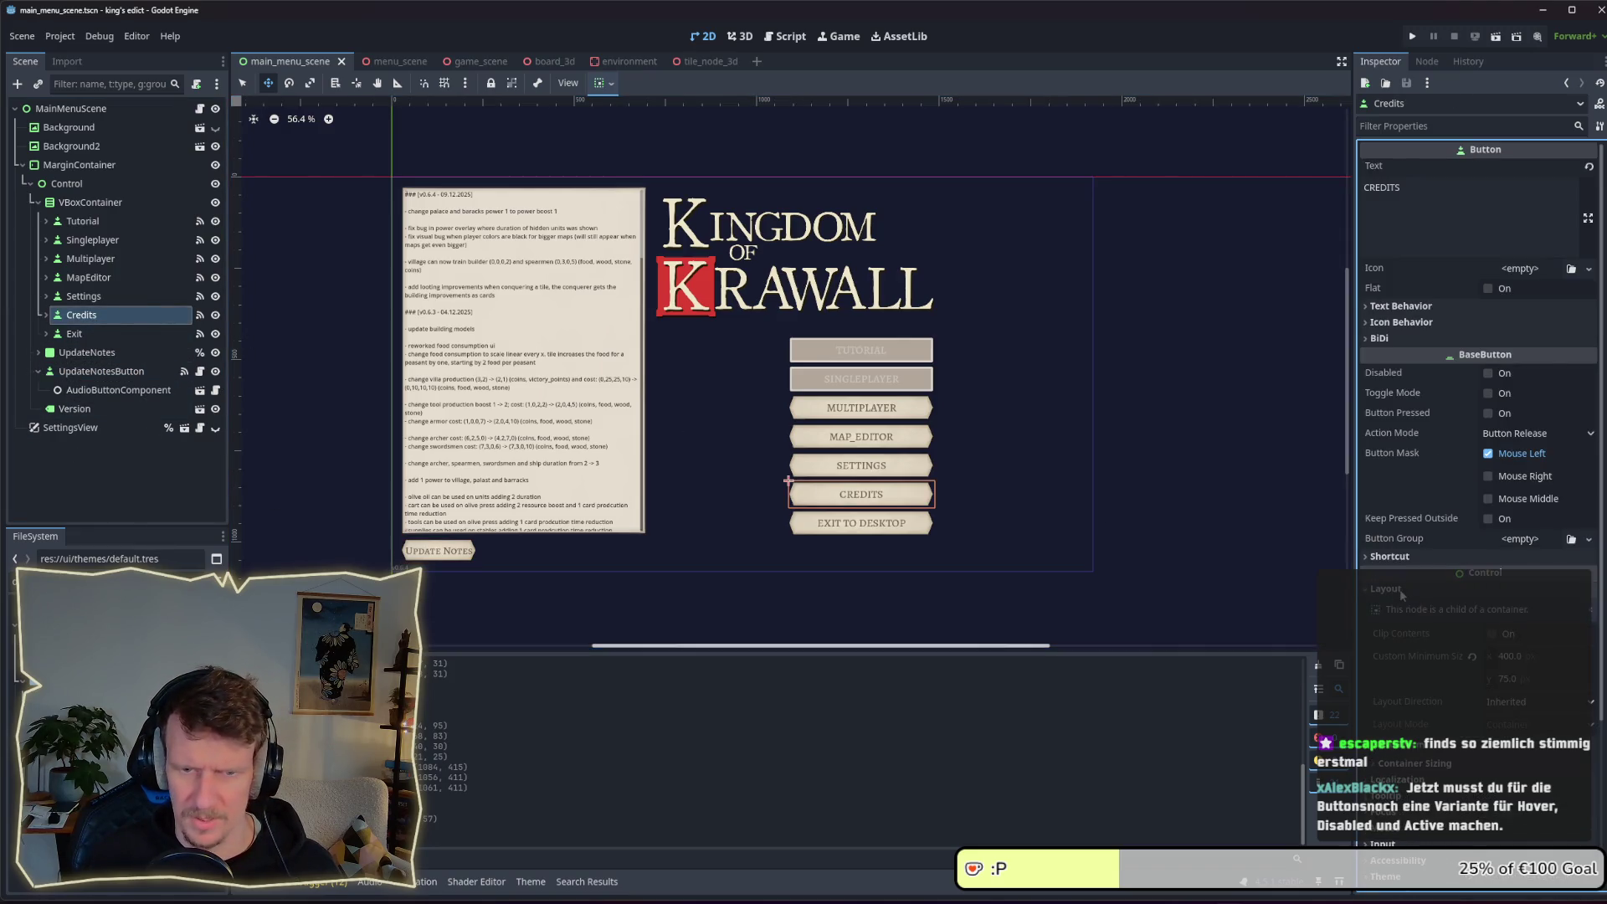
click(130, 411)
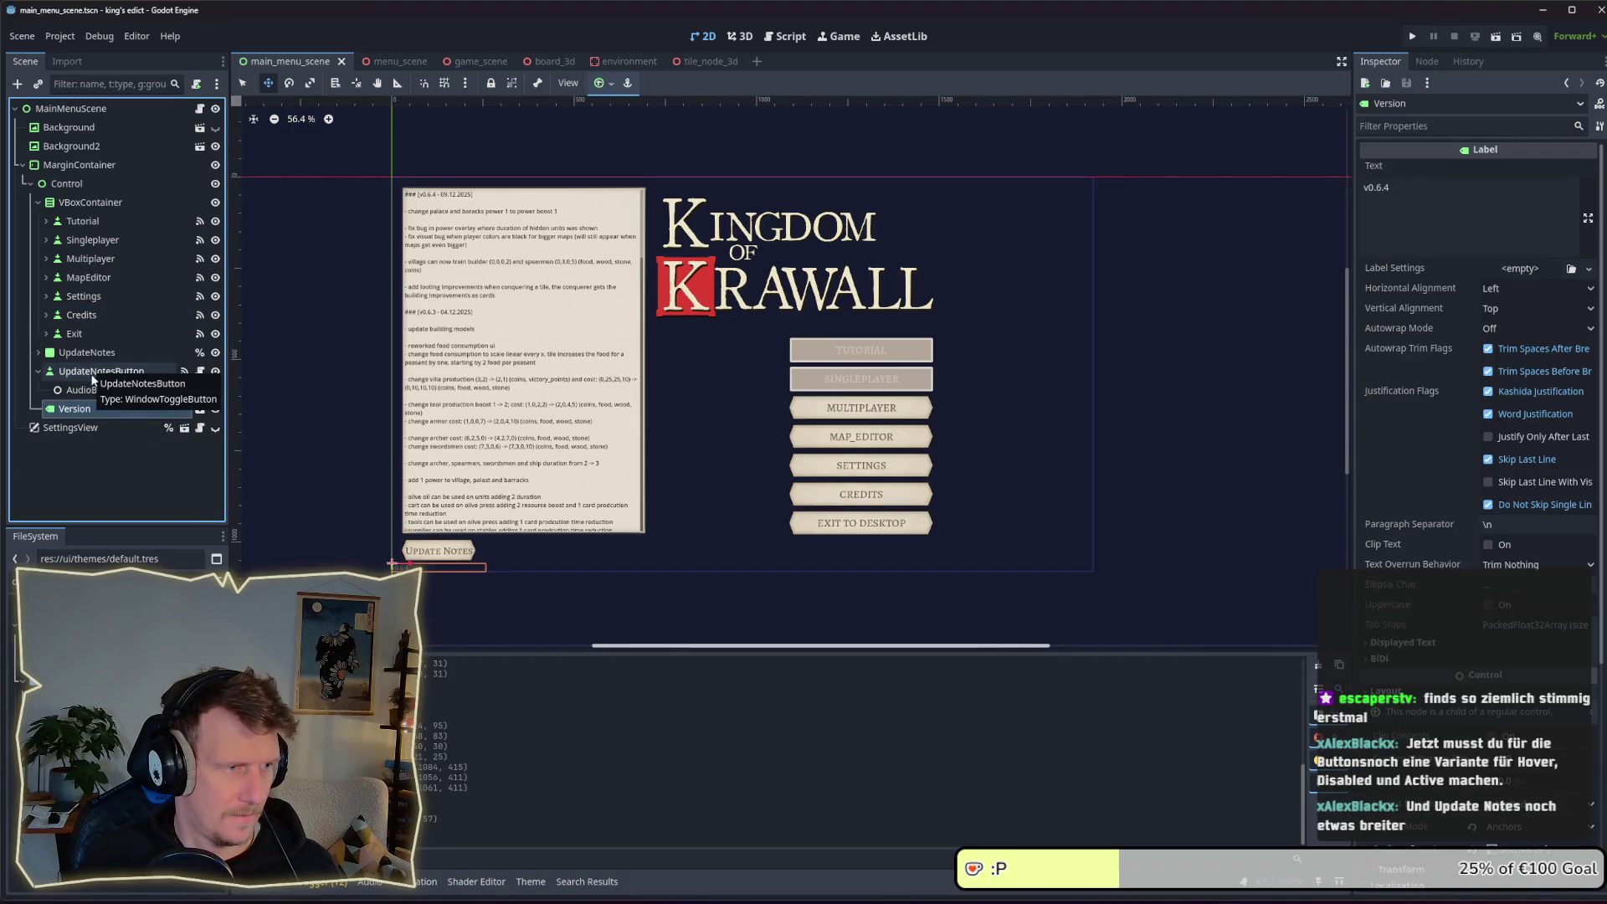
click(86, 372)
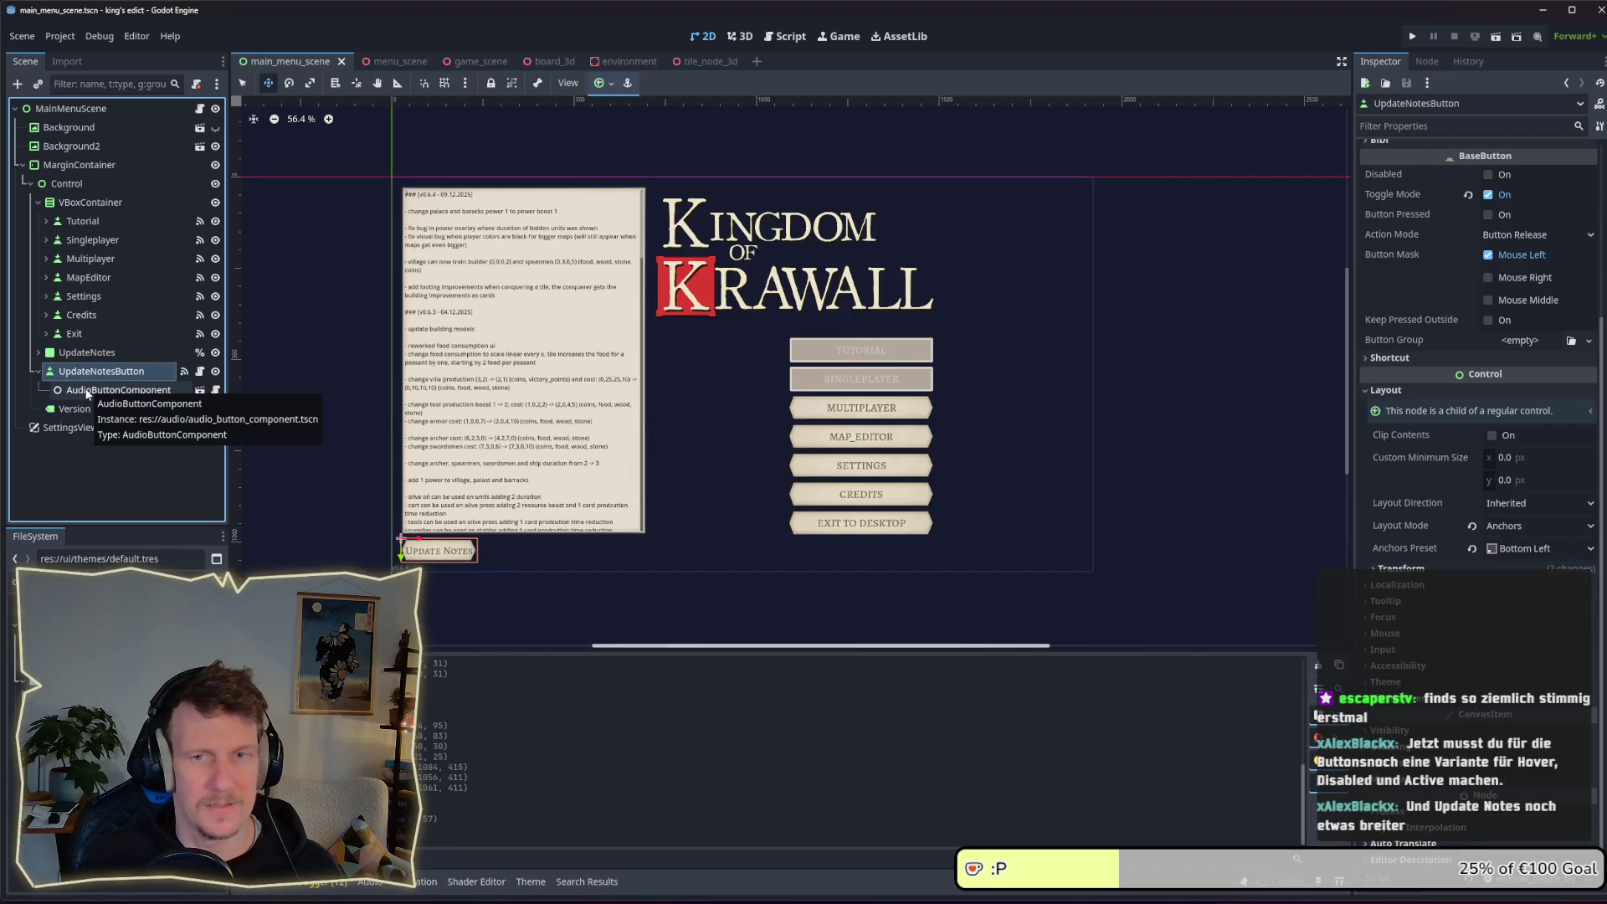
Select all seven menu buttons, then open the default.tres theme for editing
click(72, 334)
shift+click(80, 223)
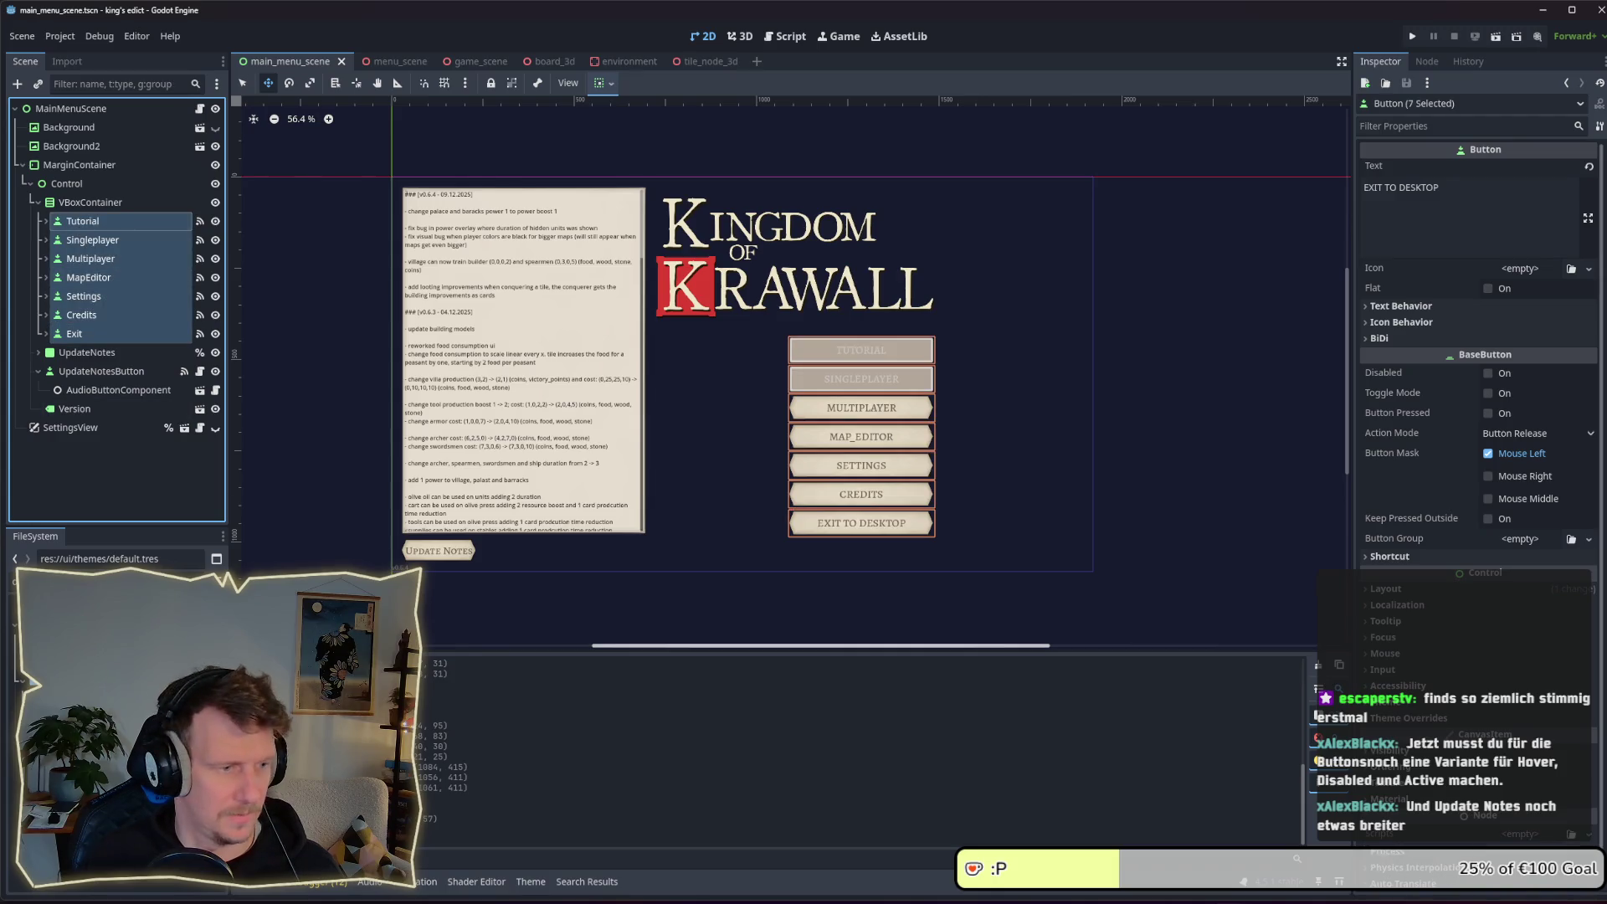
click(13, 581)
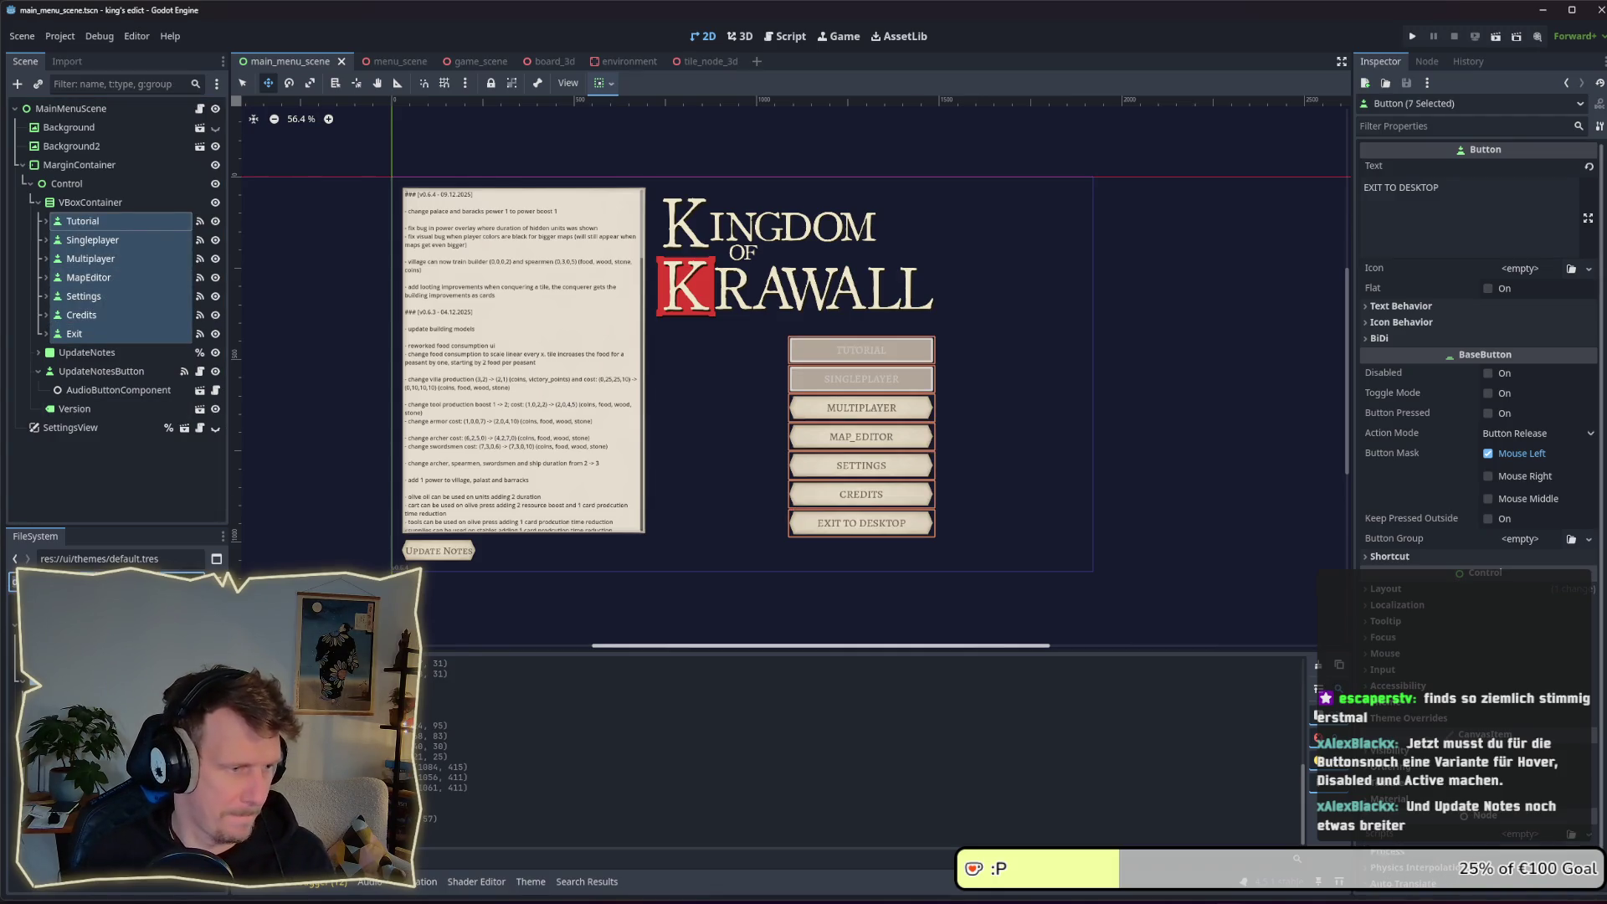
double_click(13, 581)
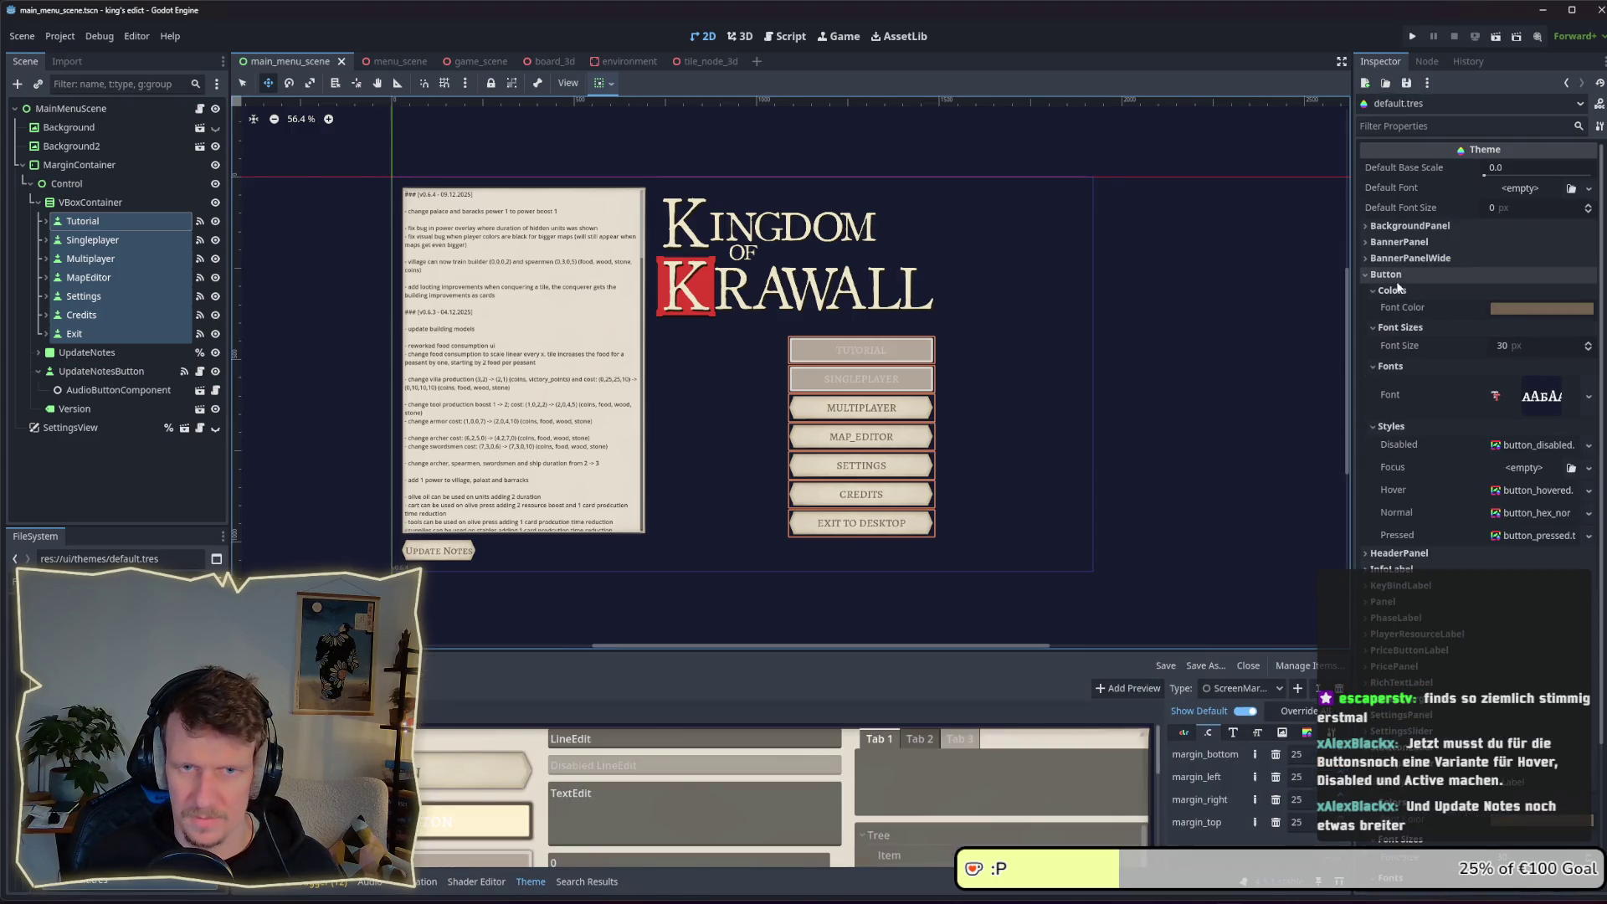
Show the theme's Button type and review its constant, font, font size, icon and stylebox items
click(1280, 688)
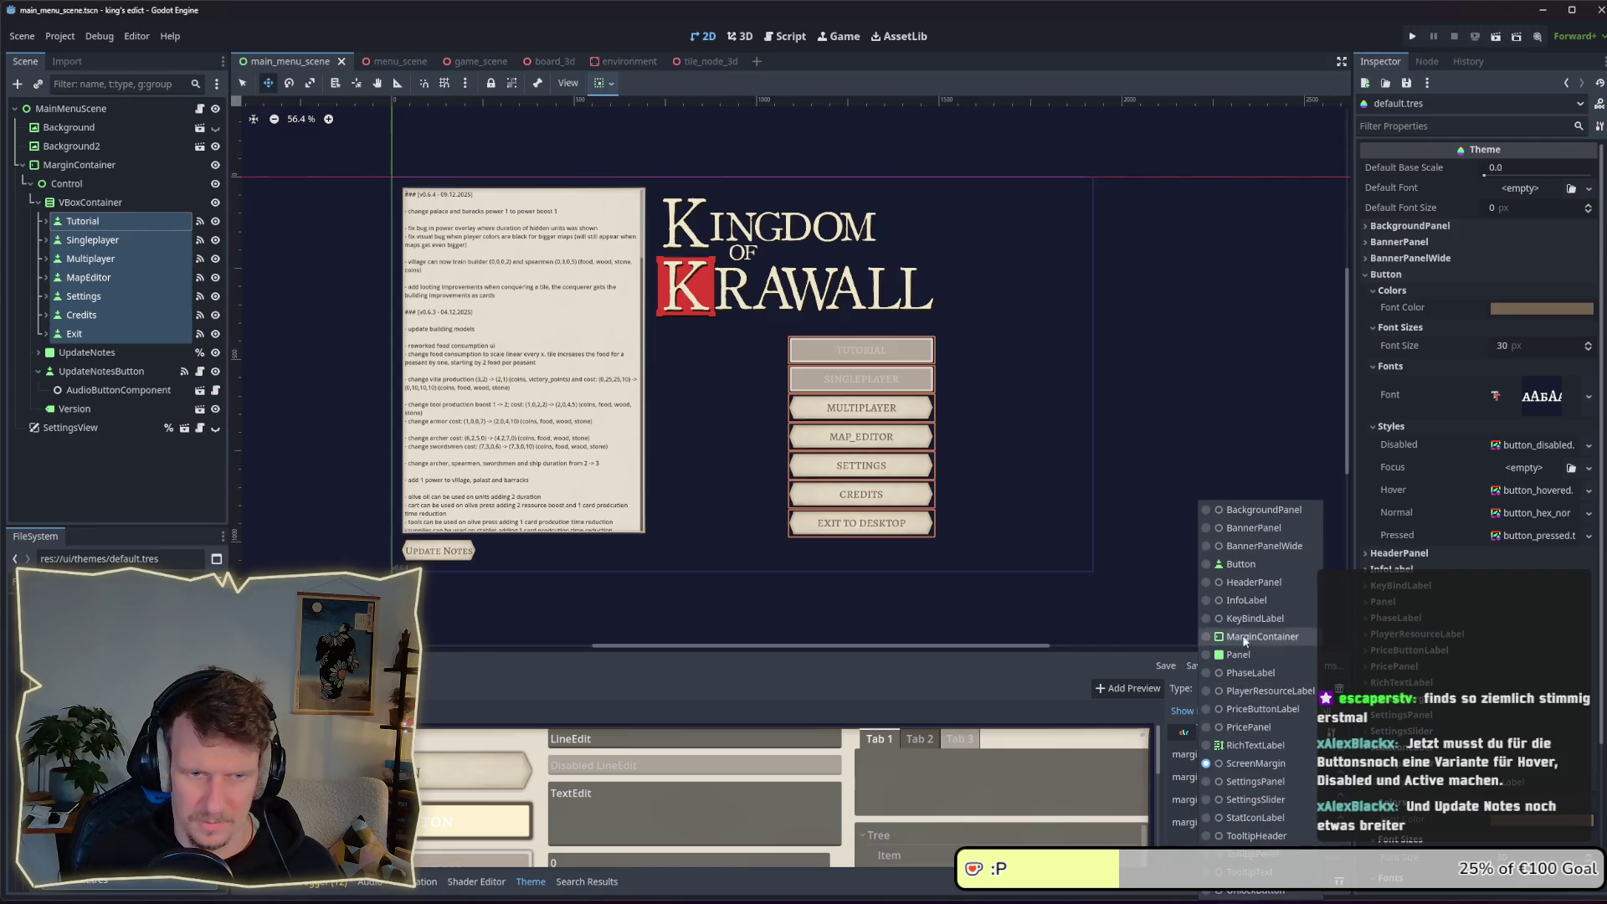
click(1247, 563)
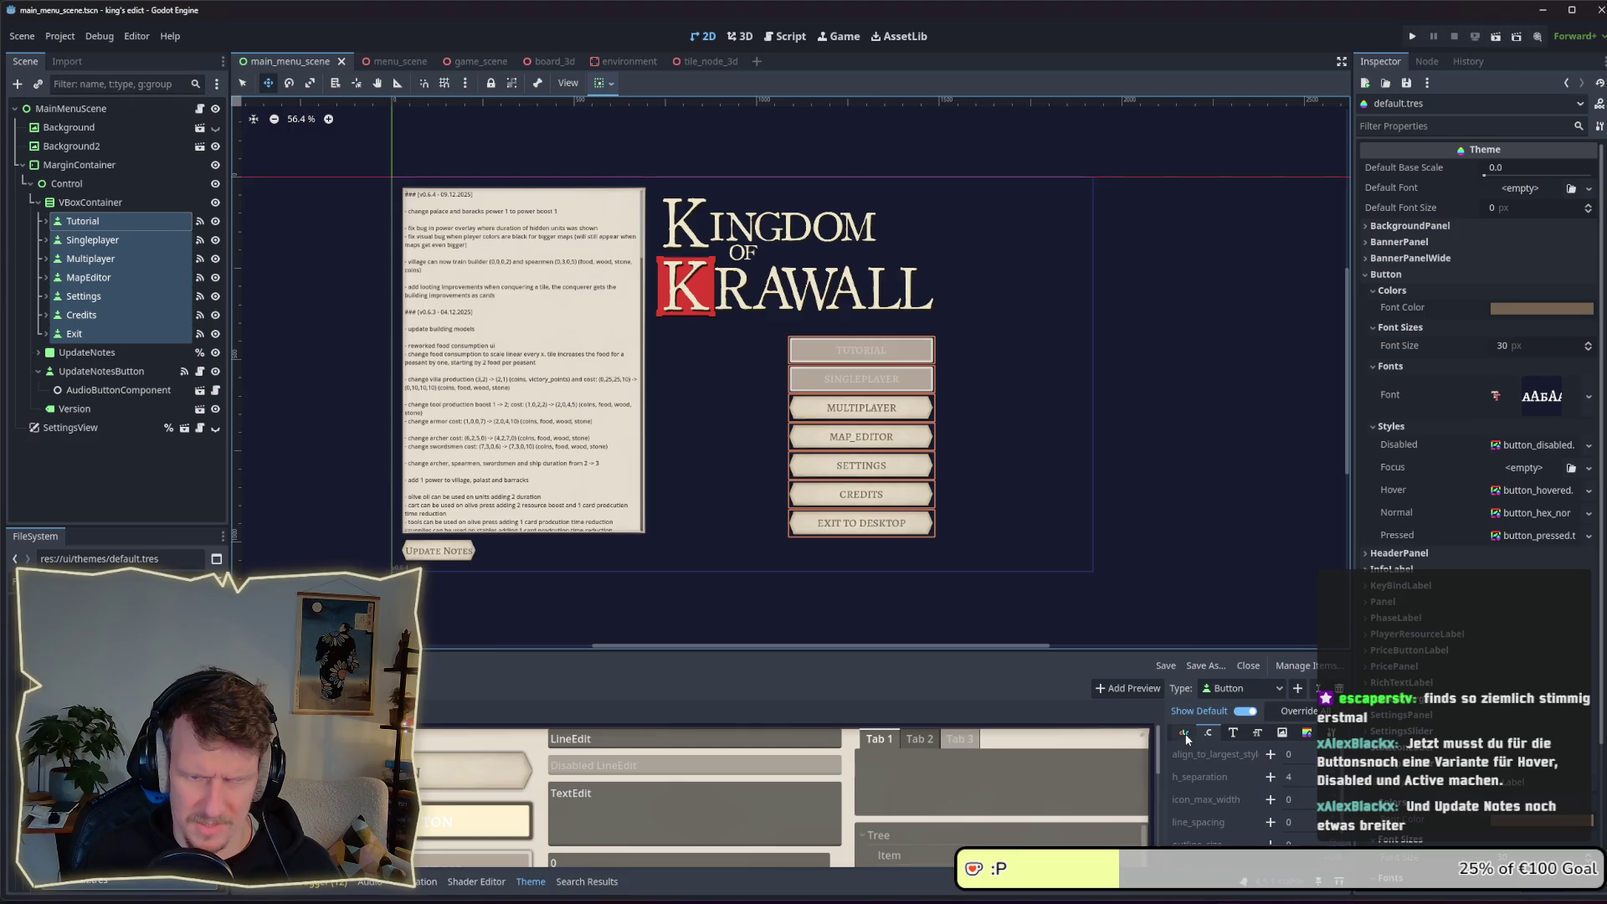
click(1208, 732)
scroll(1207, 745, down, 1)
scroll(1214, 785, up, 1)
click(1234, 734)
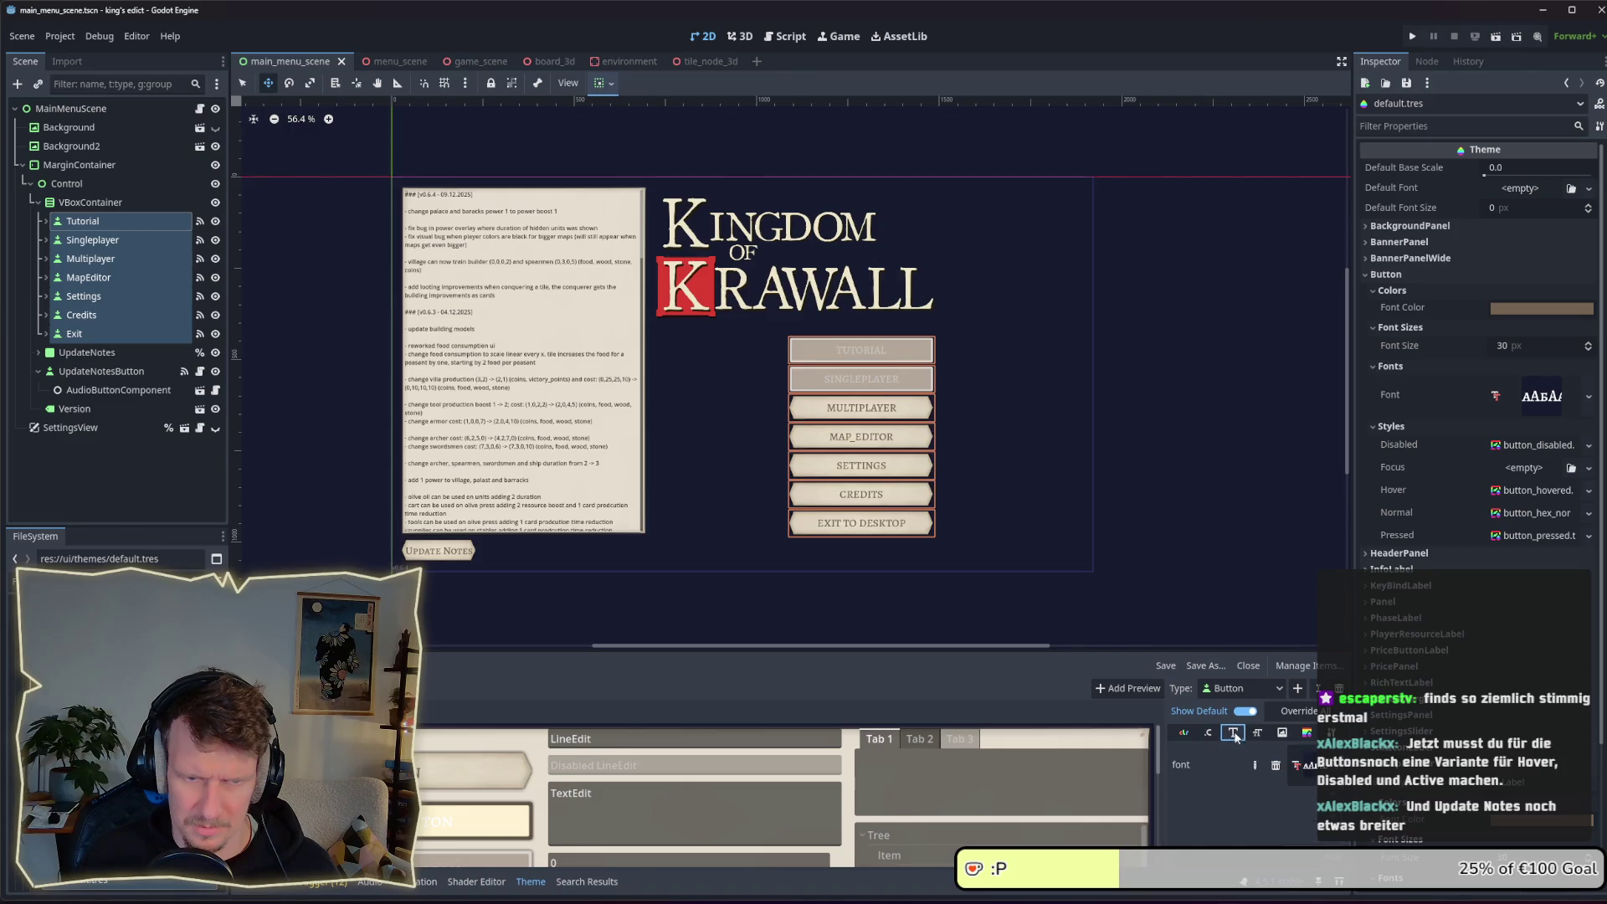
click(1258, 734)
click(1282, 733)
click(1306, 733)
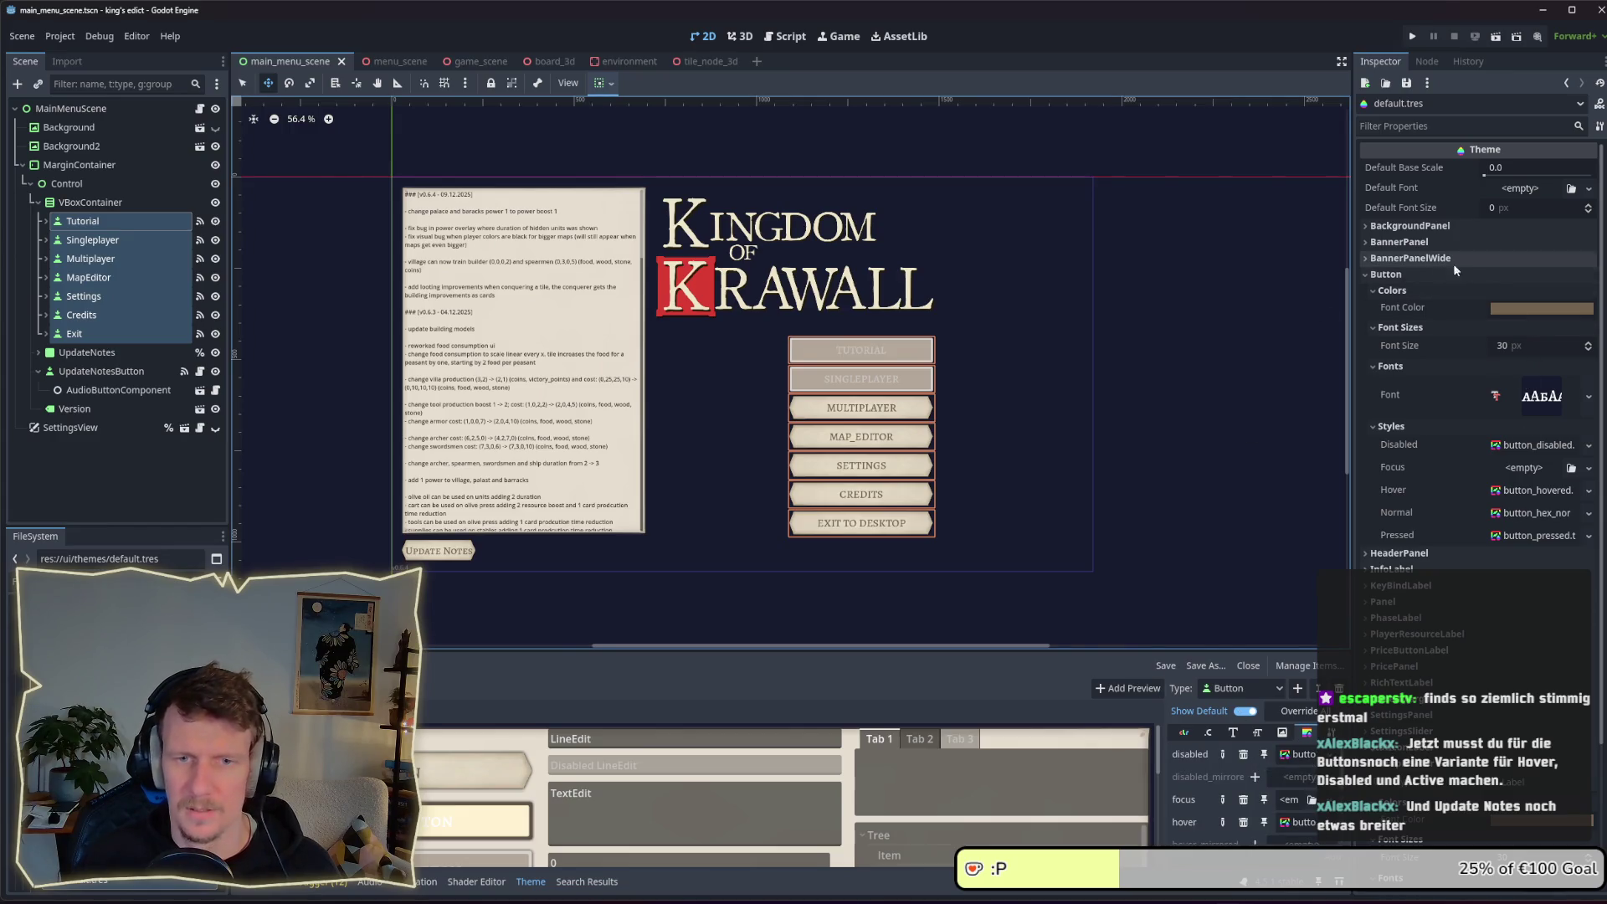
Collapse the Inspector's Button theme subsections and clear the menu button multi-selection
click(1384, 429)
click(1377, 366)
click(1376, 327)
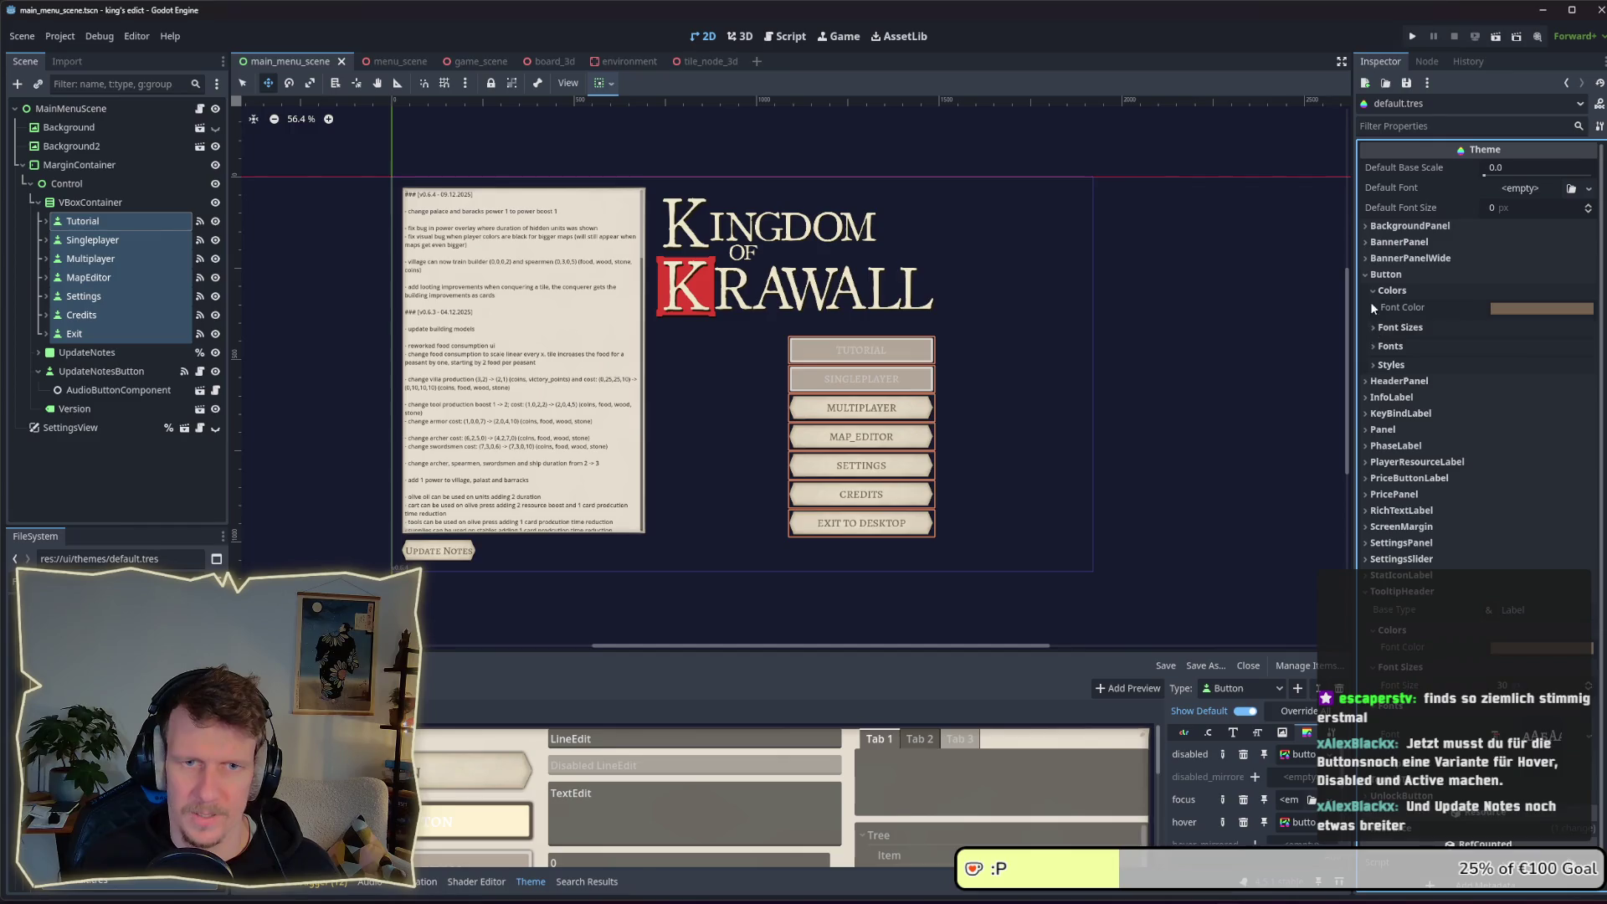
click(1376, 291)
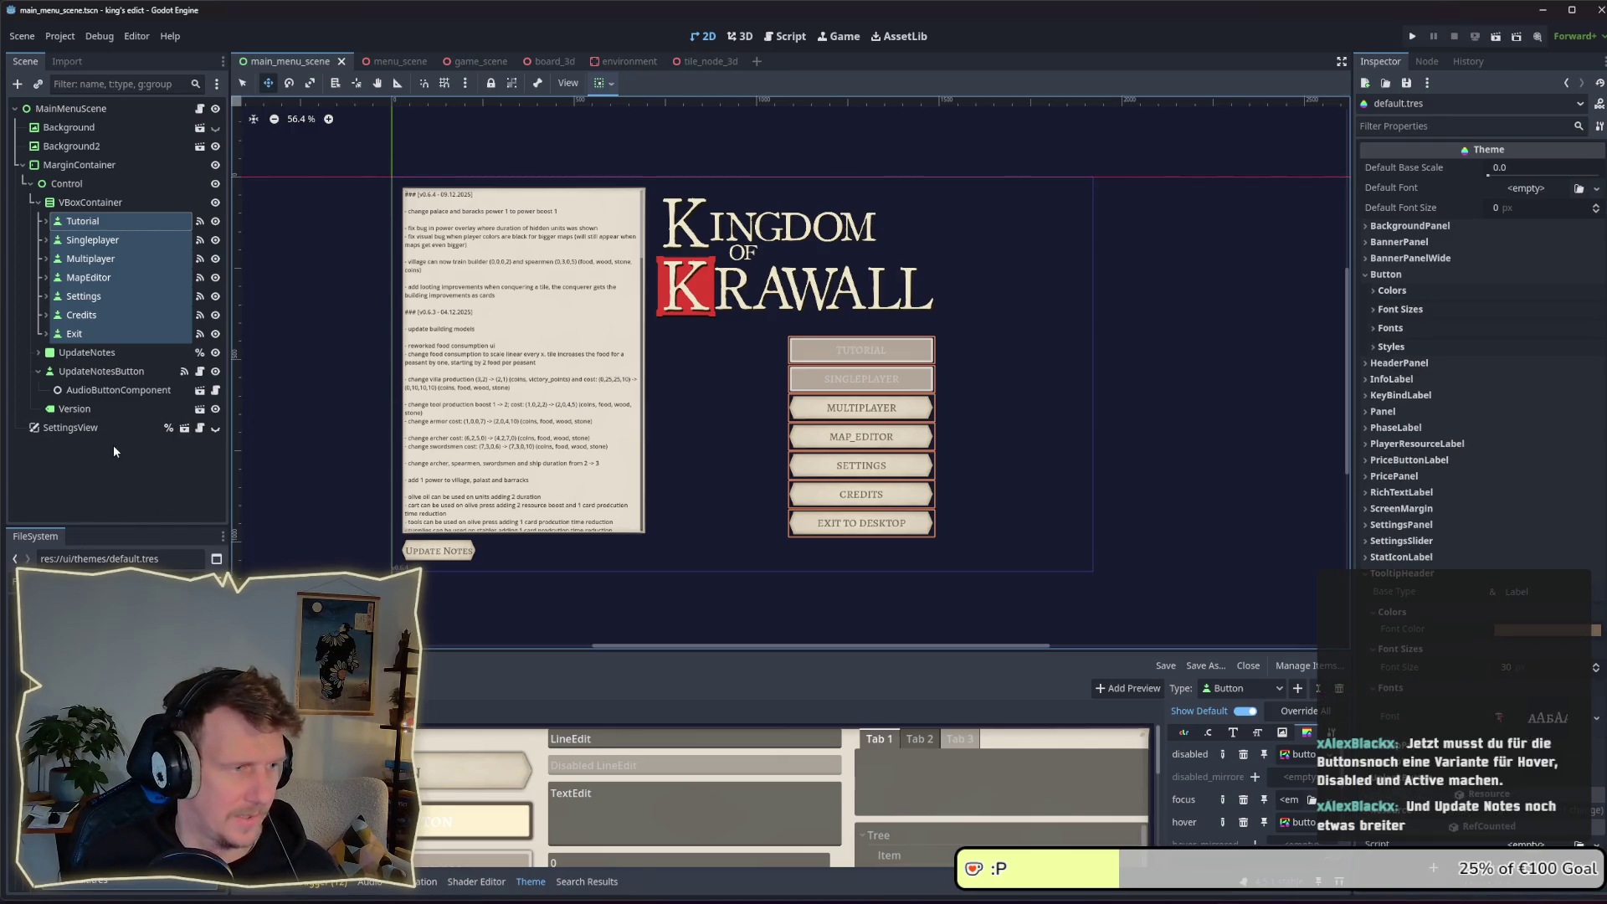
click(92, 370)
Set UpdateNotesButton's custom minimum height to 75 px
click(77, 409)
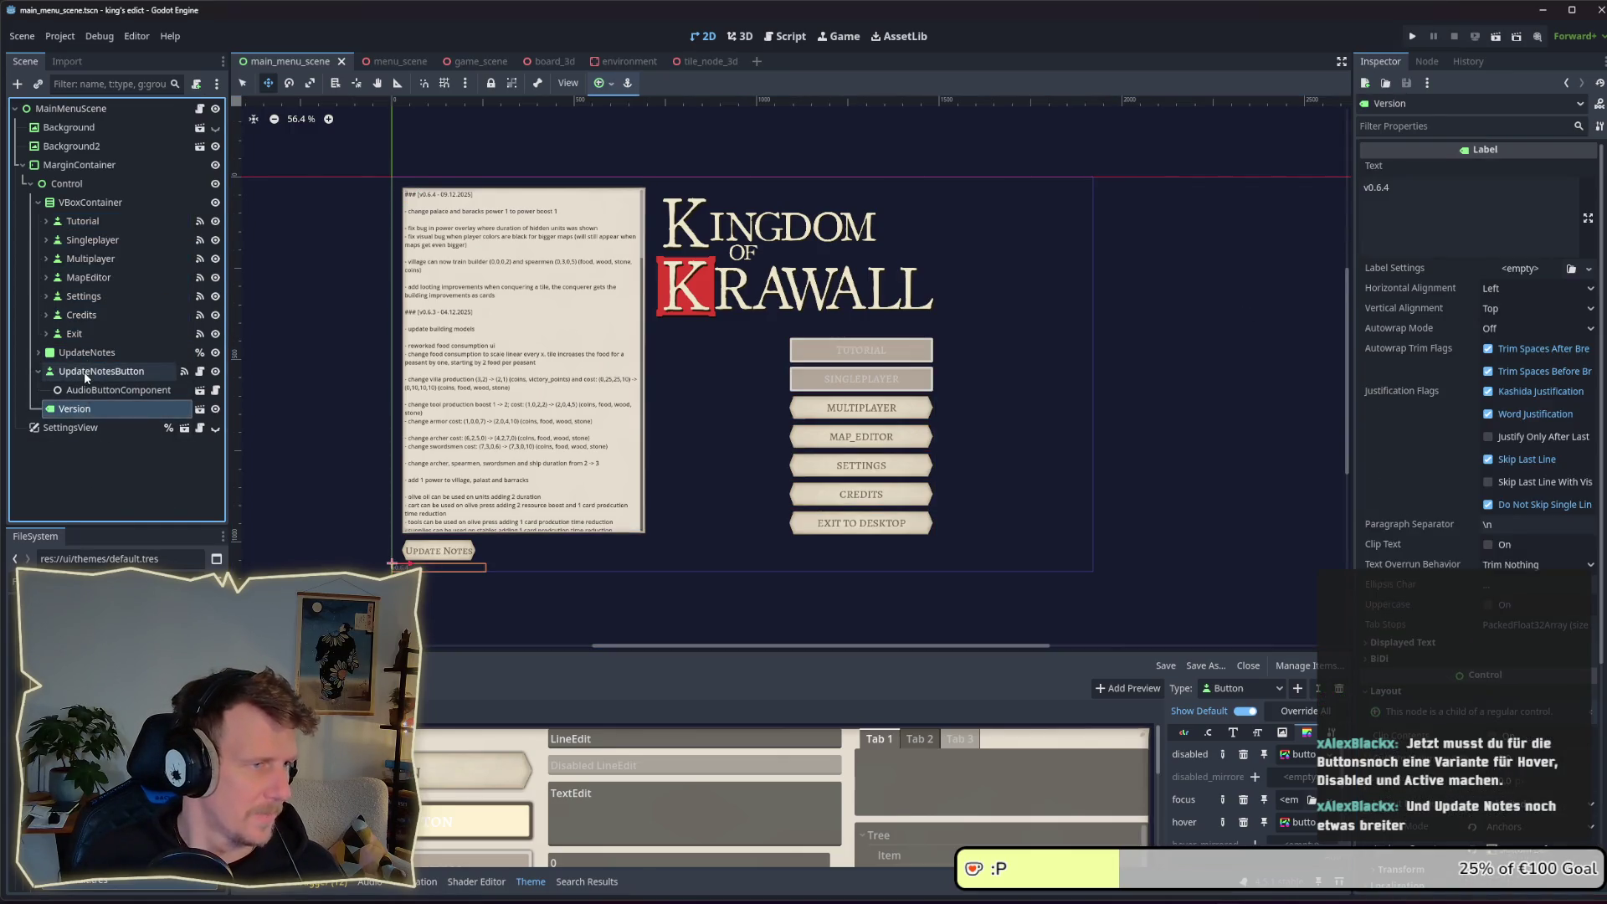
click(87, 372)
click(1523, 476)
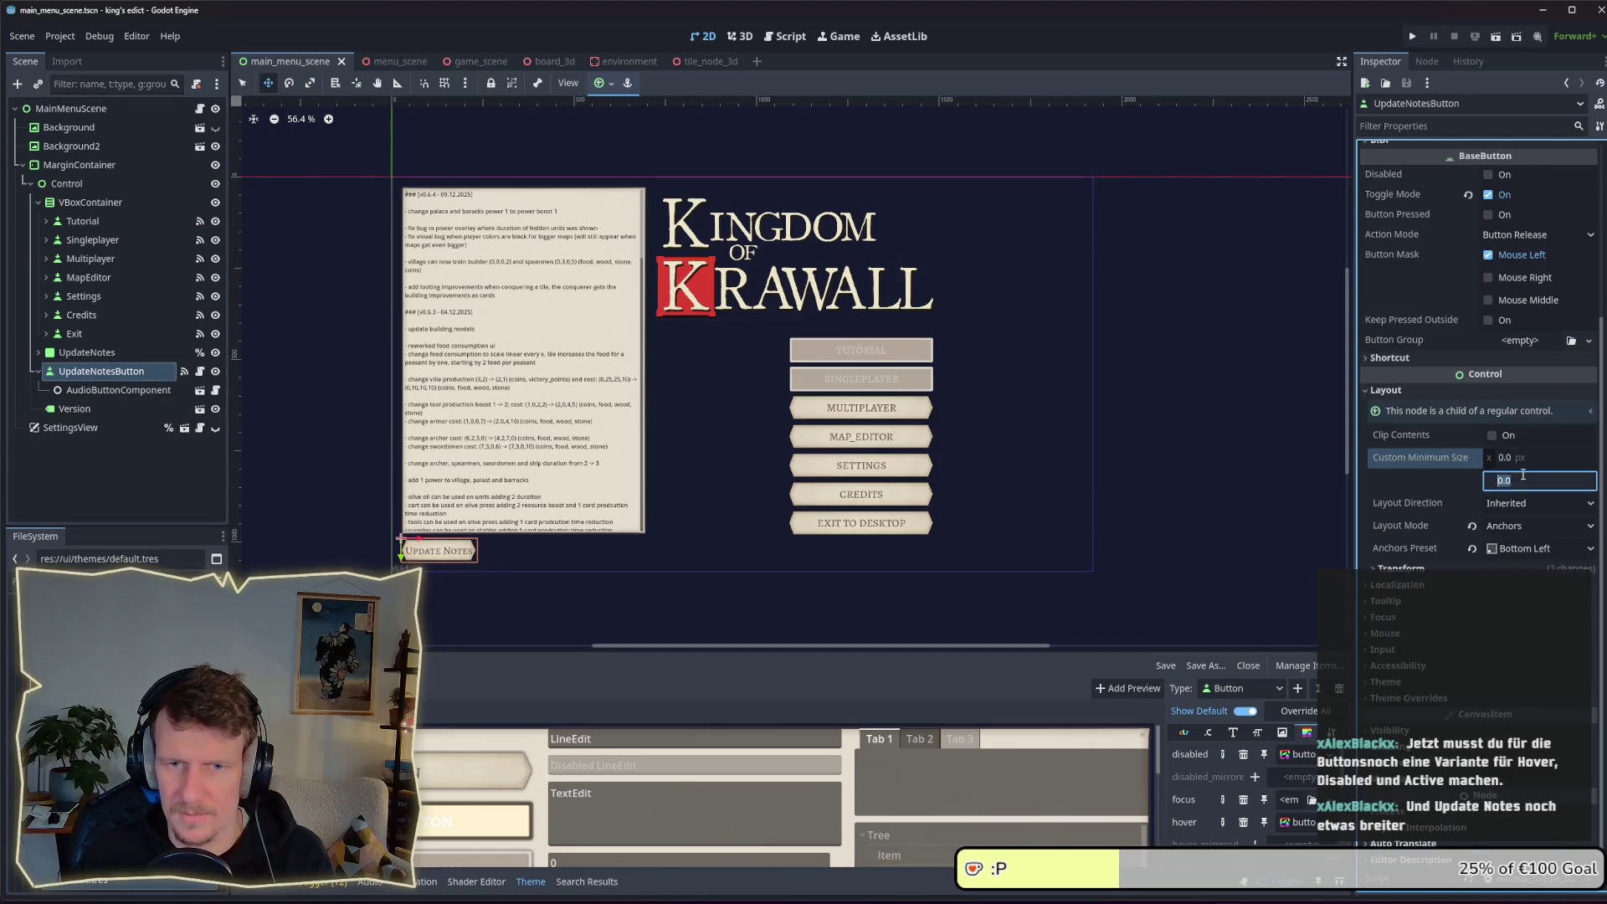
key(Return)
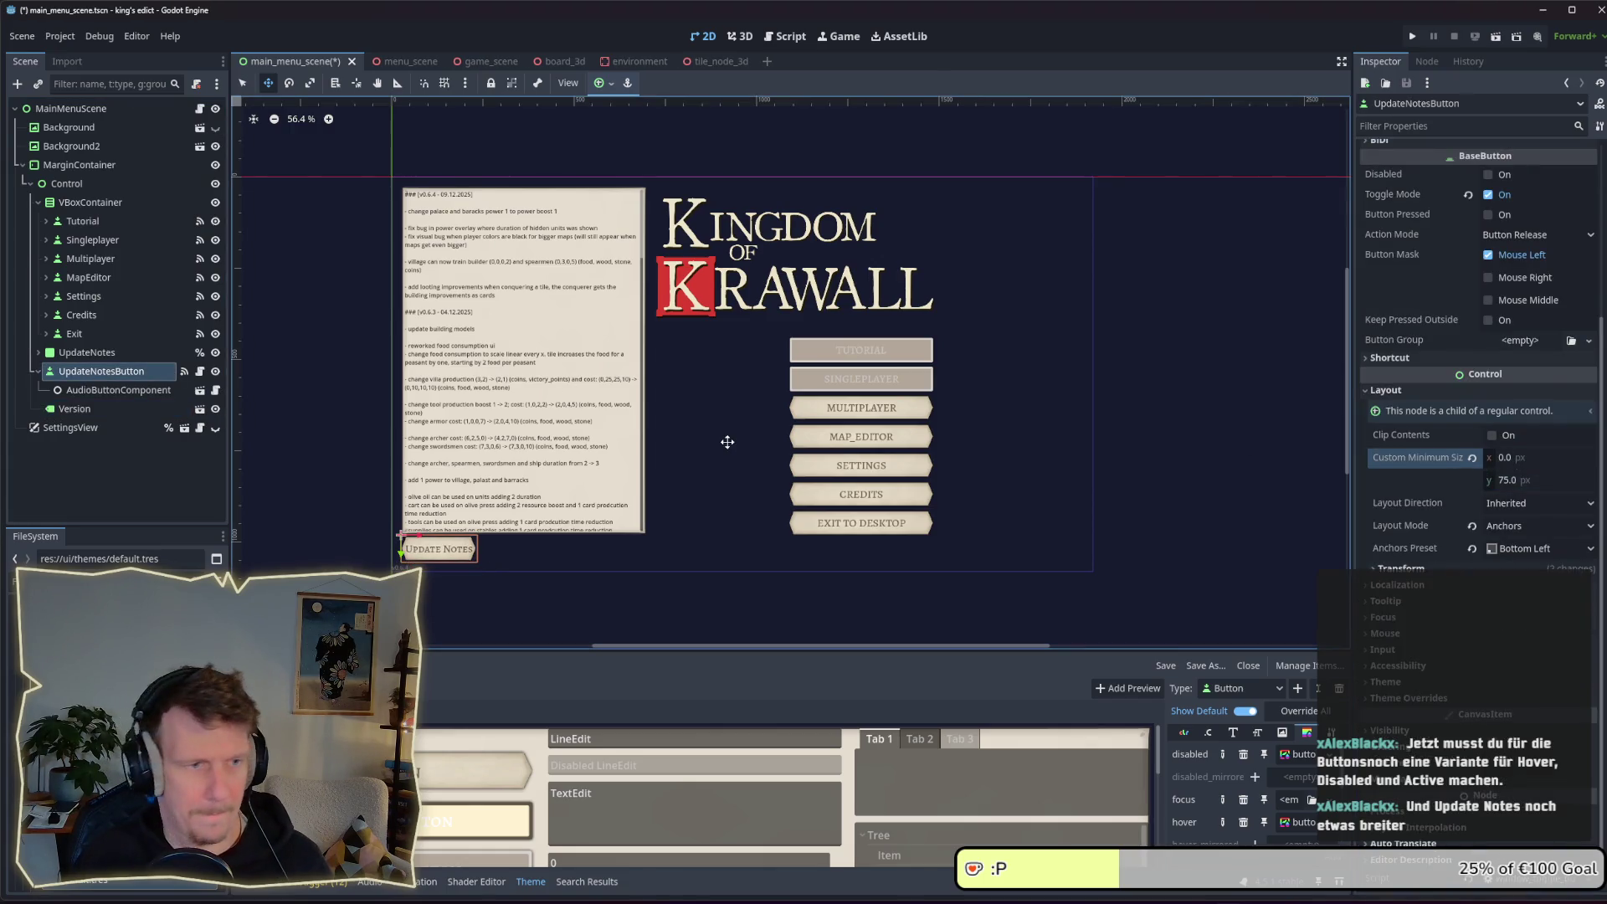
Run the game to check the taller Update Notes button, then stop it
click(1412, 36)
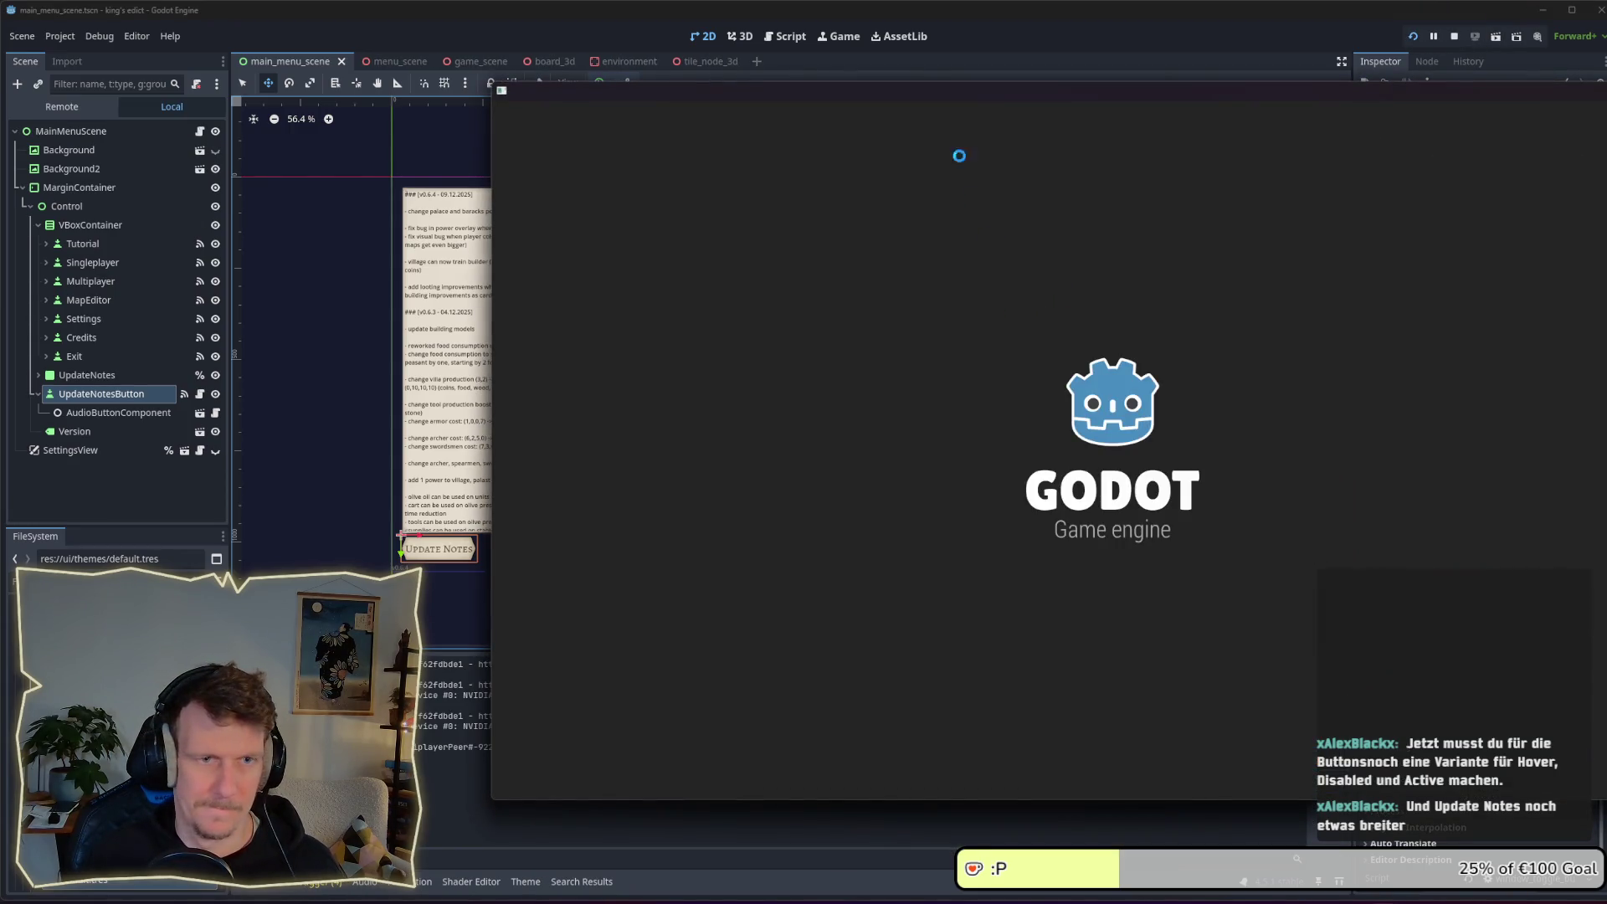
drag(932, 98, 925, 98)
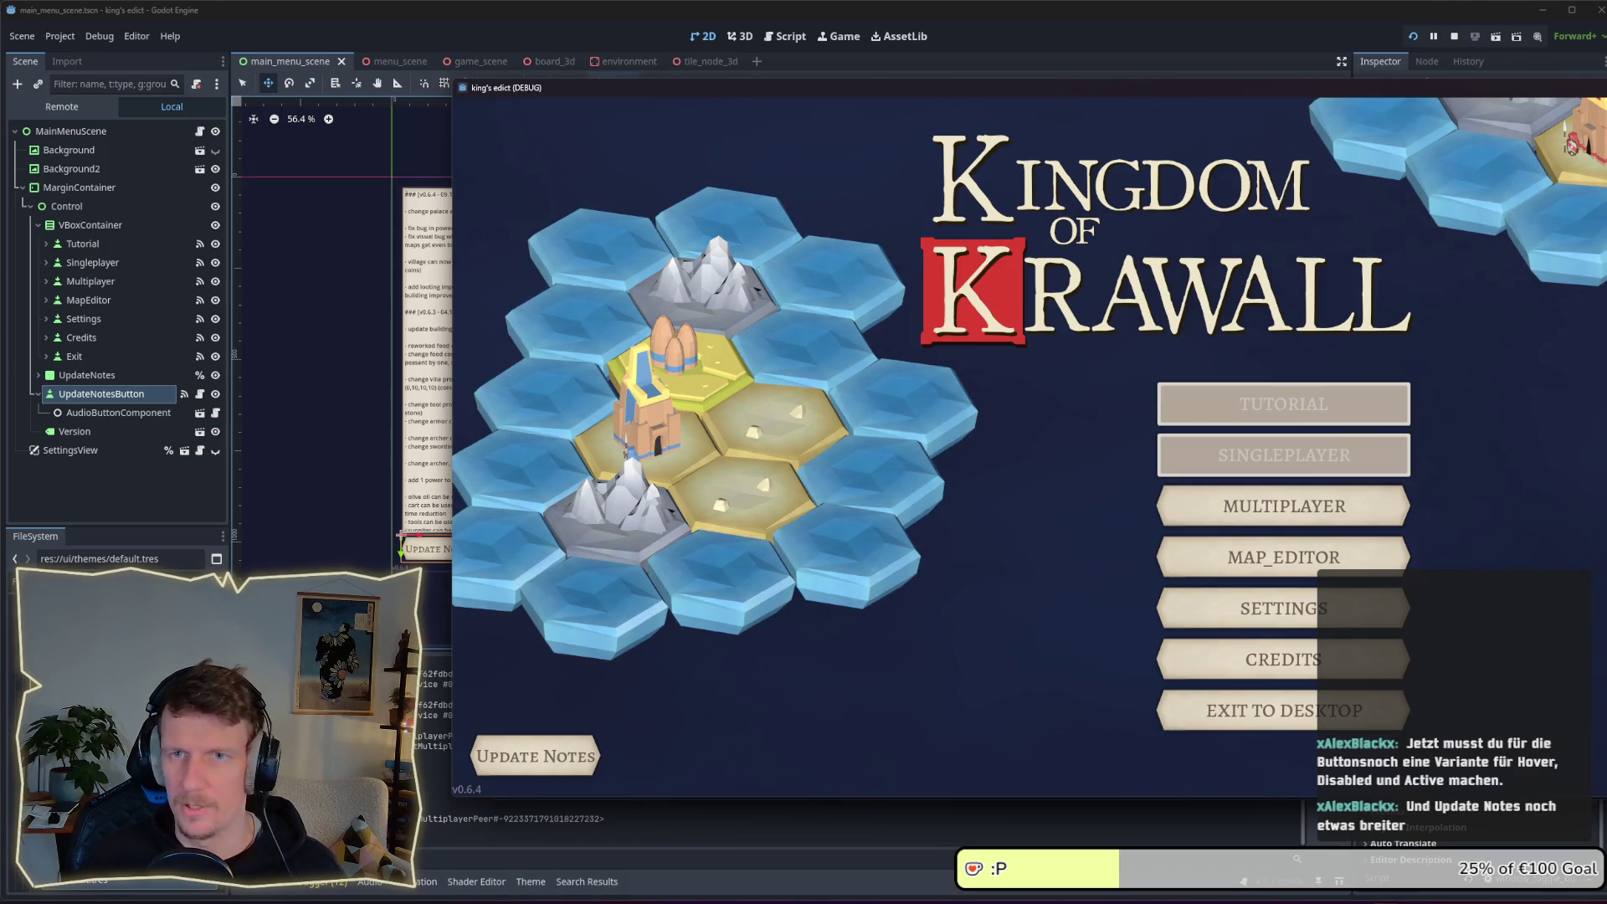
click(1454, 36)
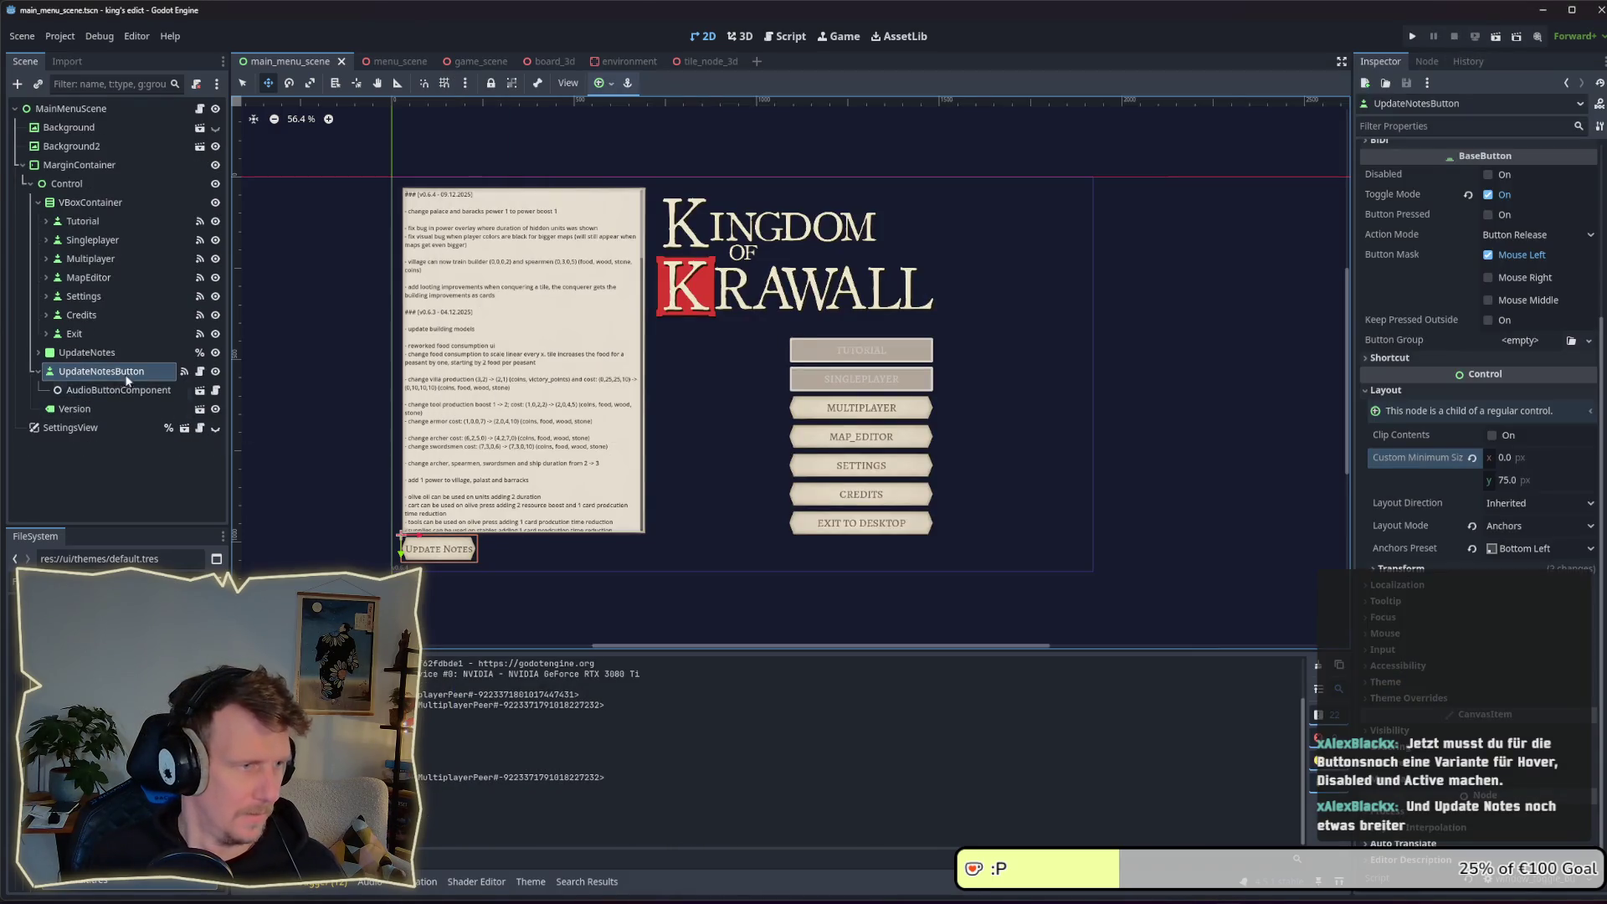
Try minimum widths of 400 and 350 px, settle on 300 px, save the scene and run it
click(87, 352)
click(102, 371)
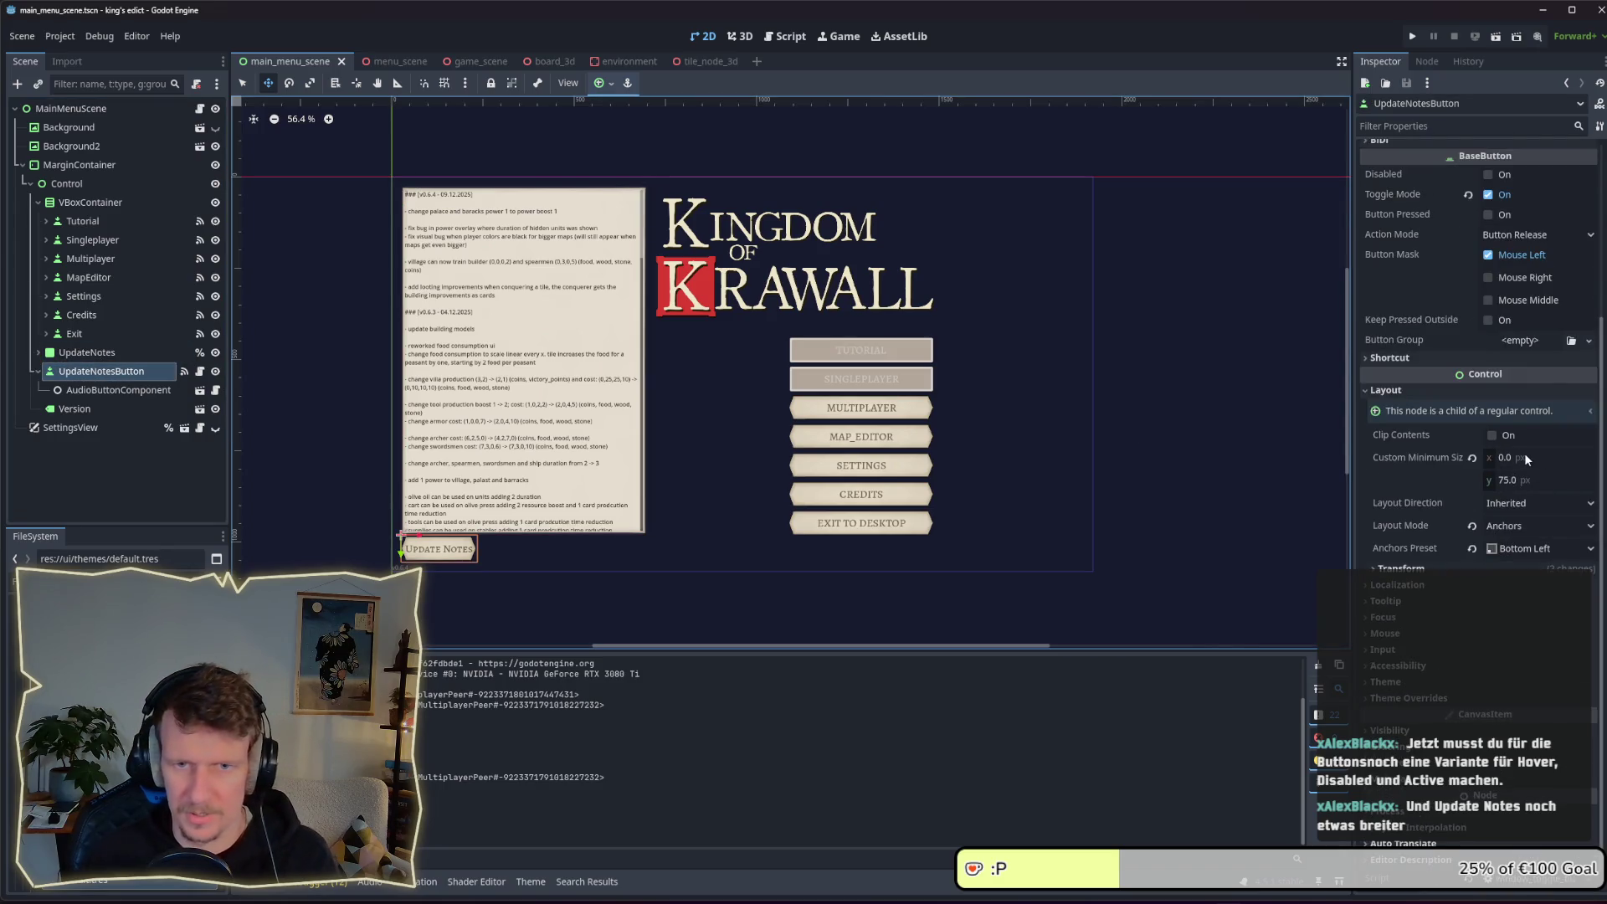
click(1525, 457)
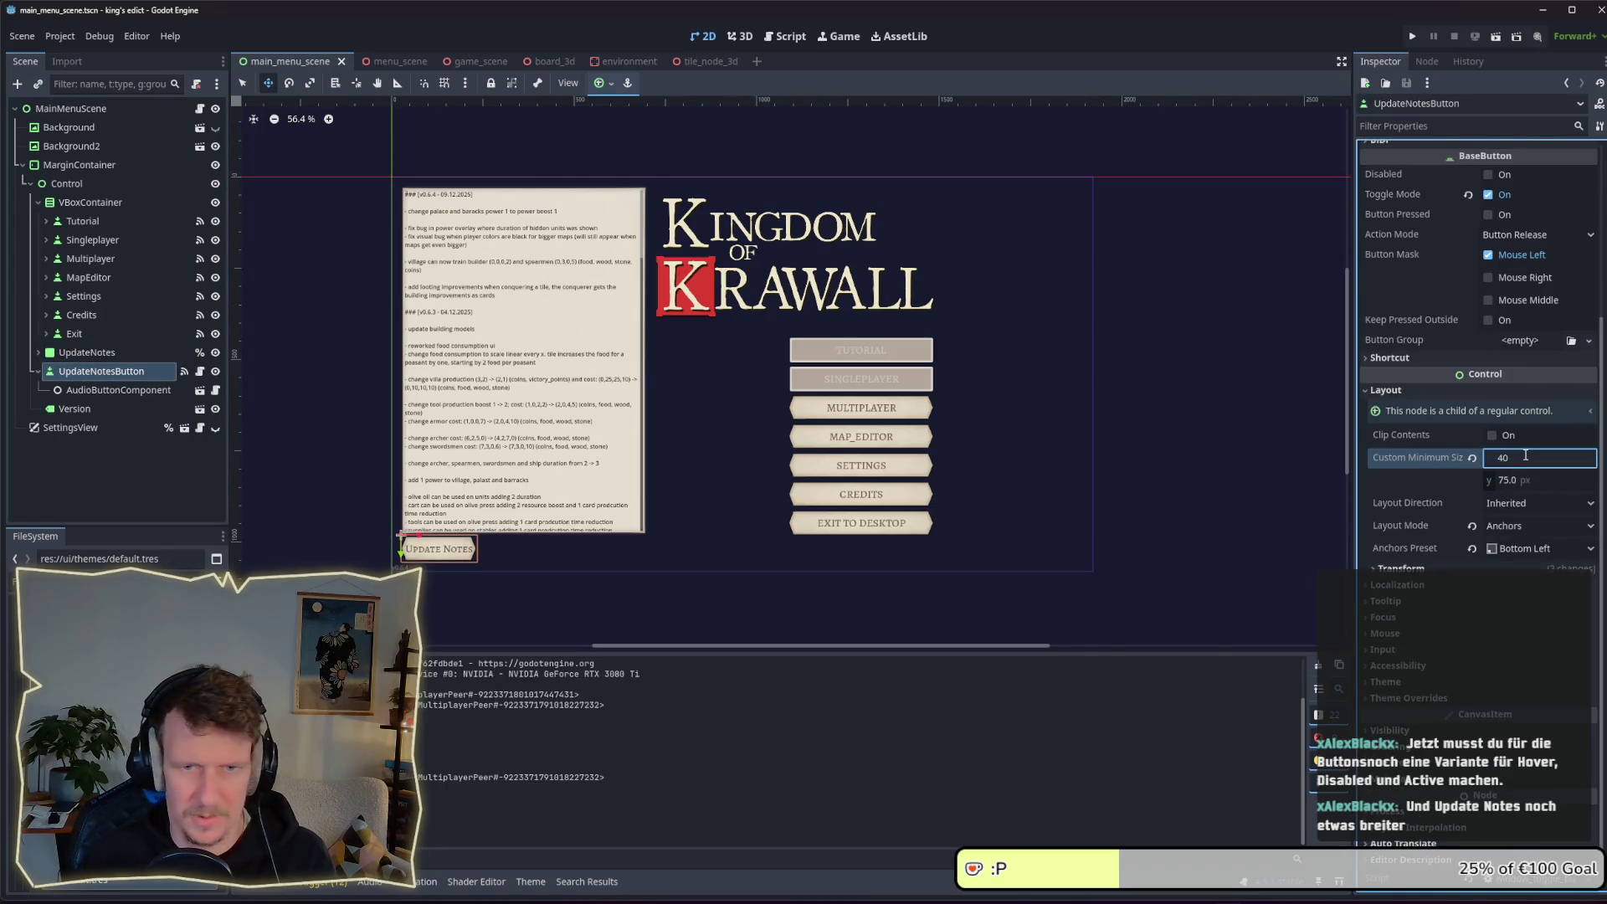
text(0)
key(Return)
click(1525, 457)
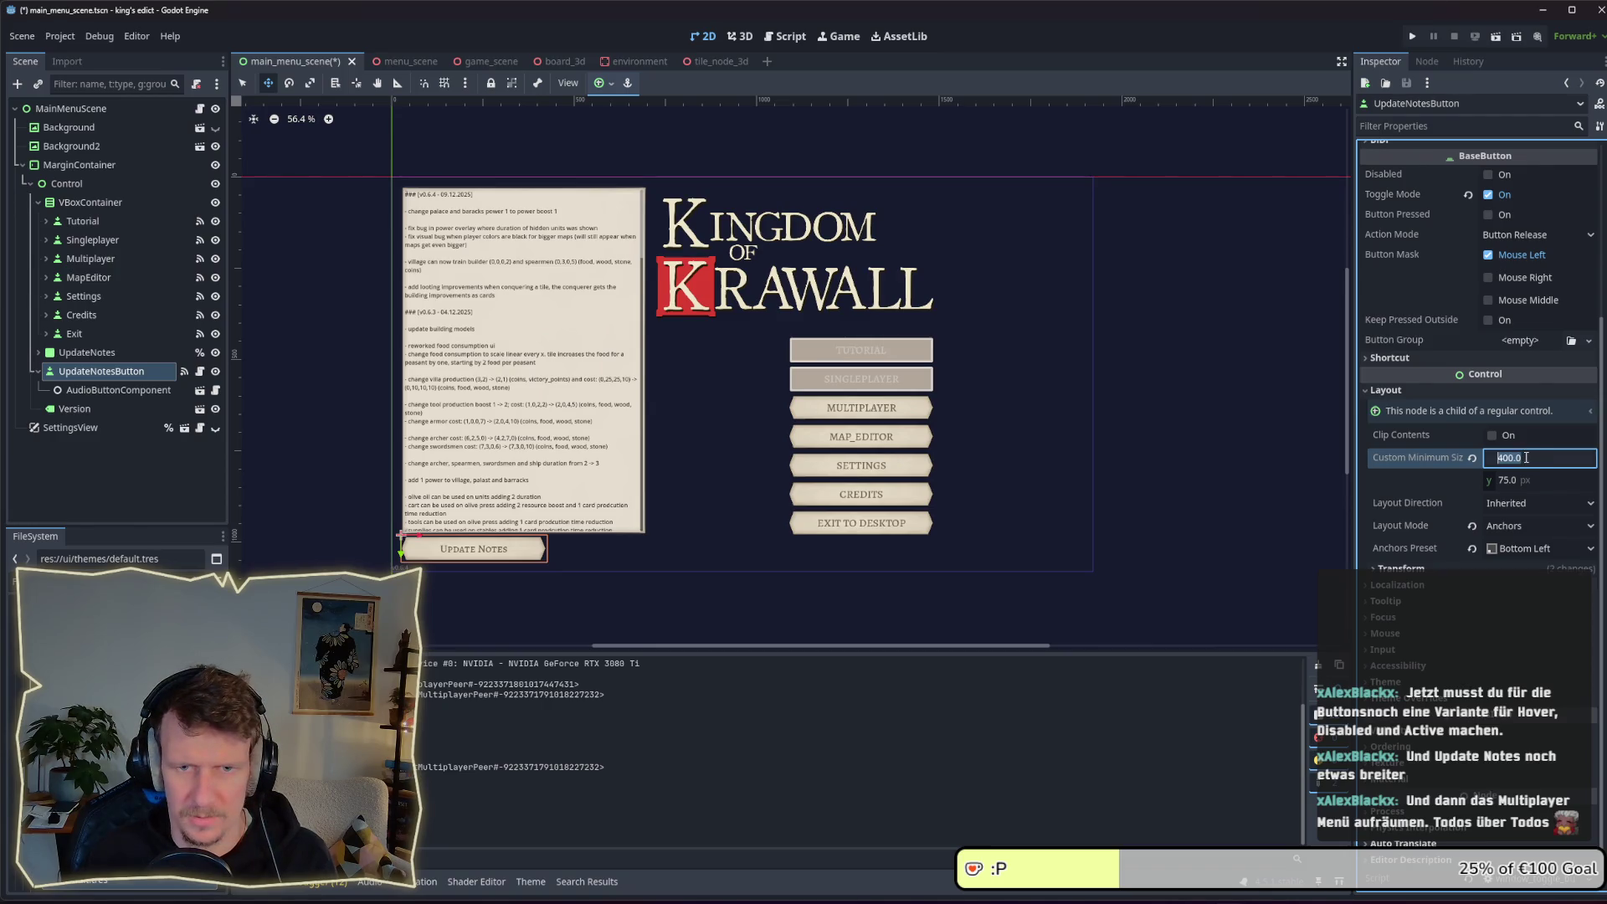
key(Return)
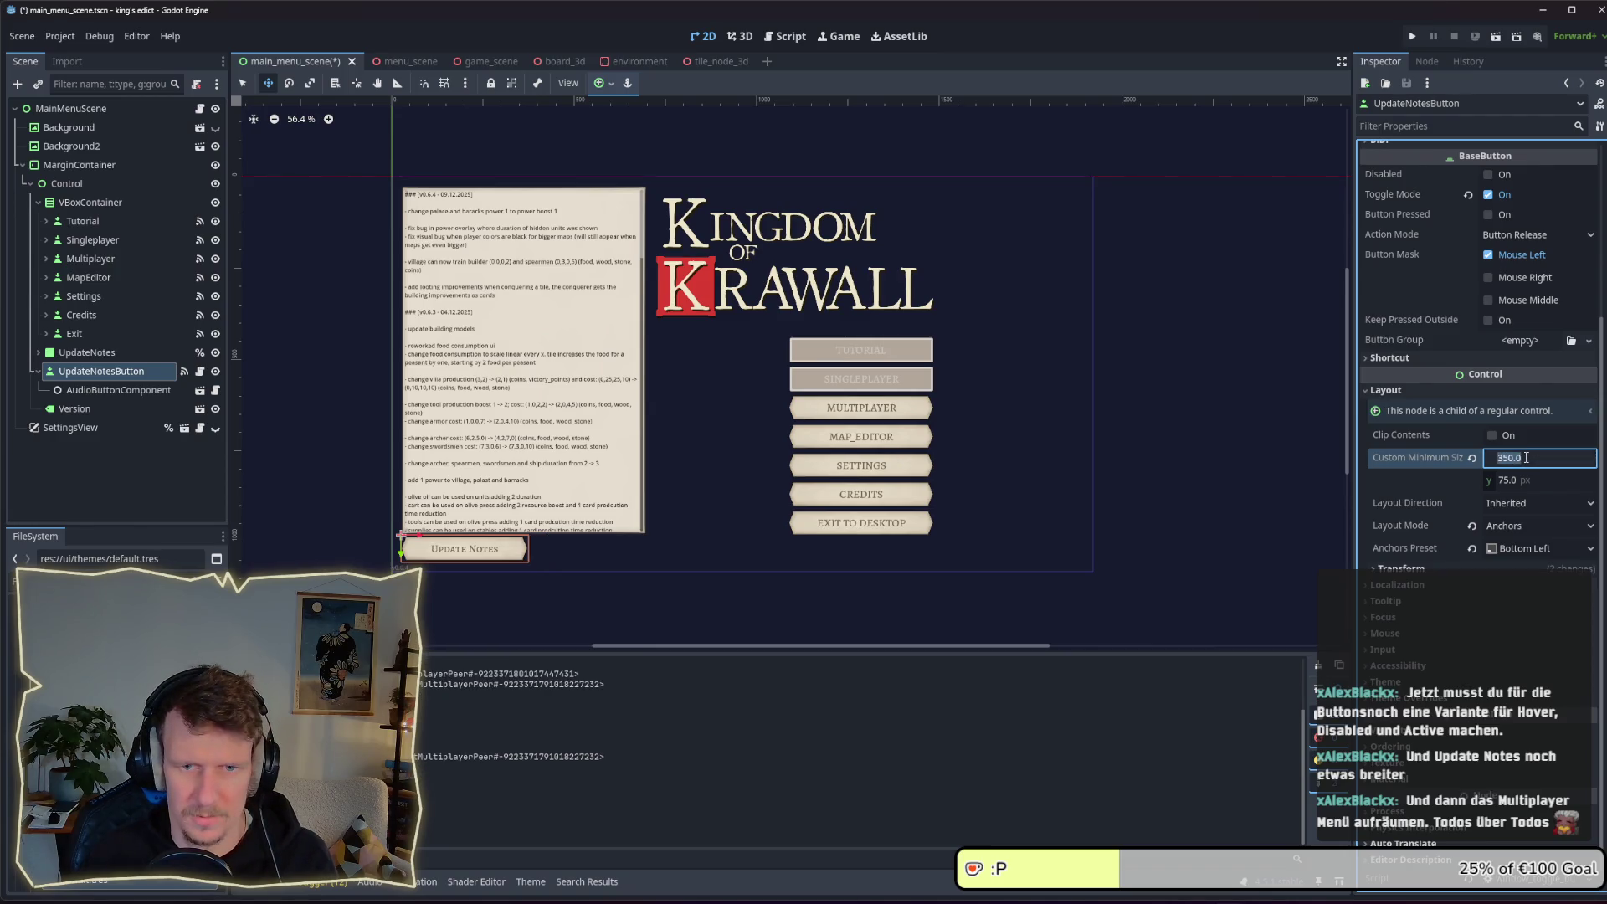
text(300)
key(Return)
key(ctrl+s)
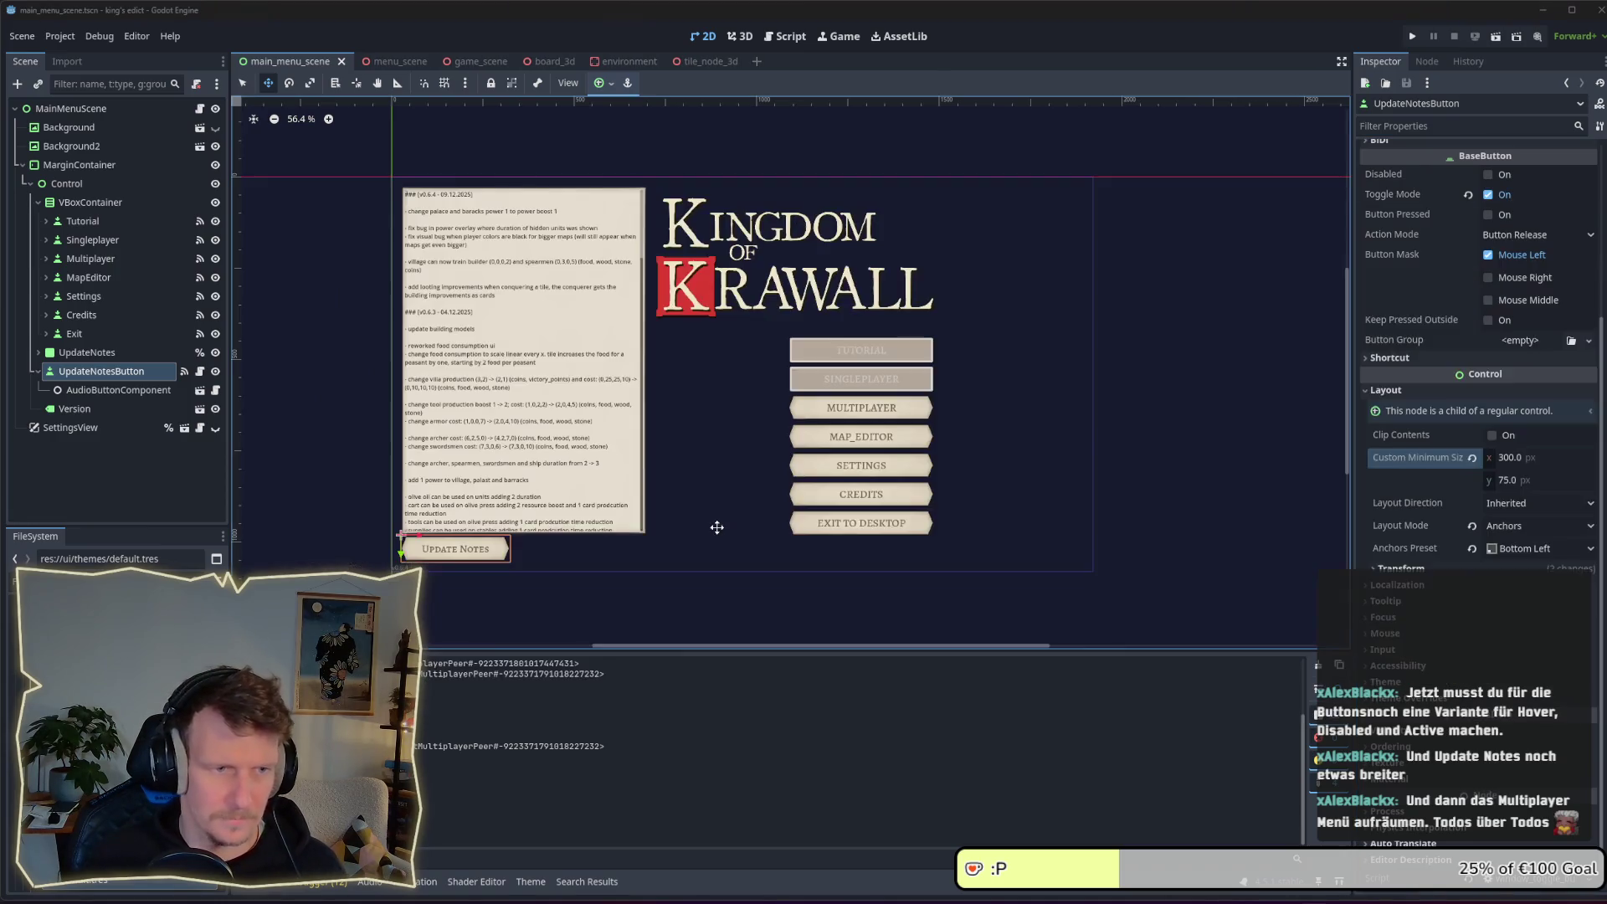
click(1409, 38)
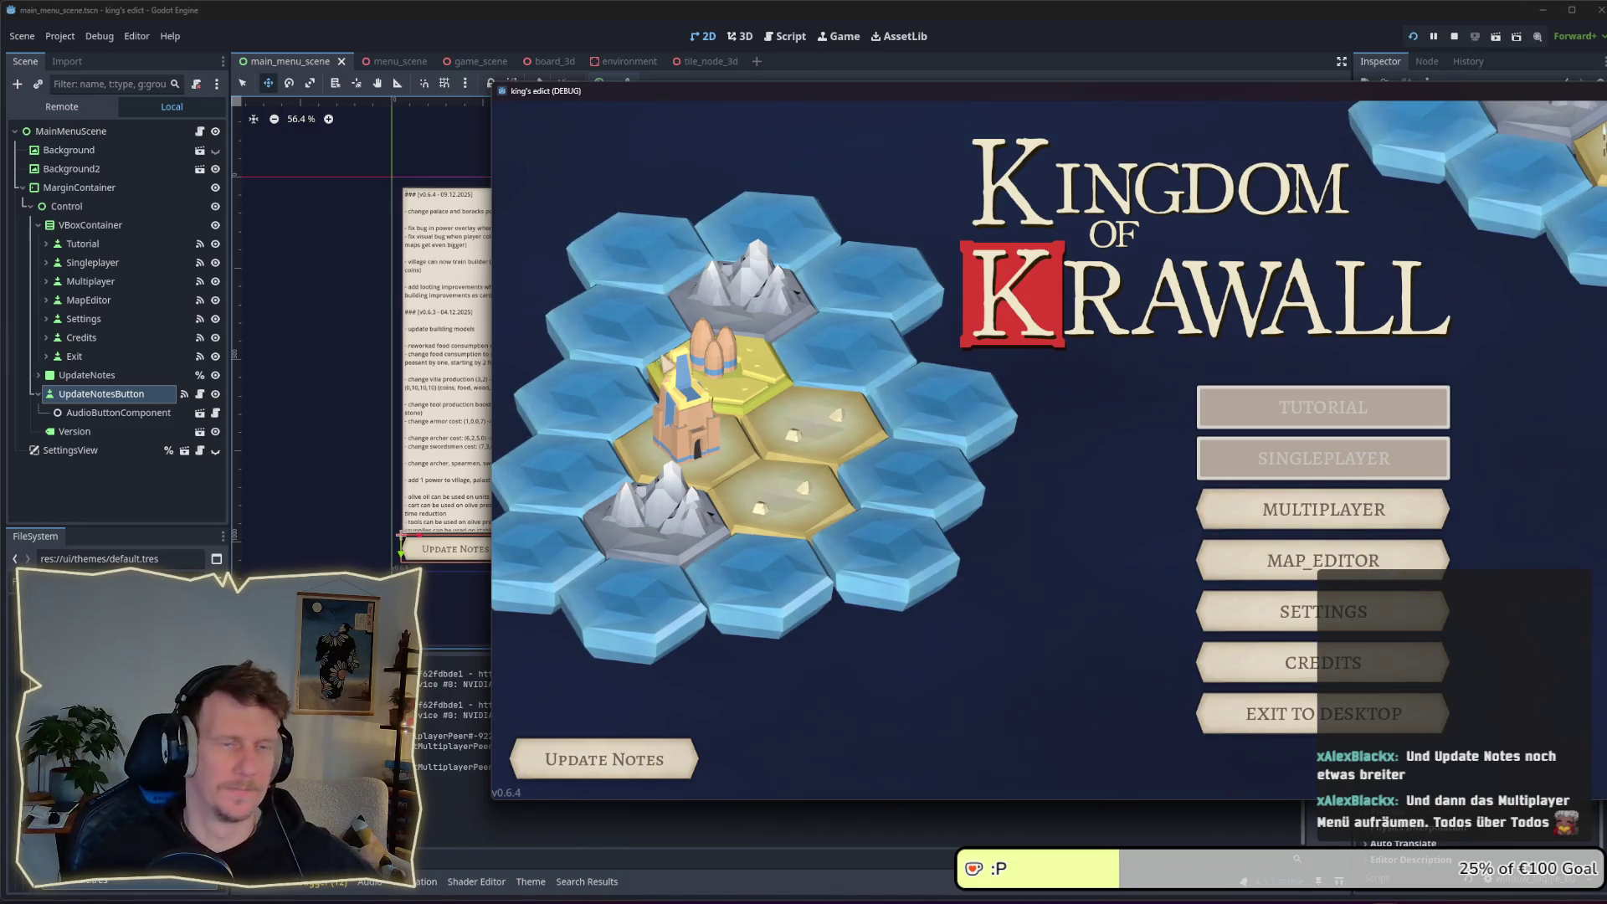
Check the multiplayer screen by creating a game, then return to the main menu
drag(585, 90, 340, 65)
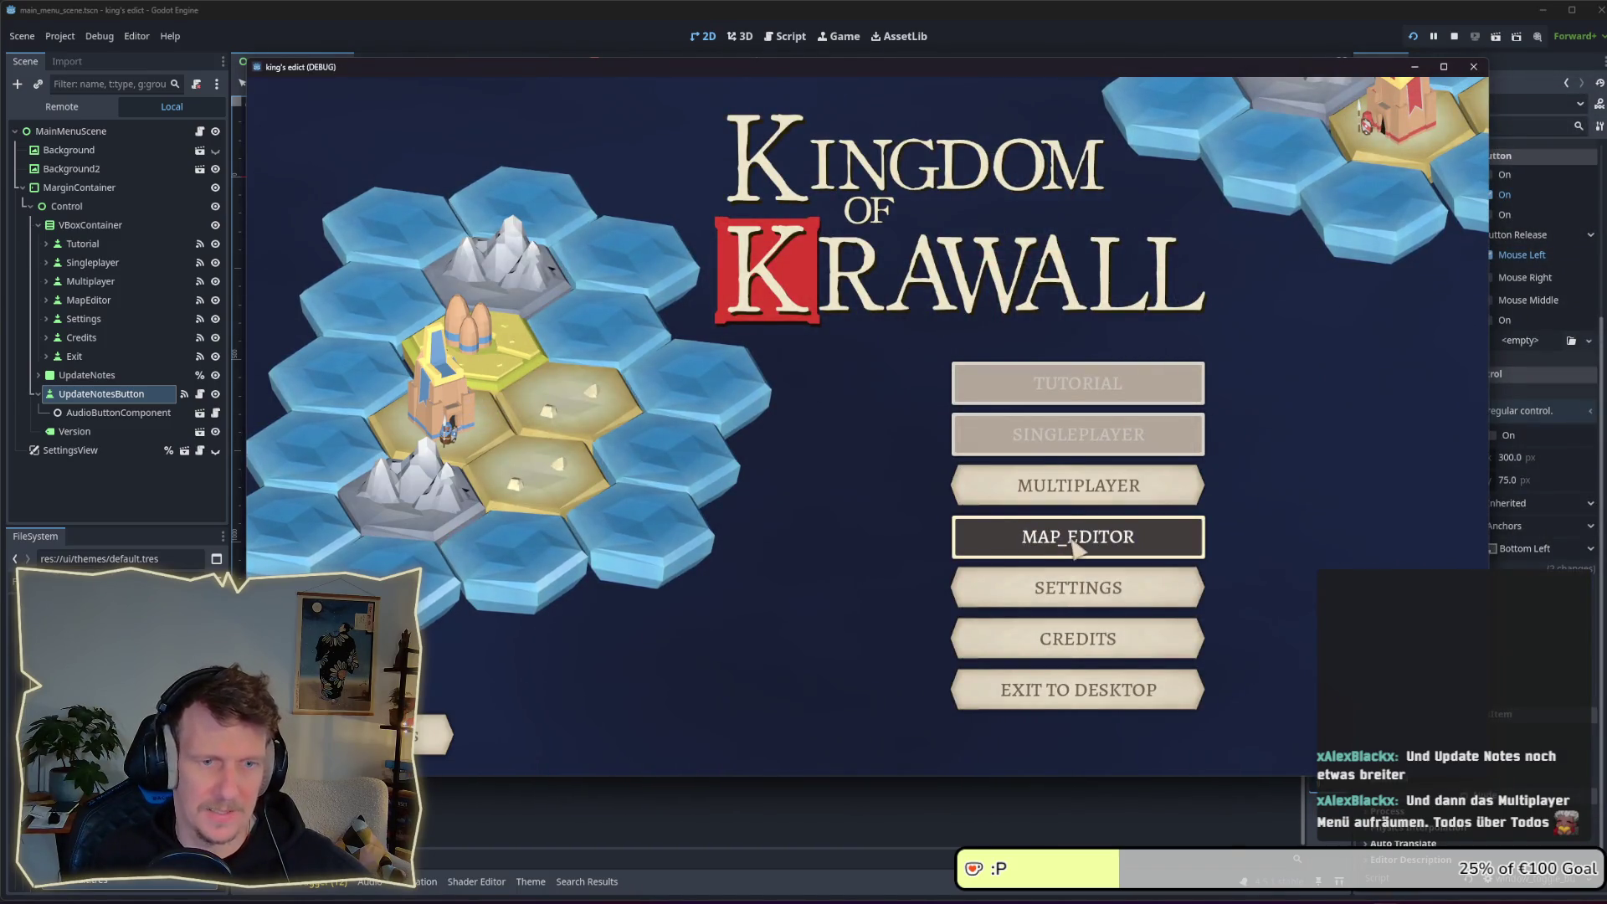
click(1007, 491)
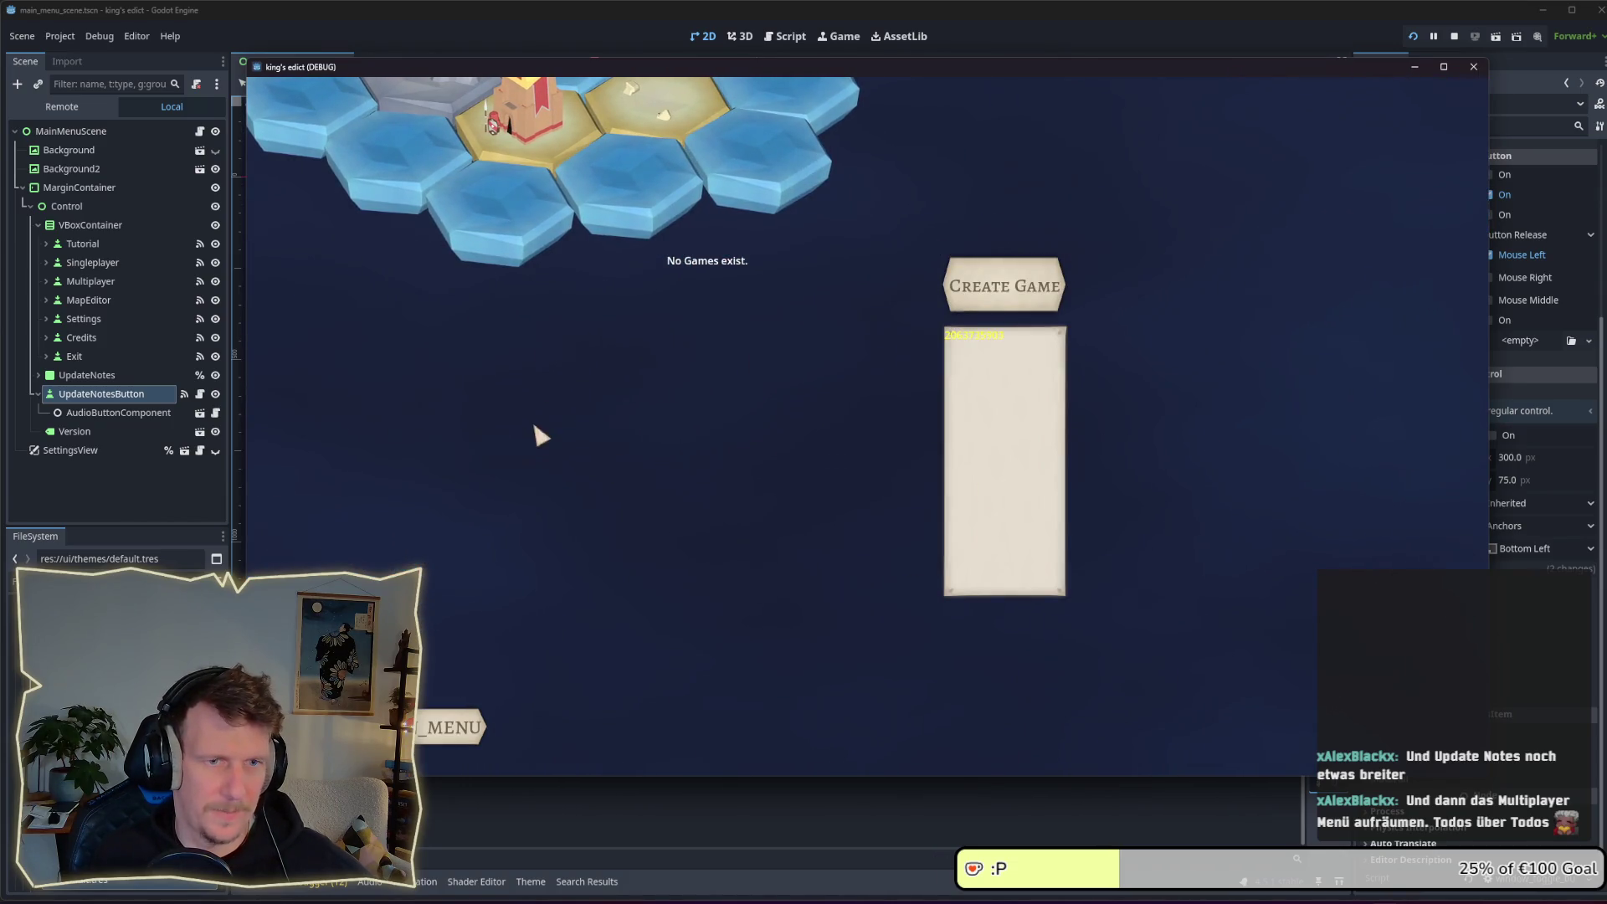
click(1000, 293)
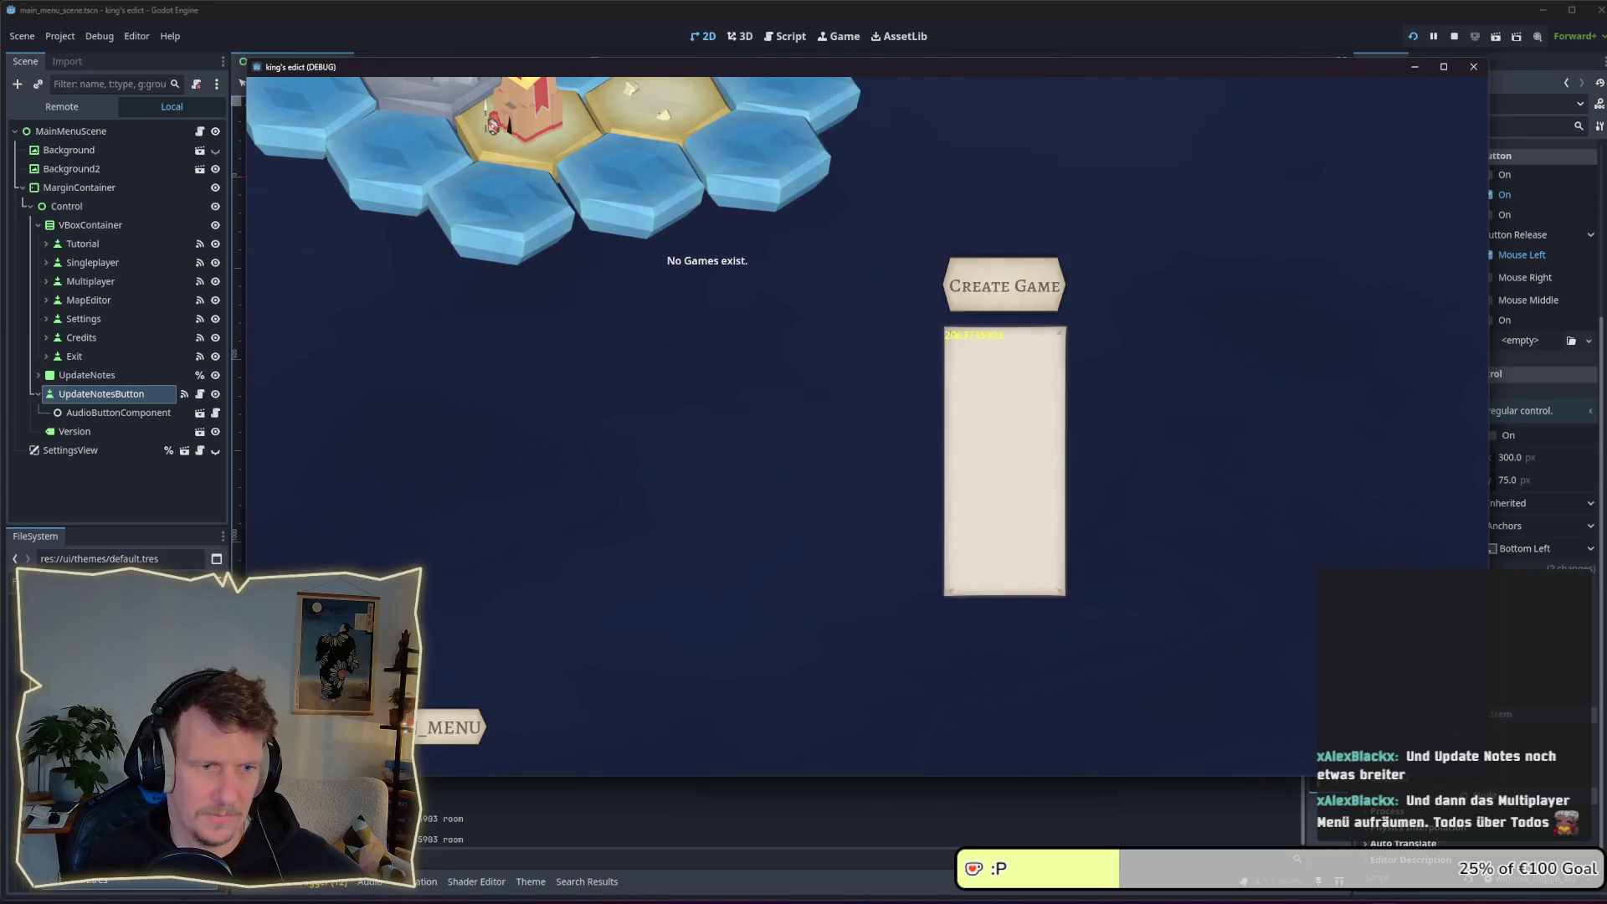
click(452, 727)
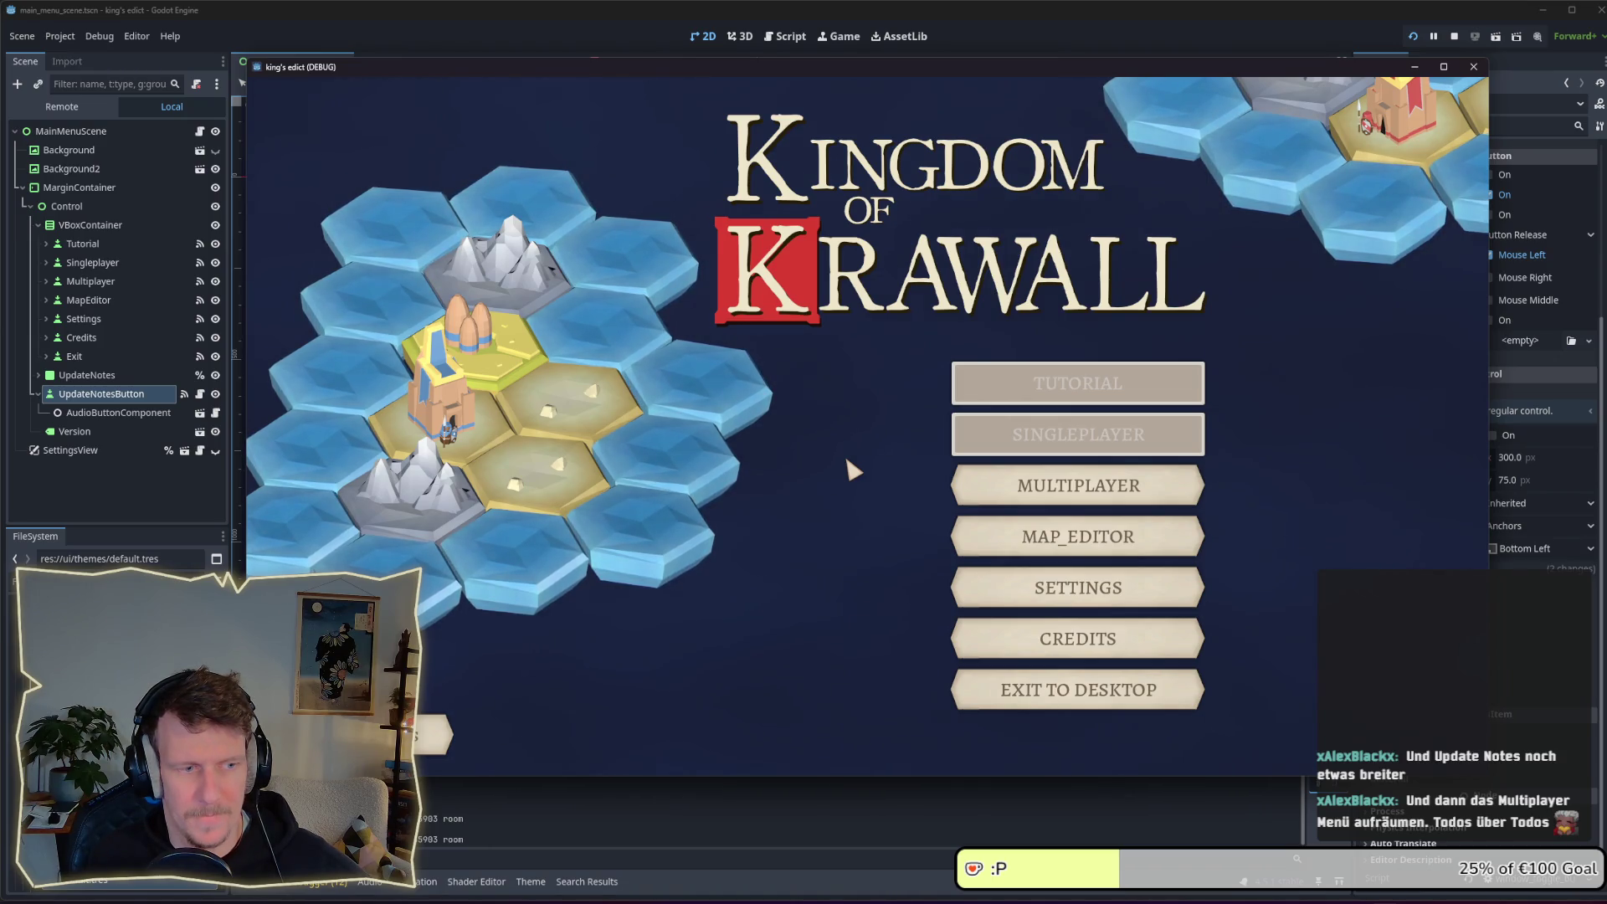
Open the Update Notes panel, scroll through the v0.6.4 changelog, and close it
click(426, 729)
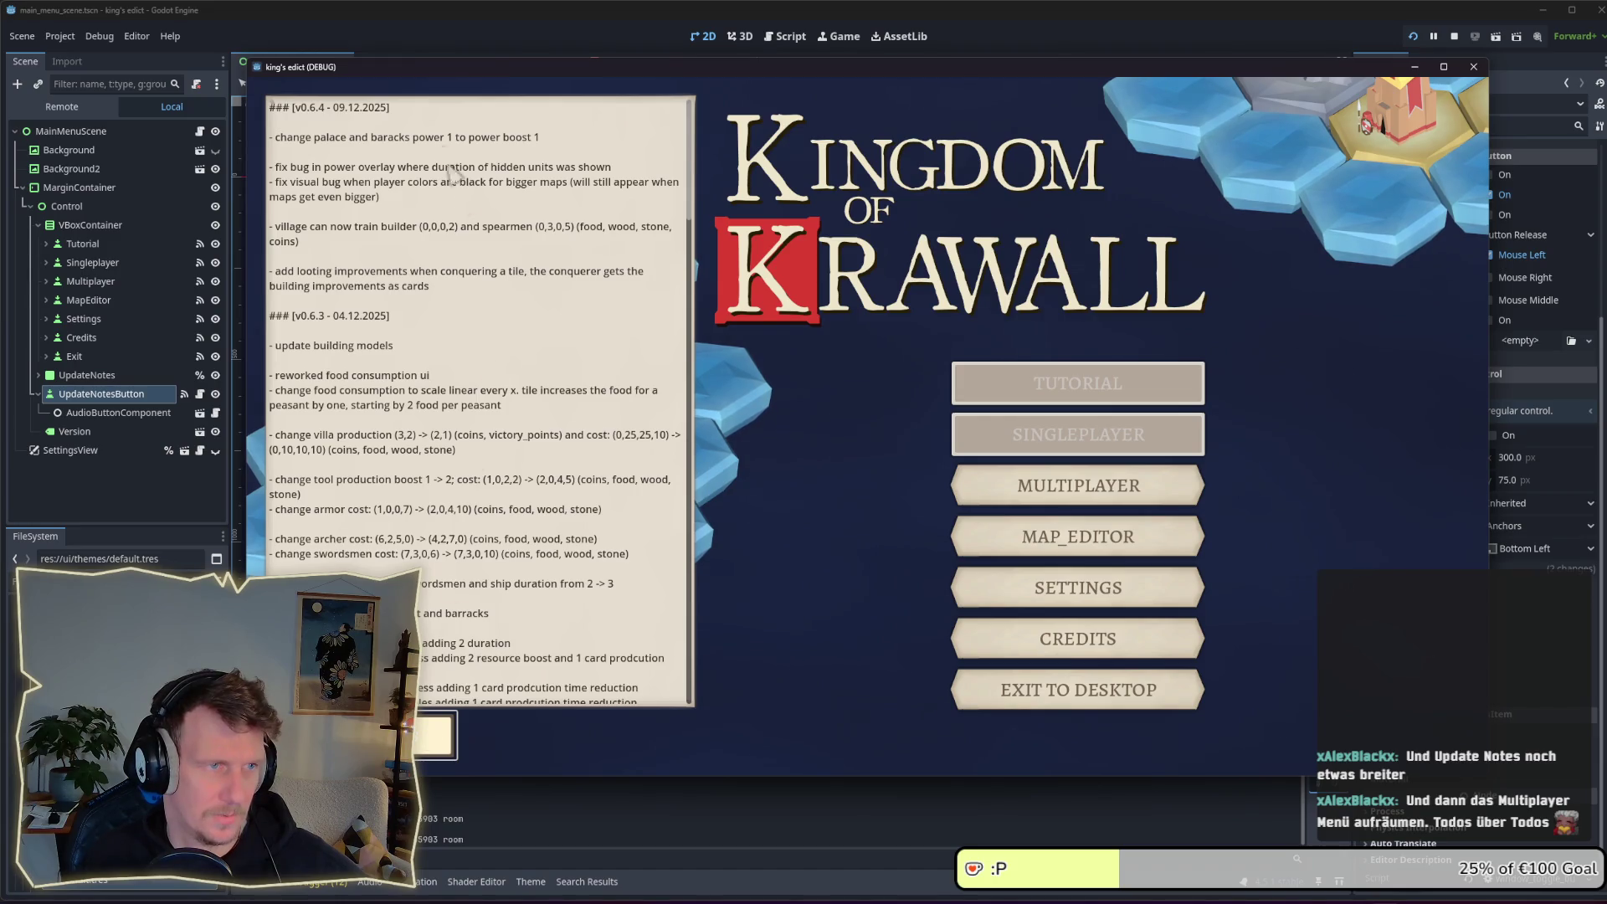
scroll(445, 405, down, 5)
scroll(444, 405, up, 5)
scroll(444, 405, down, 10)
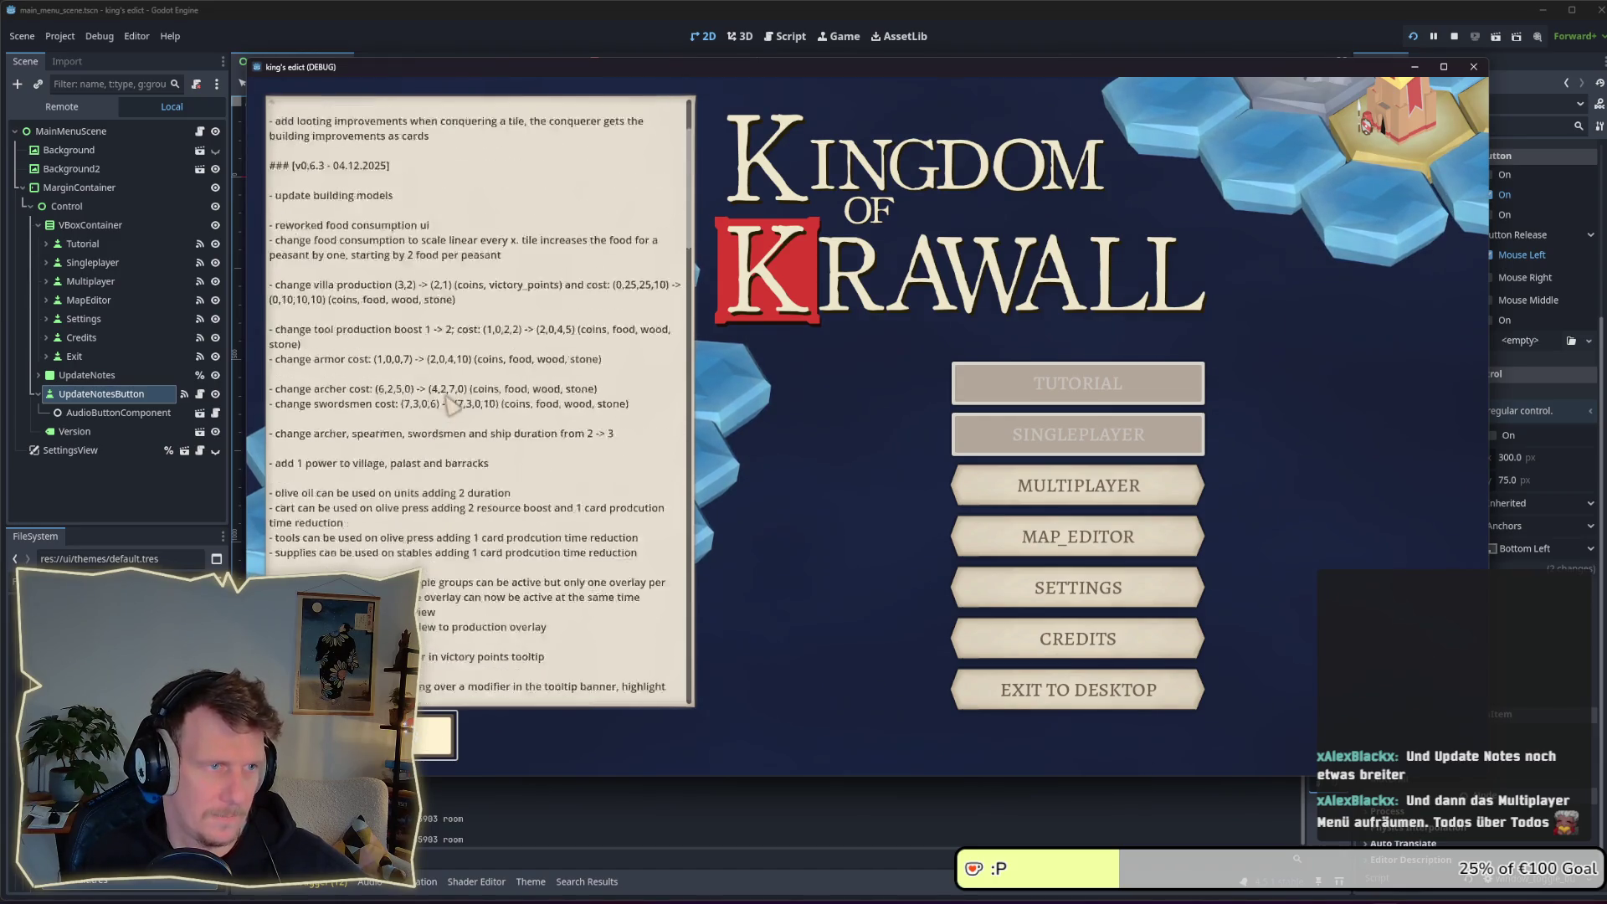
scroll(448, 405, up, 10)
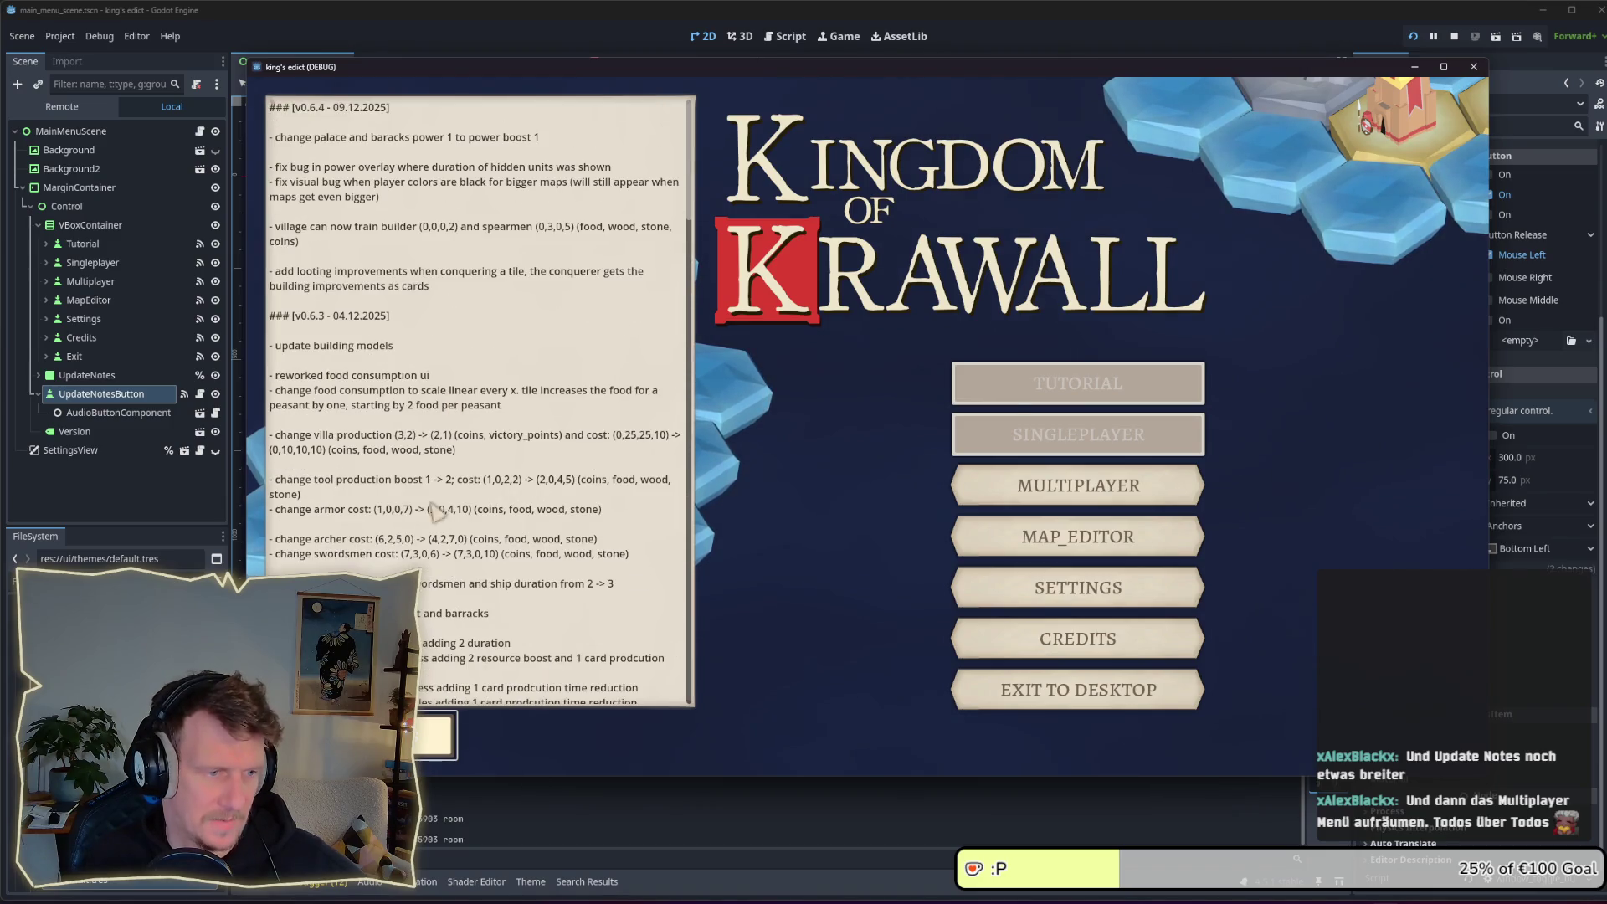
click(435, 736)
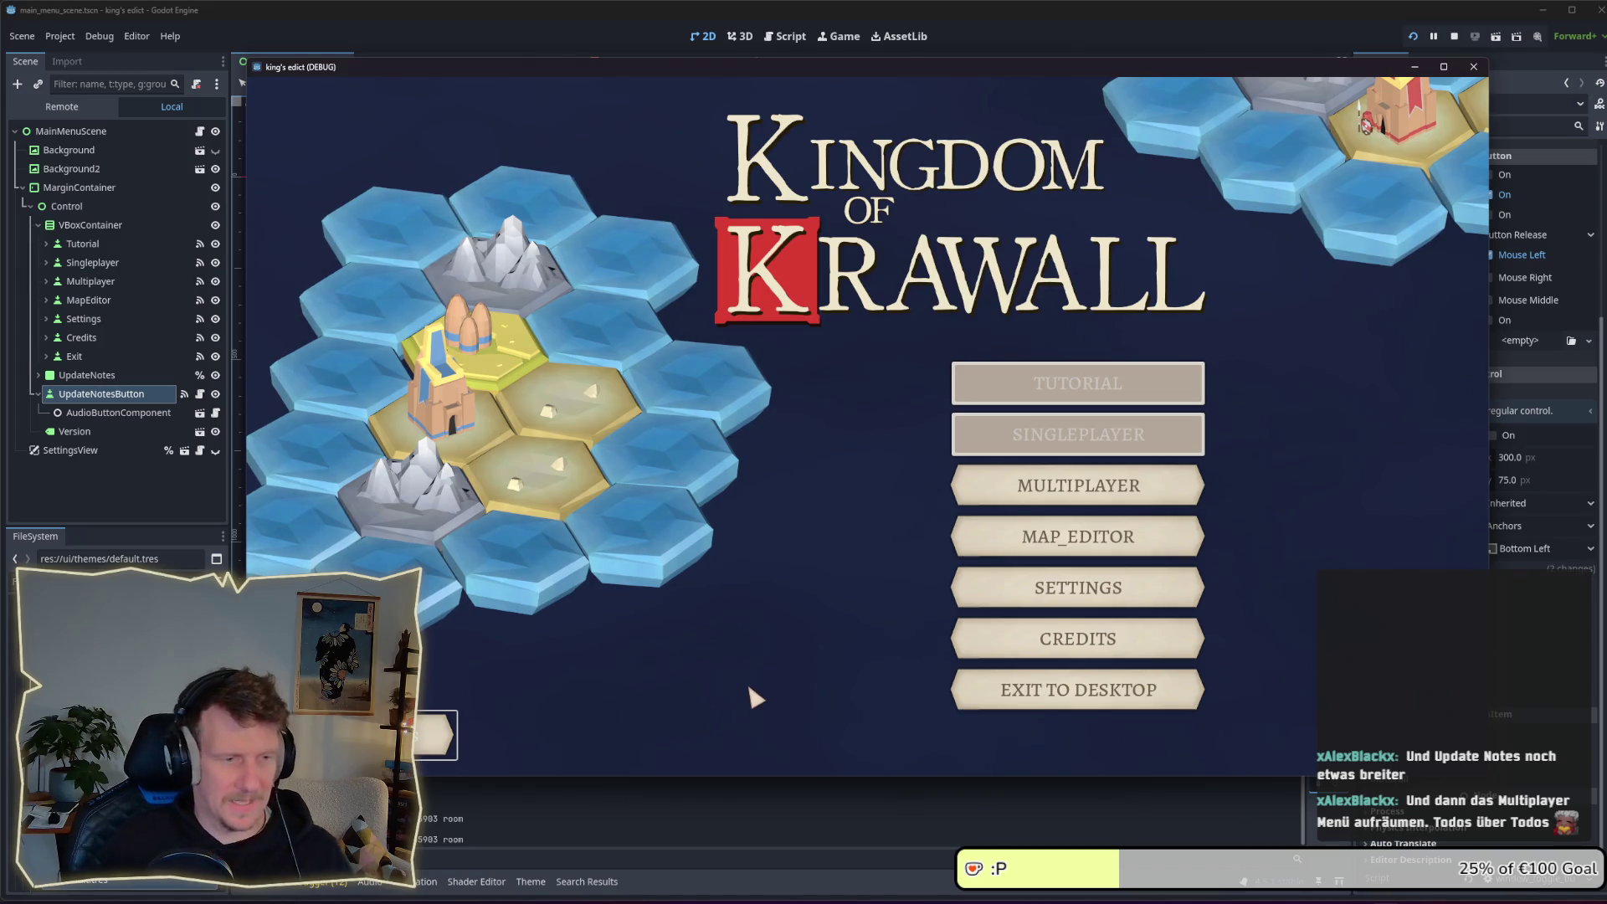